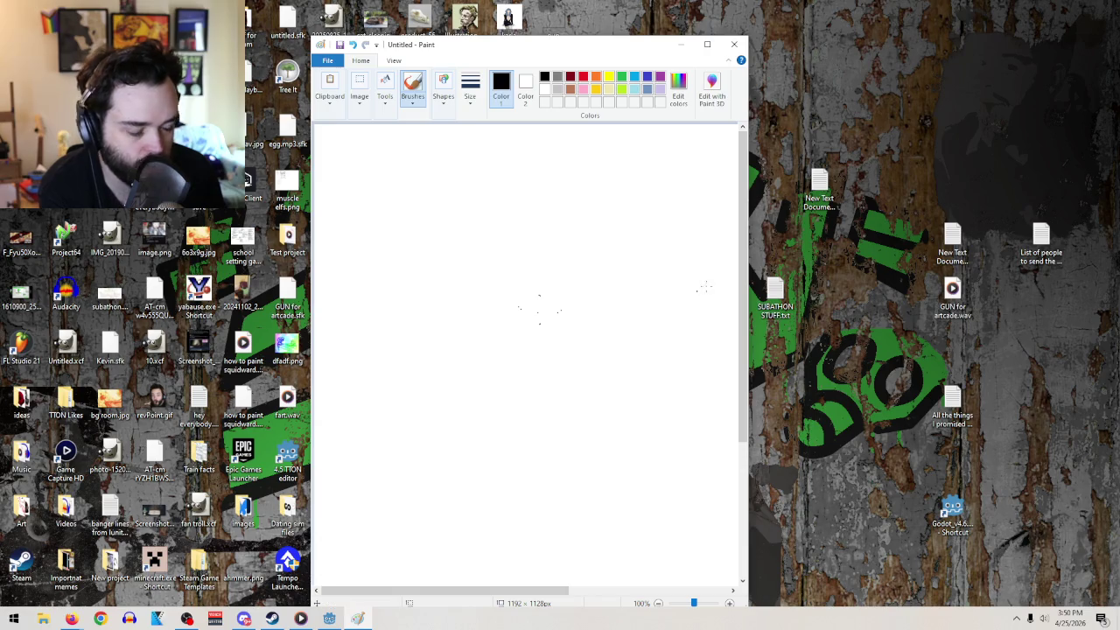
- Close the untitled Paint picture with Don't Save, then bring the Godot editor back
{"action": "left_click", "coordinate": [735, 46]}
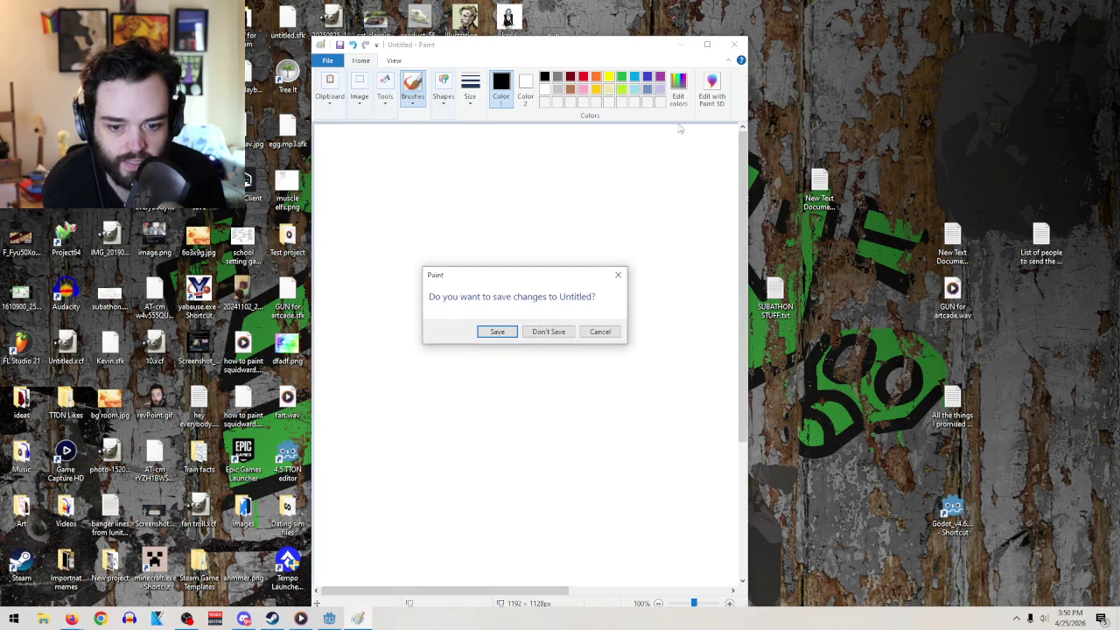
{"action": "left_click", "coordinate": [551, 330]}
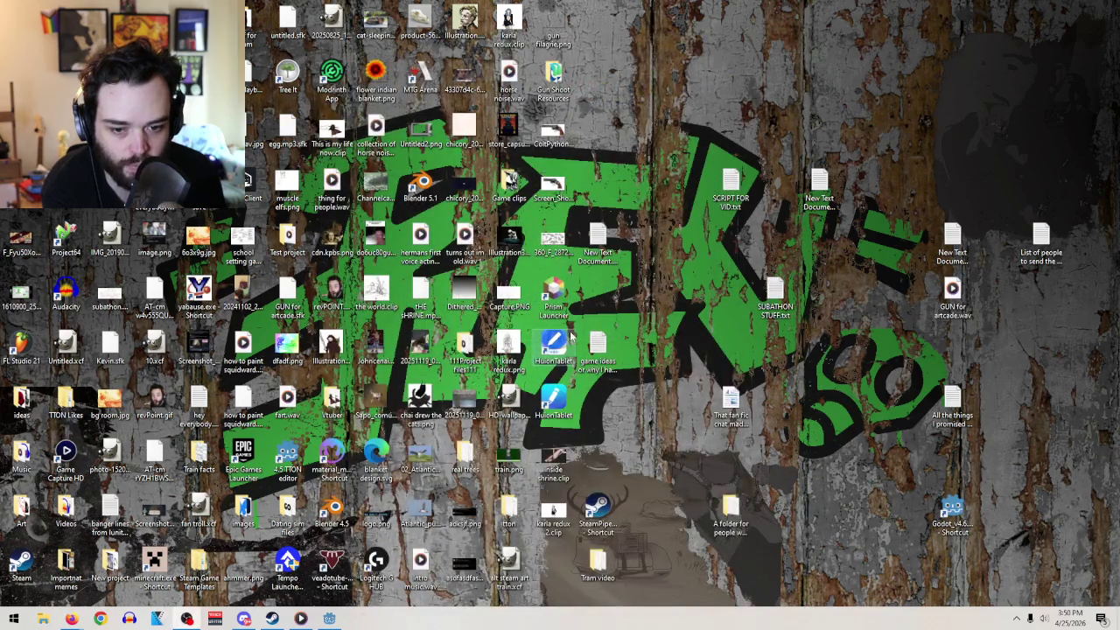
{"action": "left_click", "coordinate": [328, 619]}
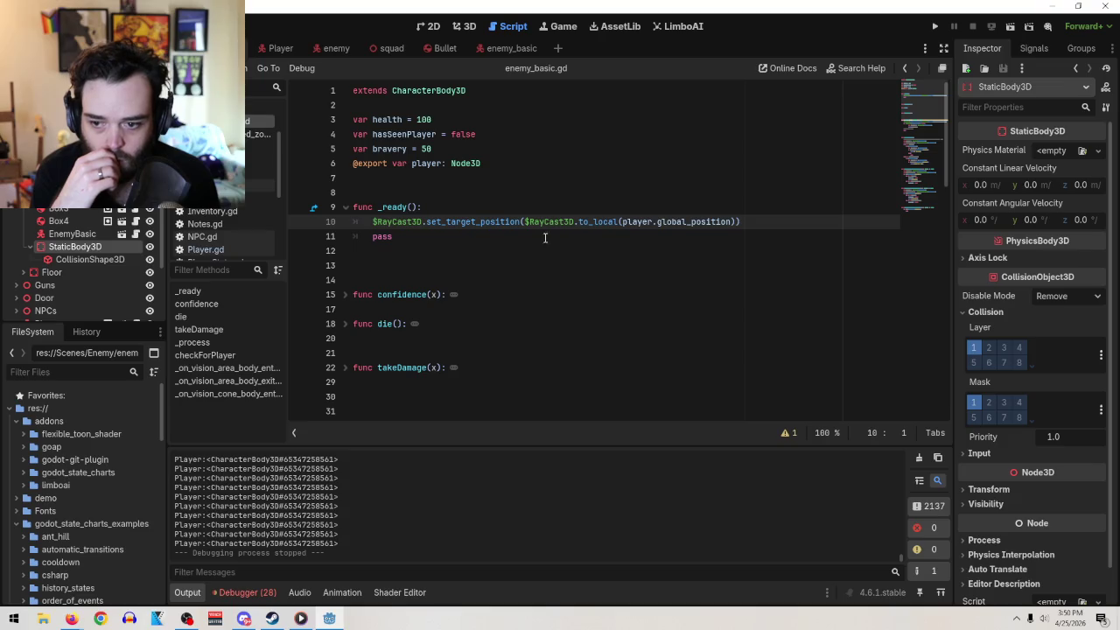
- Switch to the enemy_basic scene and select its Vision Cone node in the Scene dock
{"action": "left_click", "coordinate": [486, 45]}
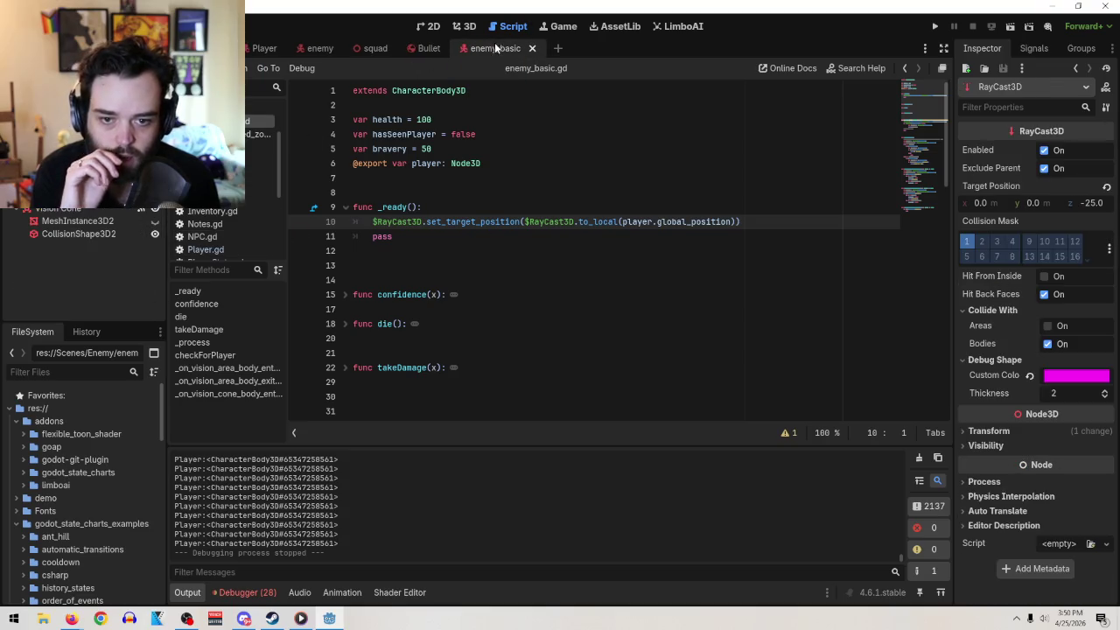
{"action": "left_click", "coordinate": [66, 208]}
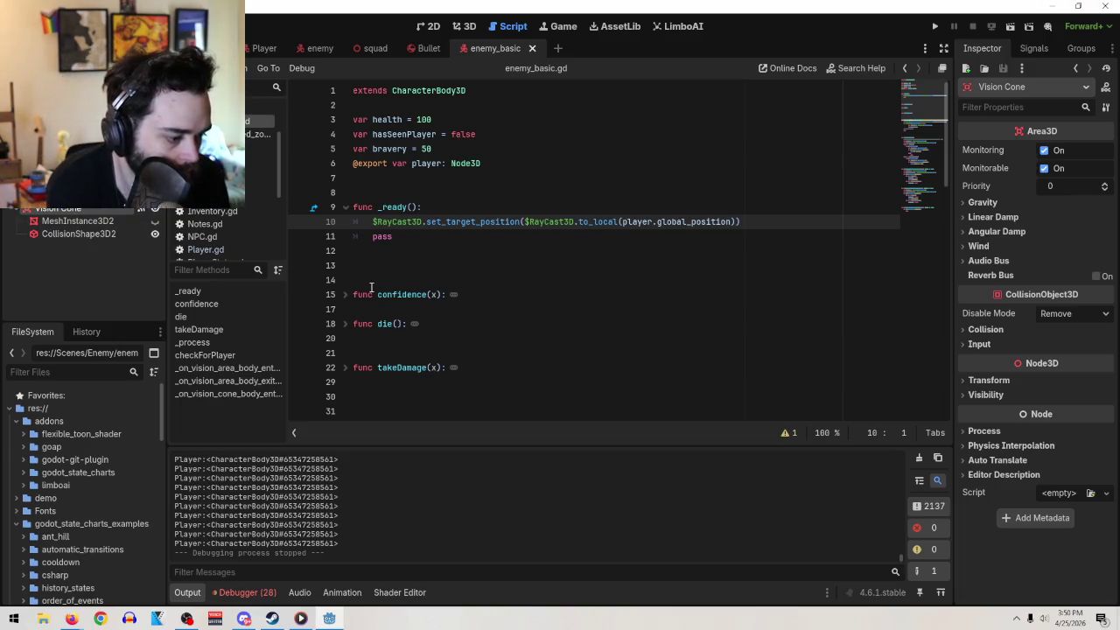
{"action": "key", "text": "alt+Tab"}
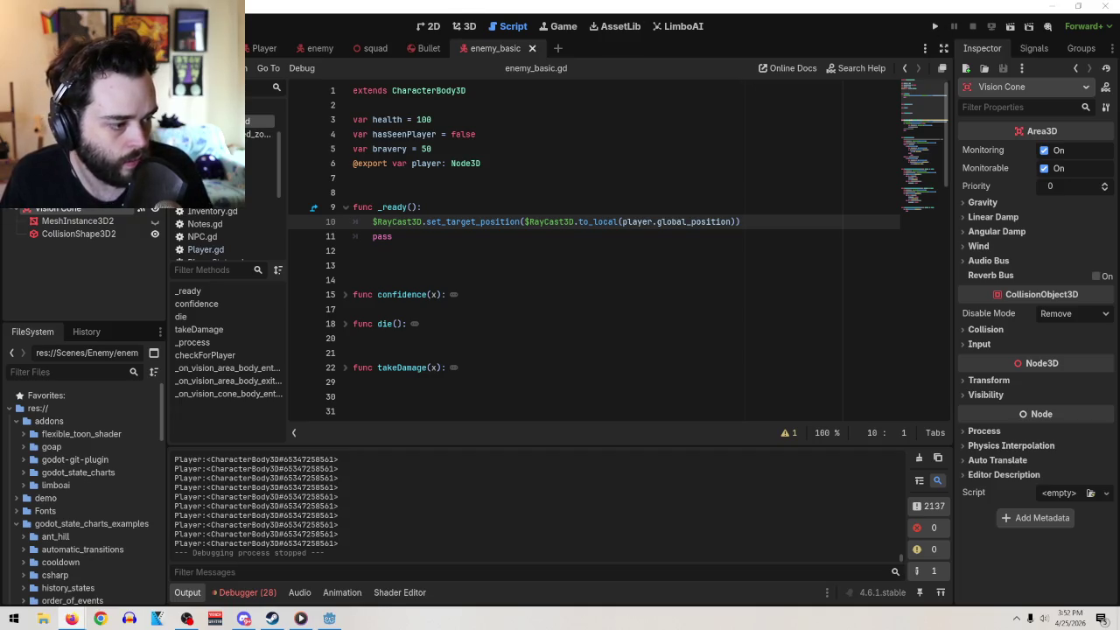
- Drag the Firefox window playing the 'Fun with Vectors' Short over the Godot editor
{"action": "mouse_move", "coordinate": [1119, 37]}
{"action": "left_mouse_down"}
{"action": "mouse_move", "coordinate": [676, 37]}
{"action": "mouse_move", "coordinate": [676, 2]}
{"action": "left_mouse_up"}
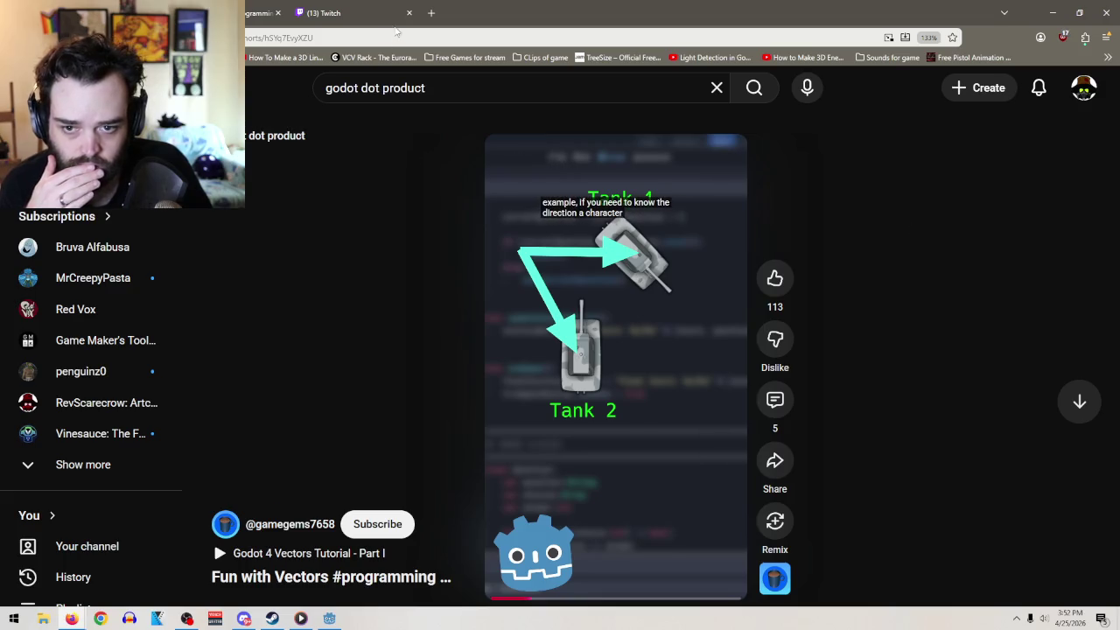
- Pause the vectors Short at its dot-product spotting example, then return to the Godot script
{"action": "key", "text": "ctrl+Tab"}
{"action": "key", "text": "alt+Tab"}
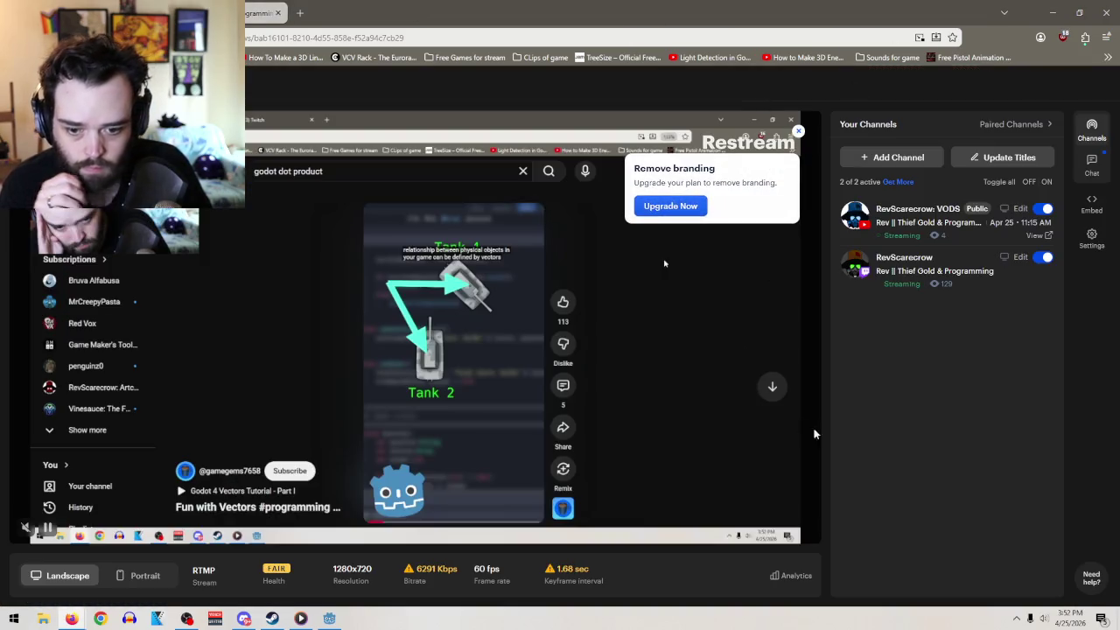
{"action": "key", "text": "alt+Tab"}
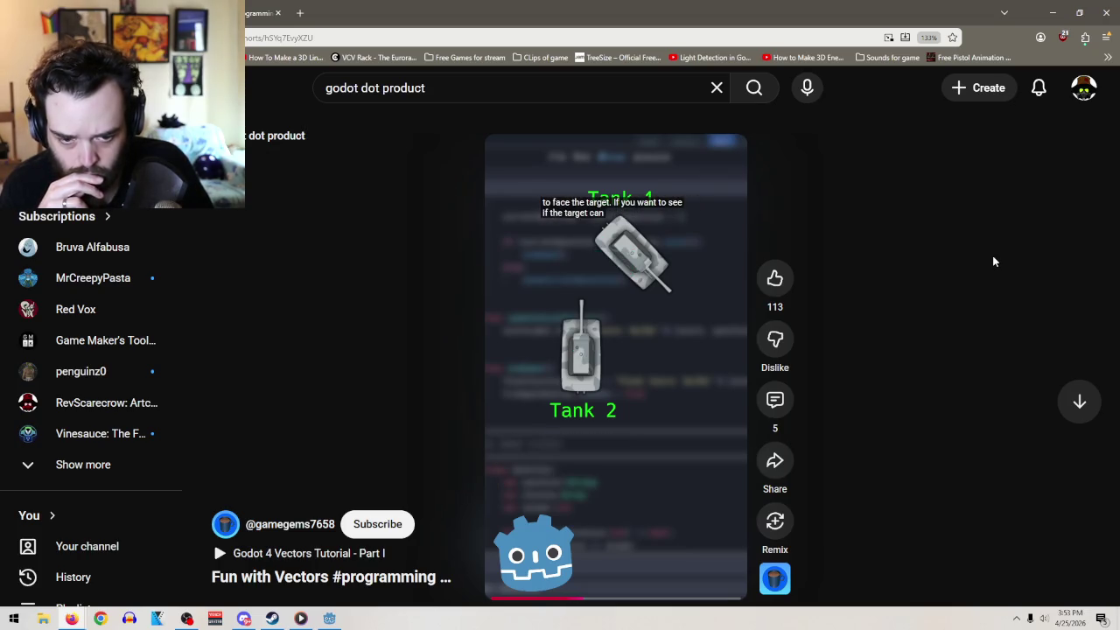
{"action": "mouse_move", "coordinate": [577, 348]}
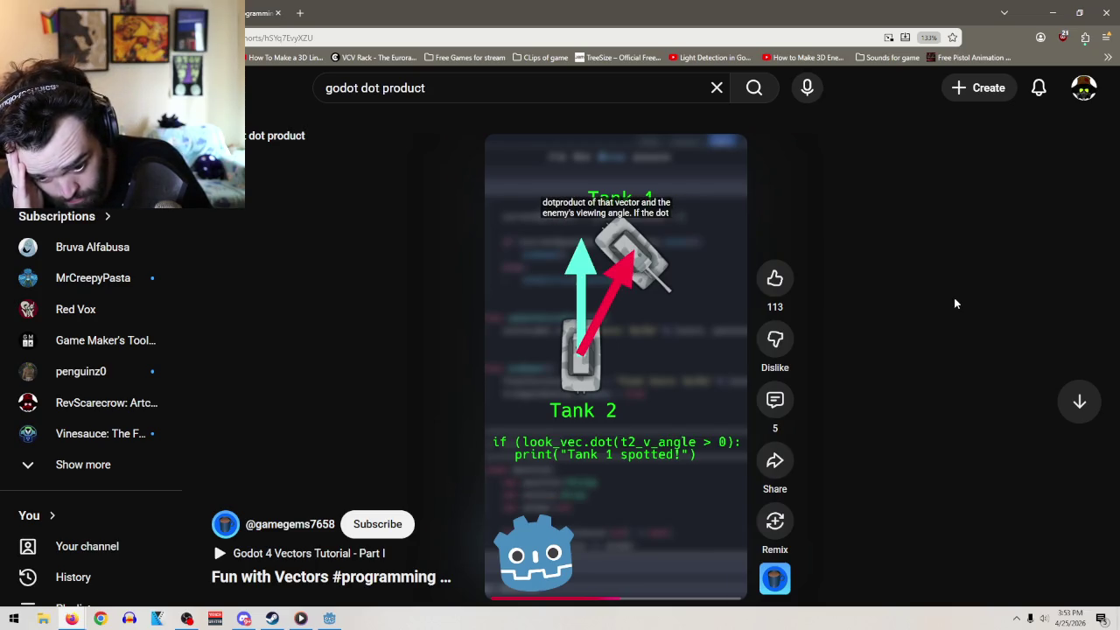
{"action": "left_click", "coordinate": [613, 317]}
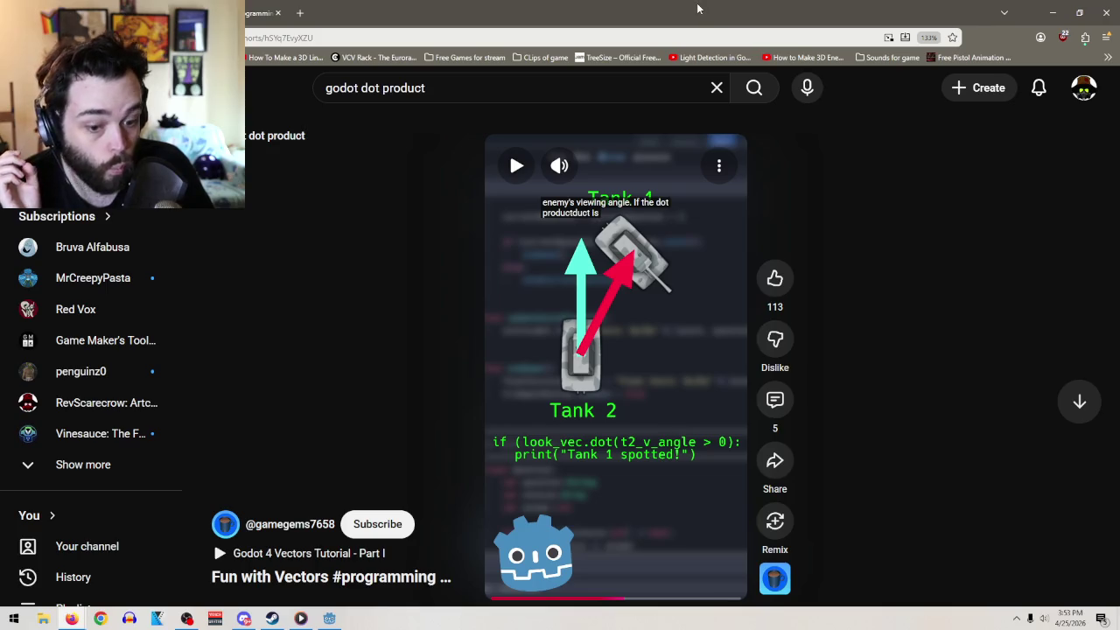
{"action": "key", "text": "alt+Tab"}
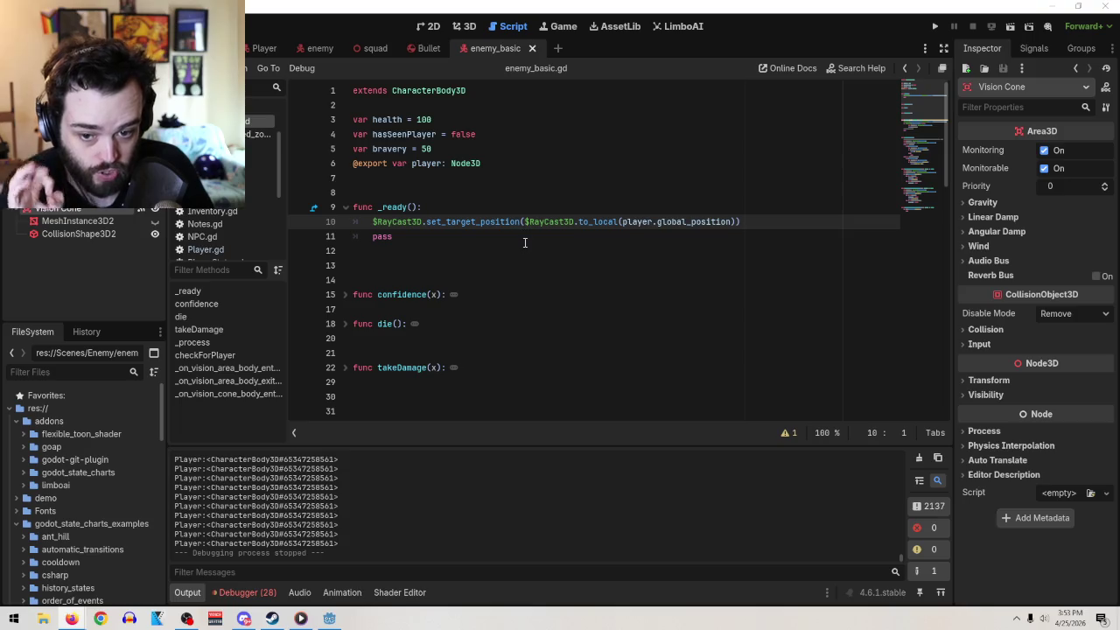
- Scroll the script down to _process and drag the Short's browser back over the editor
{"action": "scroll", "coordinate": [539, 328], "scroll_direction": "down", "scroll_amount": 4}
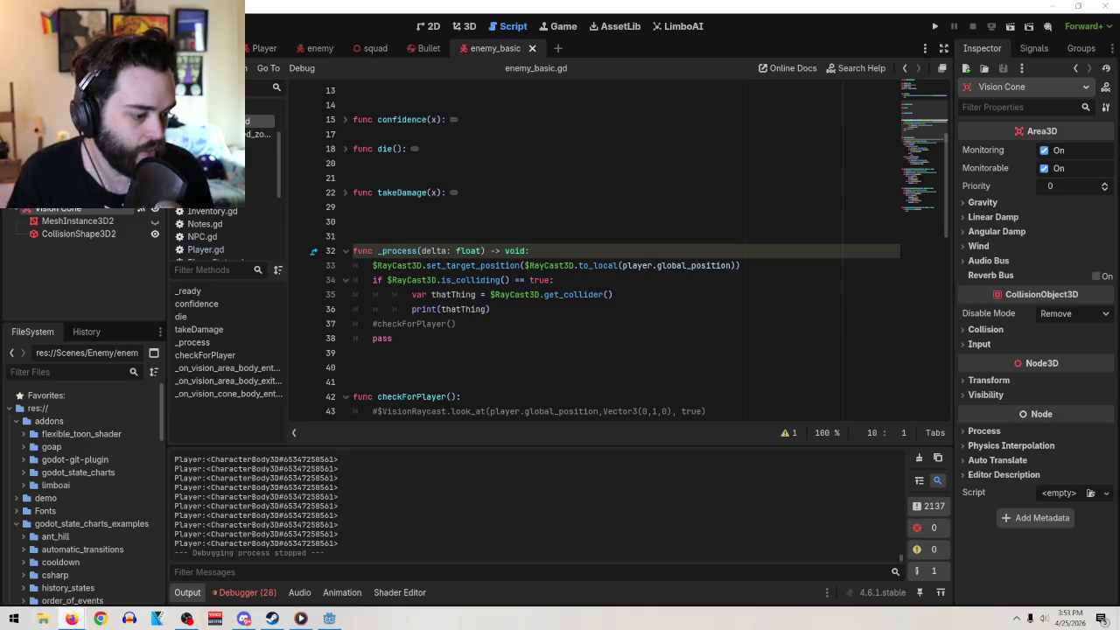
{"action": "mouse_move", "coordinate": [1119, 54]}
{"action": "left_mouse_down"}
{"action": "mouse_move", "coordinate": [647, 55]}
{"action": "mouse_move", "coordinate": [751, 57]}
{"action": "left_mouse_up"}
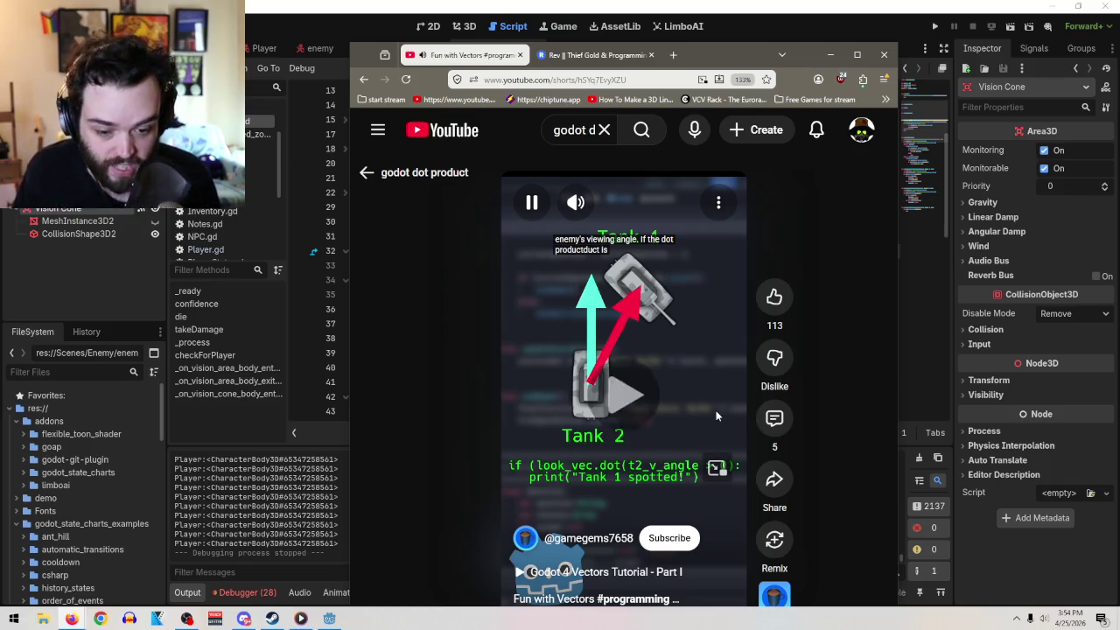
- Maximize the browser, pause the Short at the look_vector subtraction step, then restore the window
{"action": "double_click", "coordinate": [722, 53]}
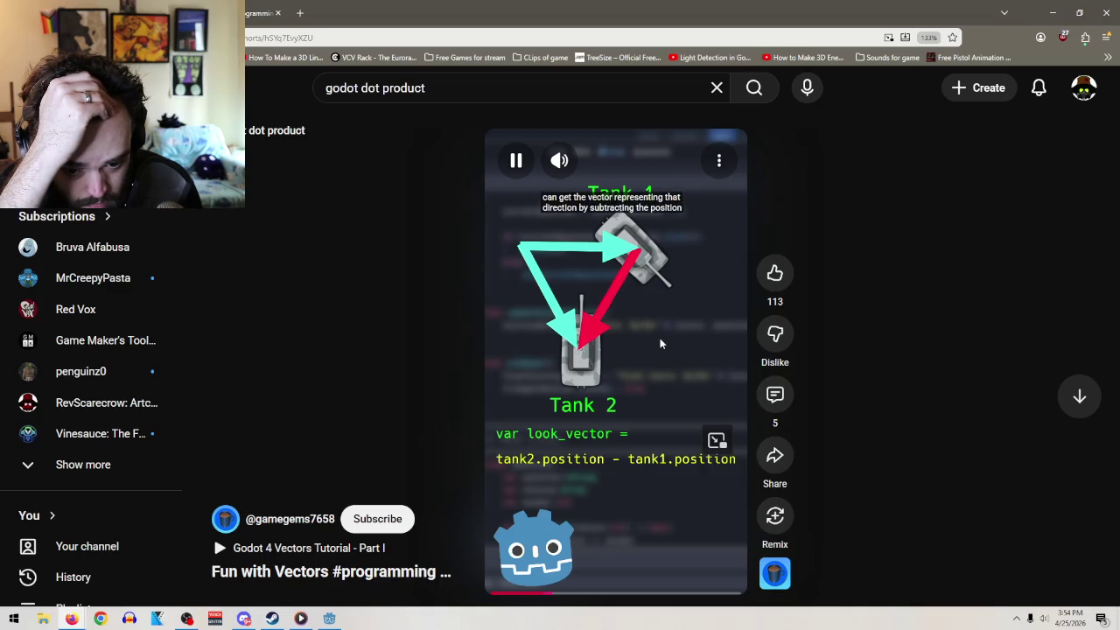
{"action": "left_click", "coordinate": [671, 299]}
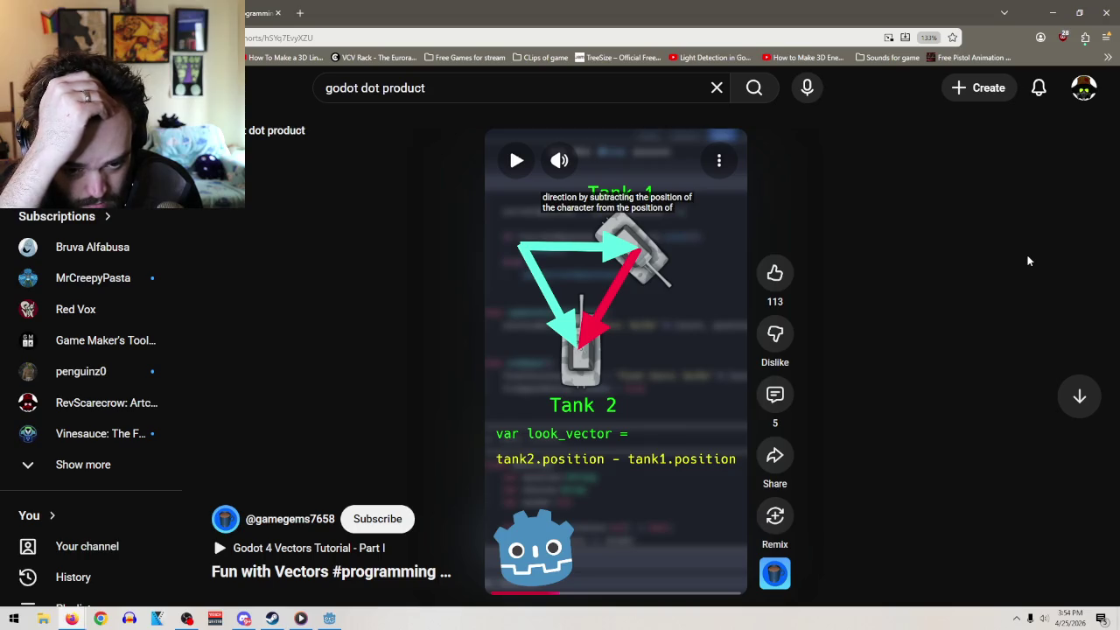
{"action": "left_click", "coordinate": [636, 330]}
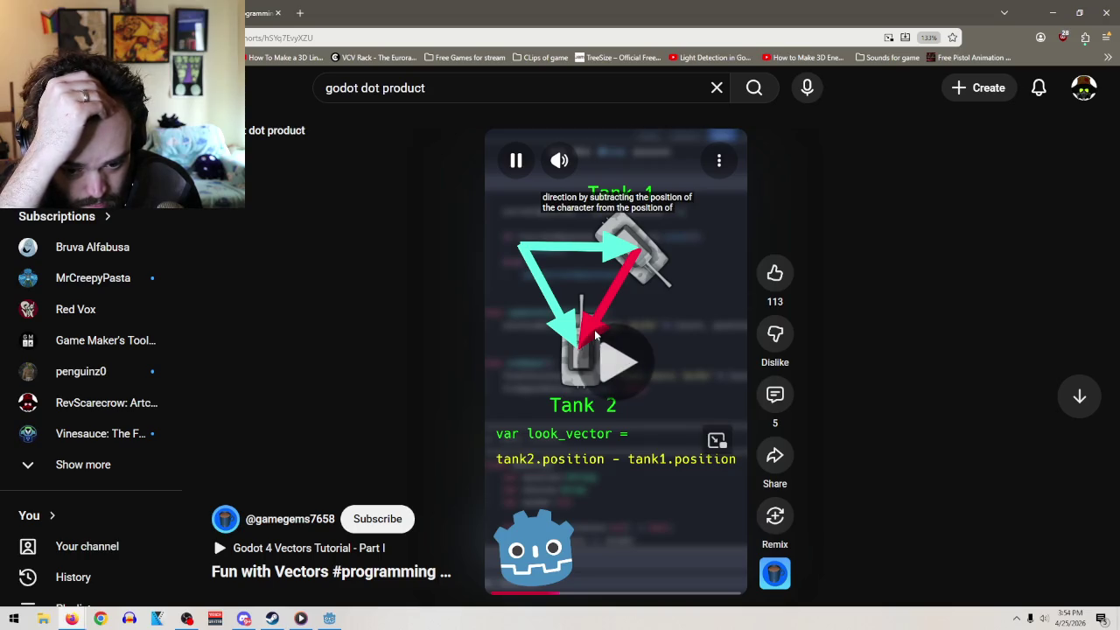
{"action": "left_click", "coordinate": [642, 305]}
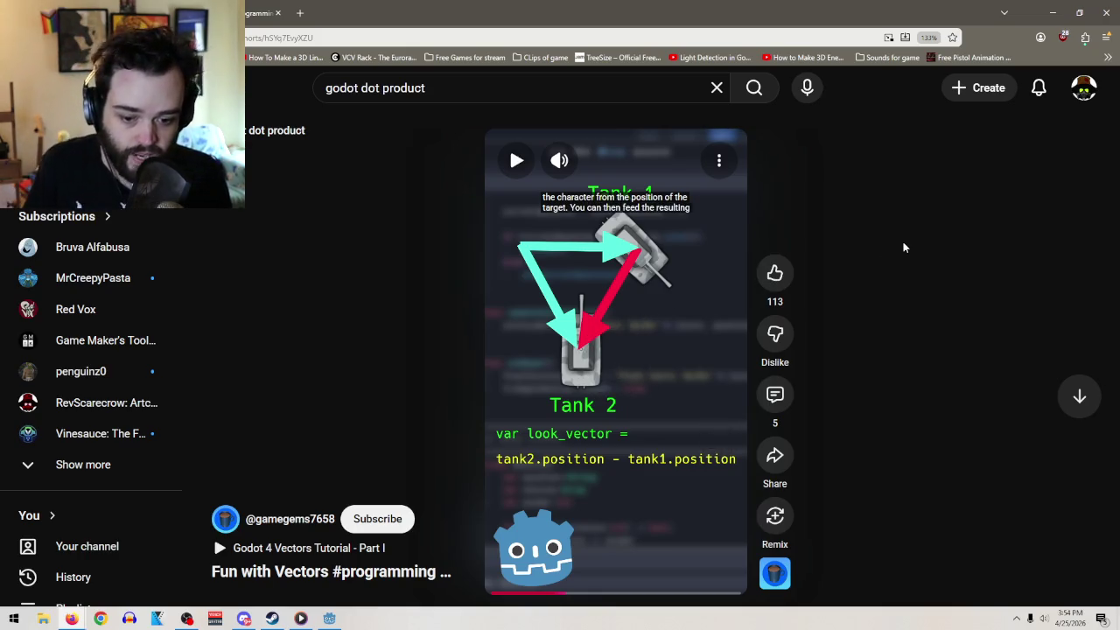
{"action": "double_click", "coordinate": [755, 5]}
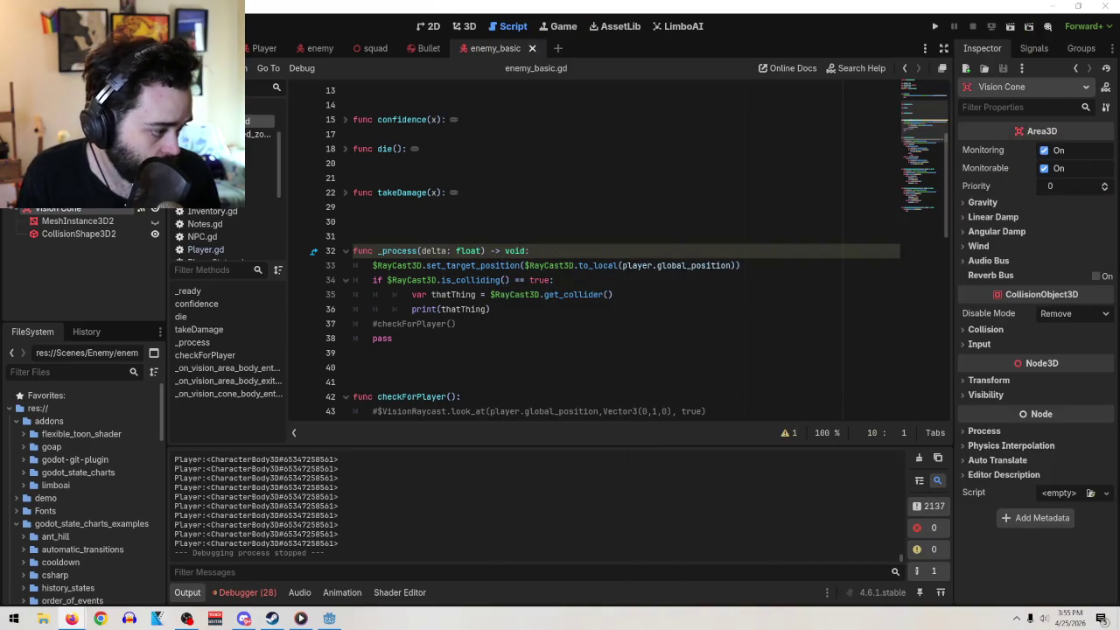
{"action": "scroll", "coordinate": [637, 237], "scroll_direction": "up", "scroll_amount": 4}
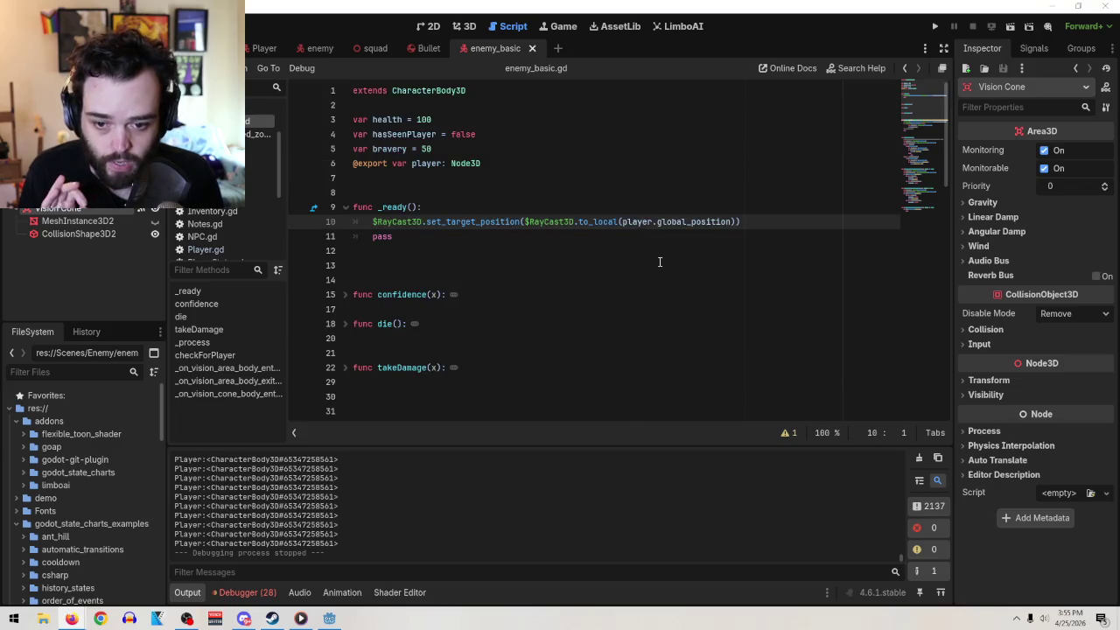
{"action": "left_click", "coordinate": [538, 161]}
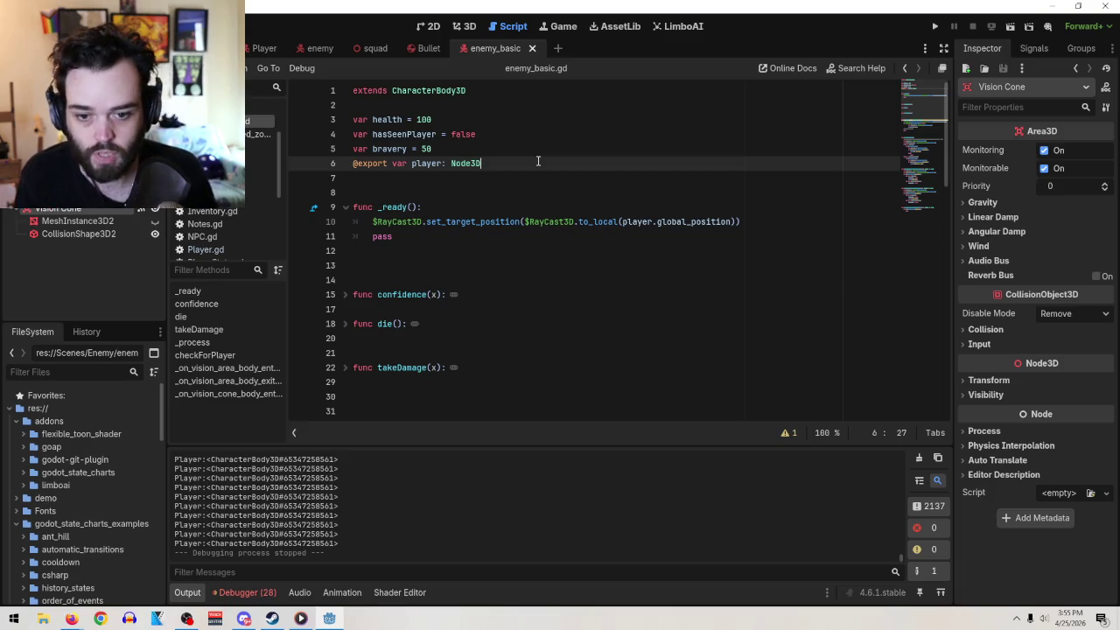
{"action": "key", "text": "Return"}
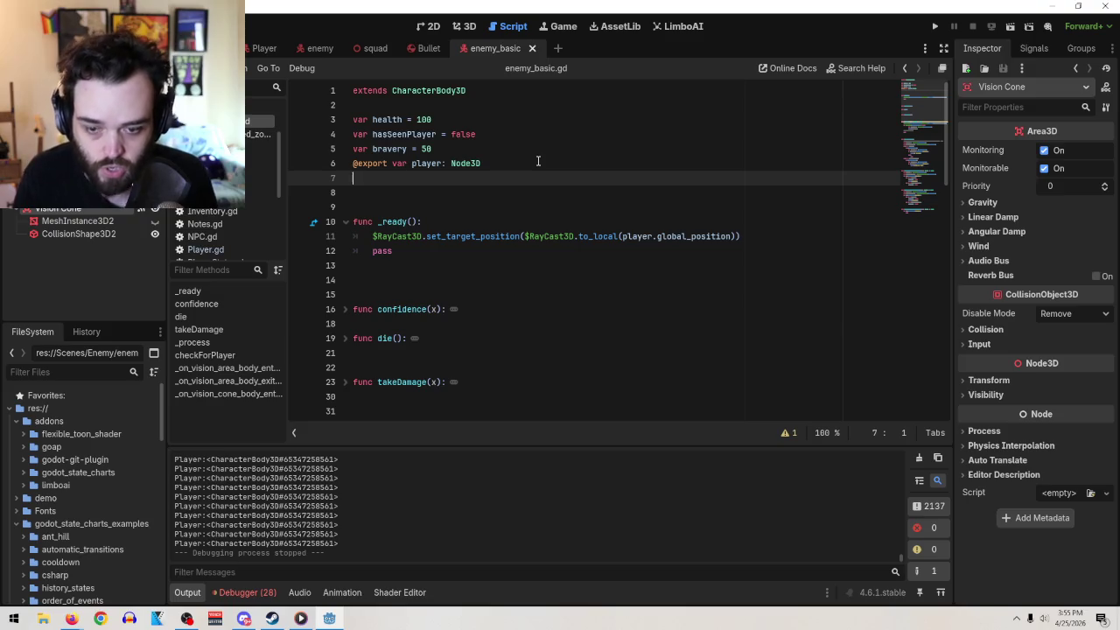
{"action": "type", "text": "@onr"}
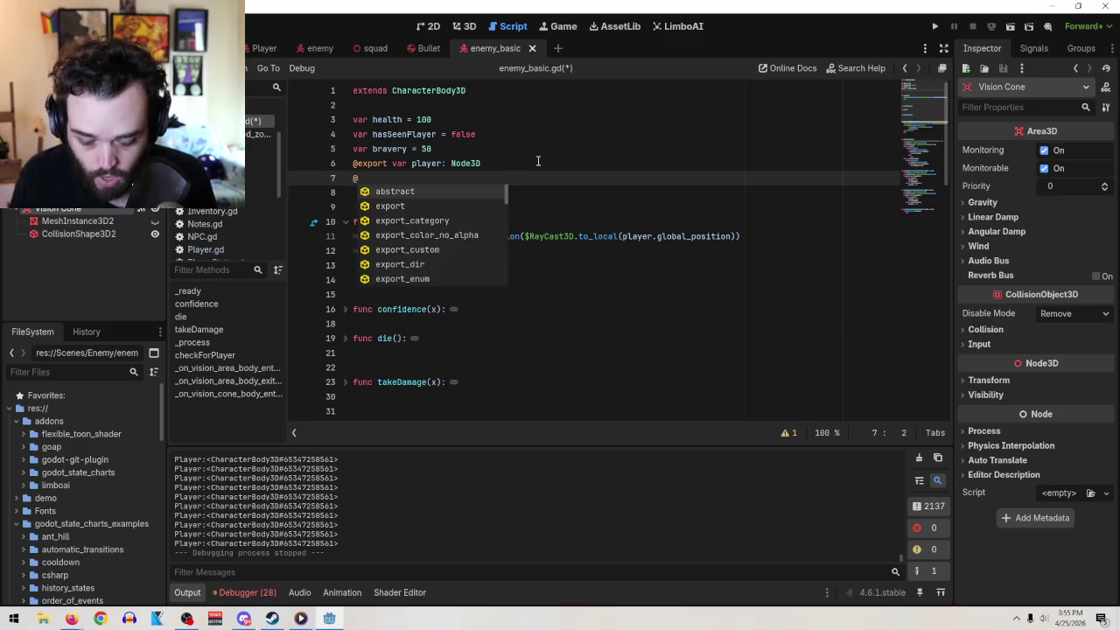
{"action": "key", "text": "Return"}
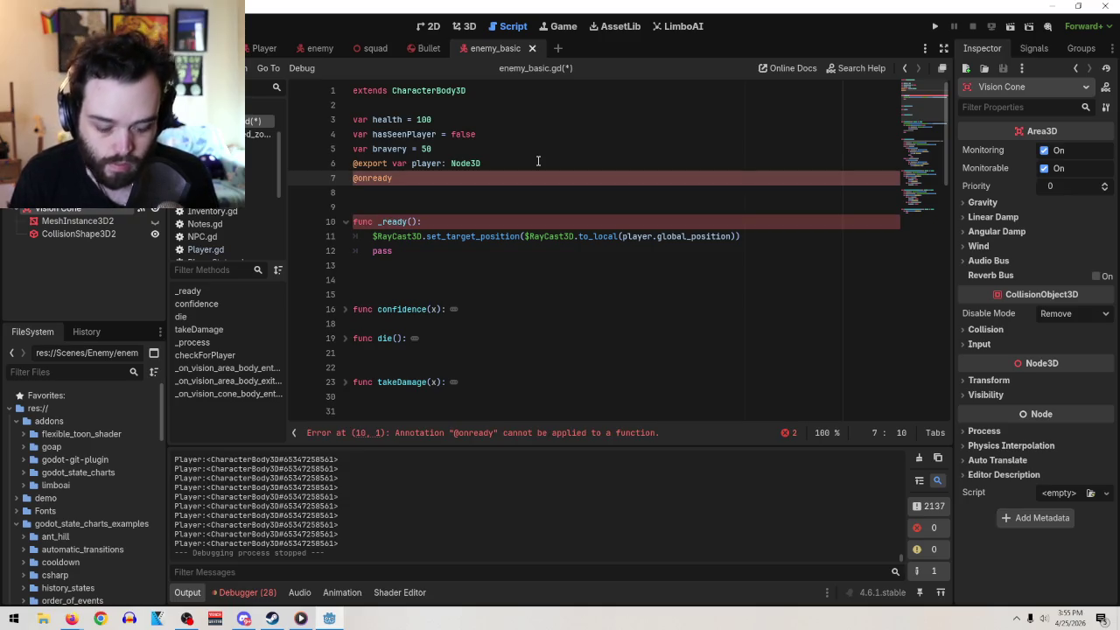
{"action": "type", "text": "player"}
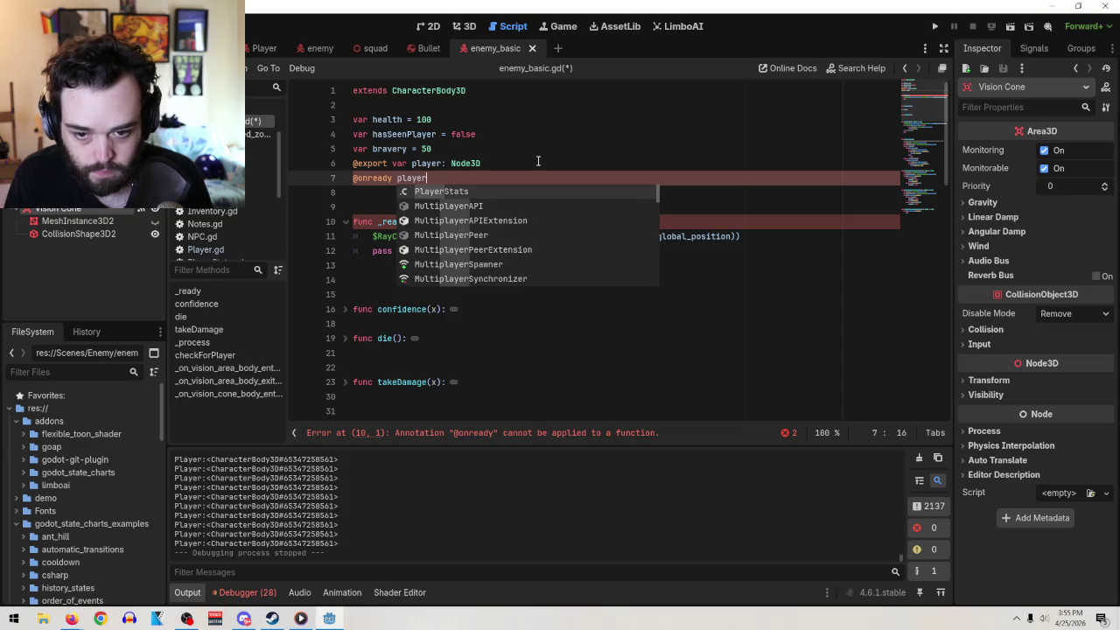
{"action": "type", "text": "Pos = "}
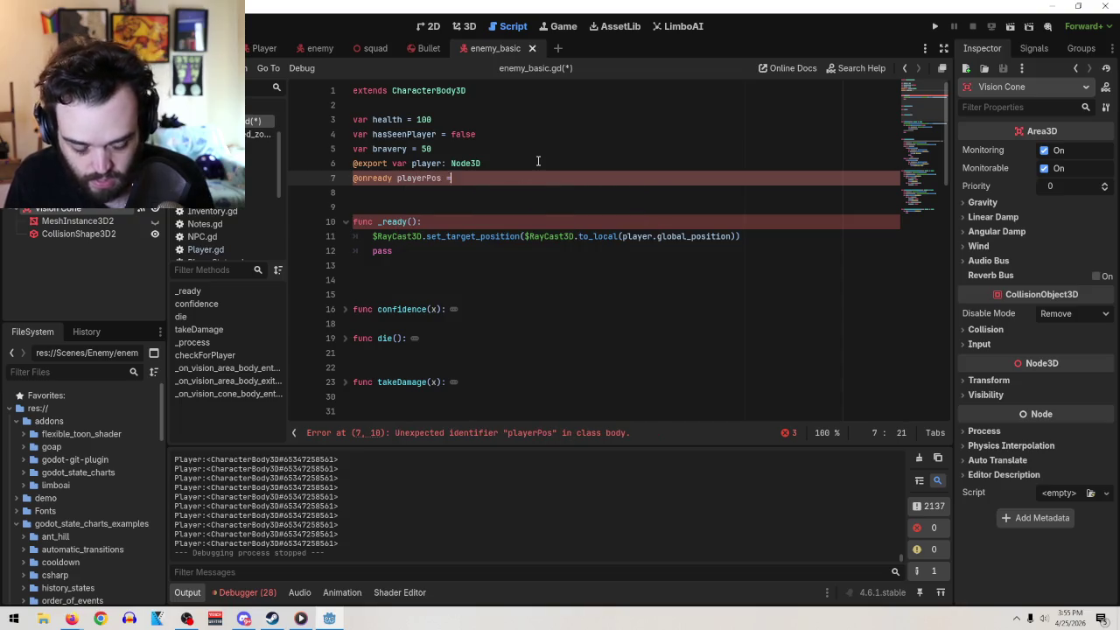
{"action": "type", "text": "pla"}
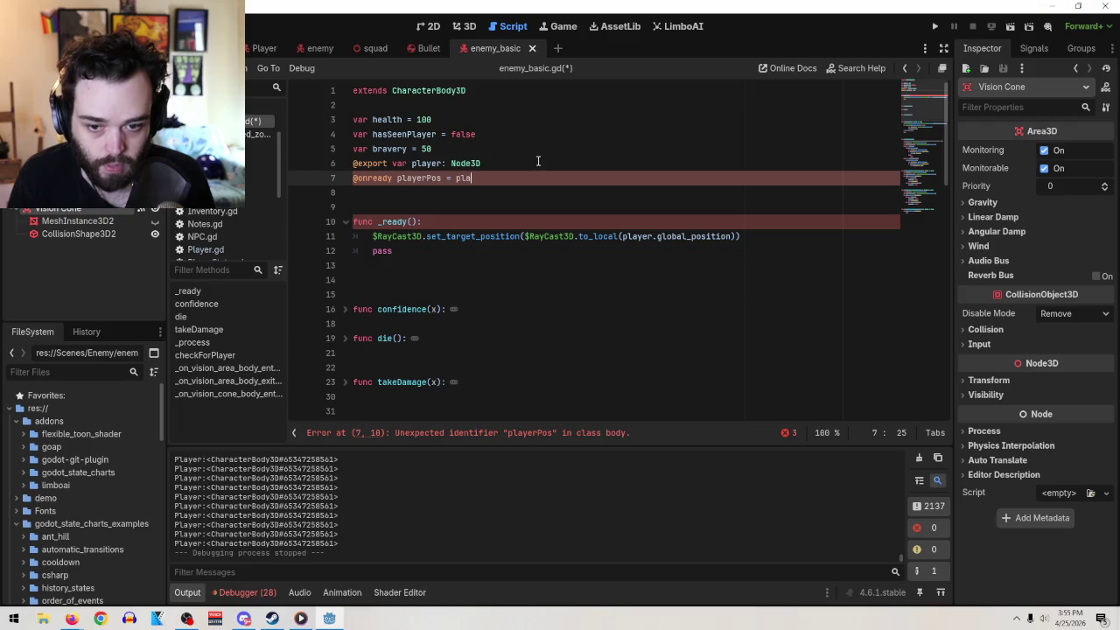
{"action": "type", "text": "yer.positio"}
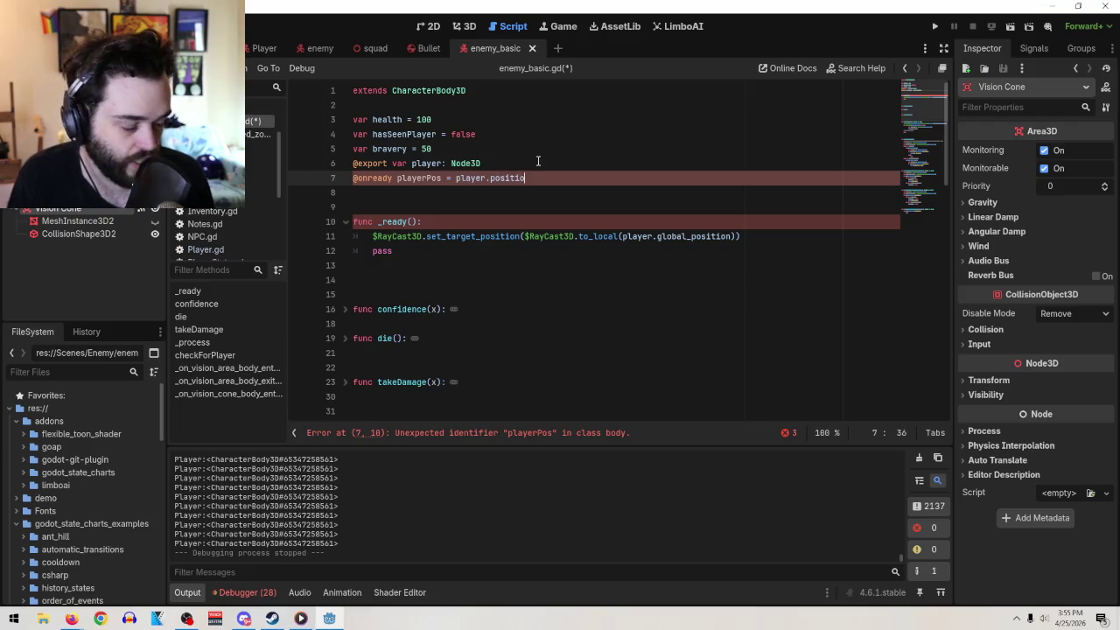
{"action": "type", "text": "n"}
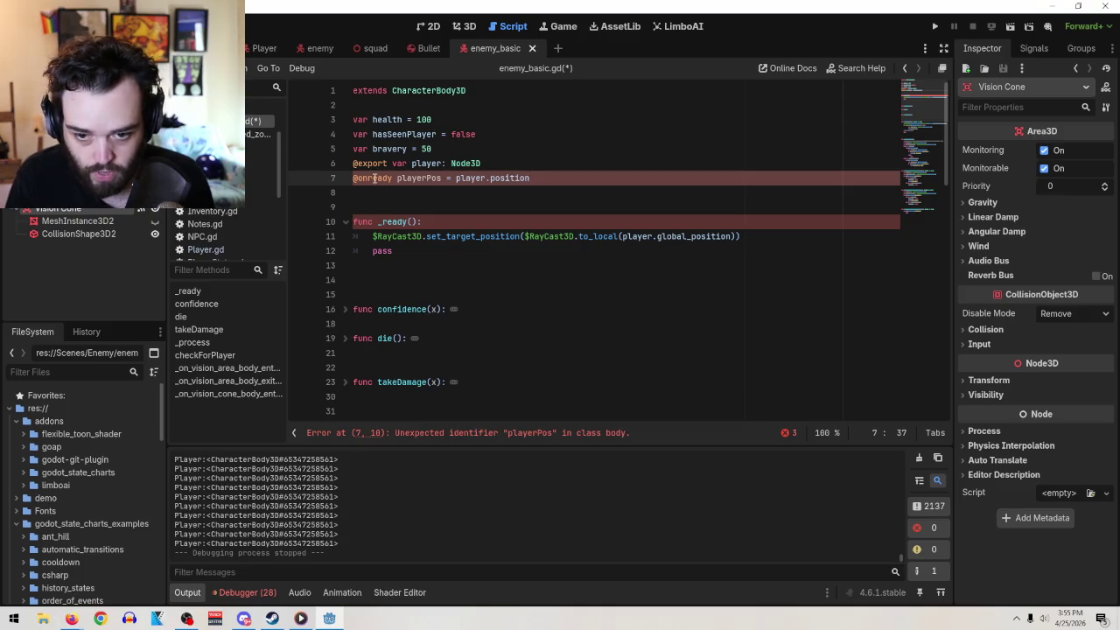
{"action": "left_click", "coordinate": [391, 178]}
{"action": "type", "text": "var"}
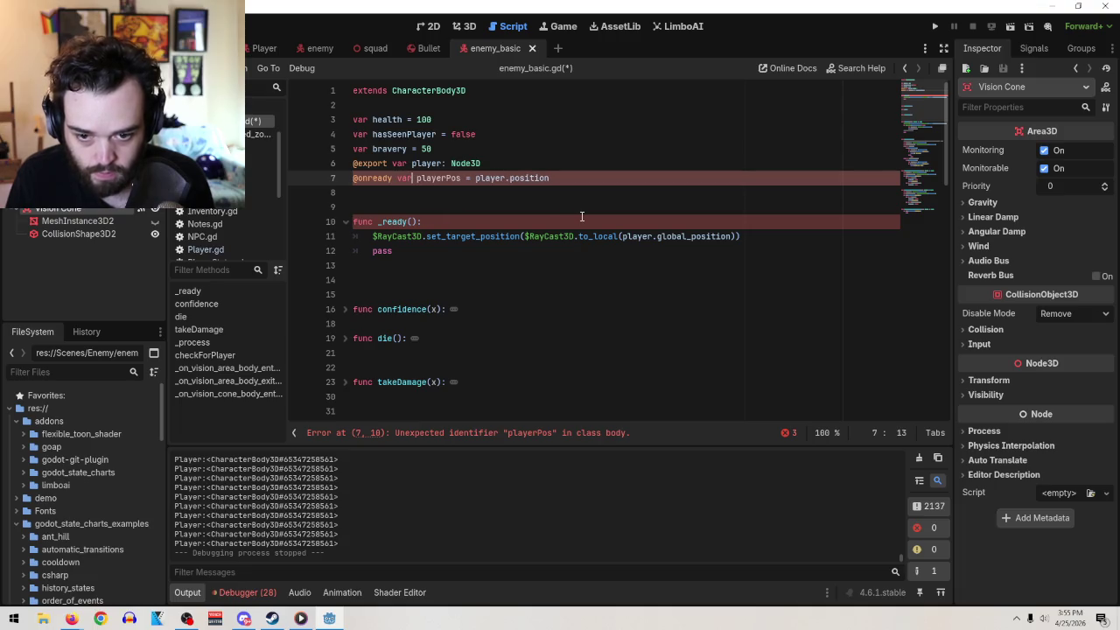
{"action": "left_click", "coordinate": [621, 178]}
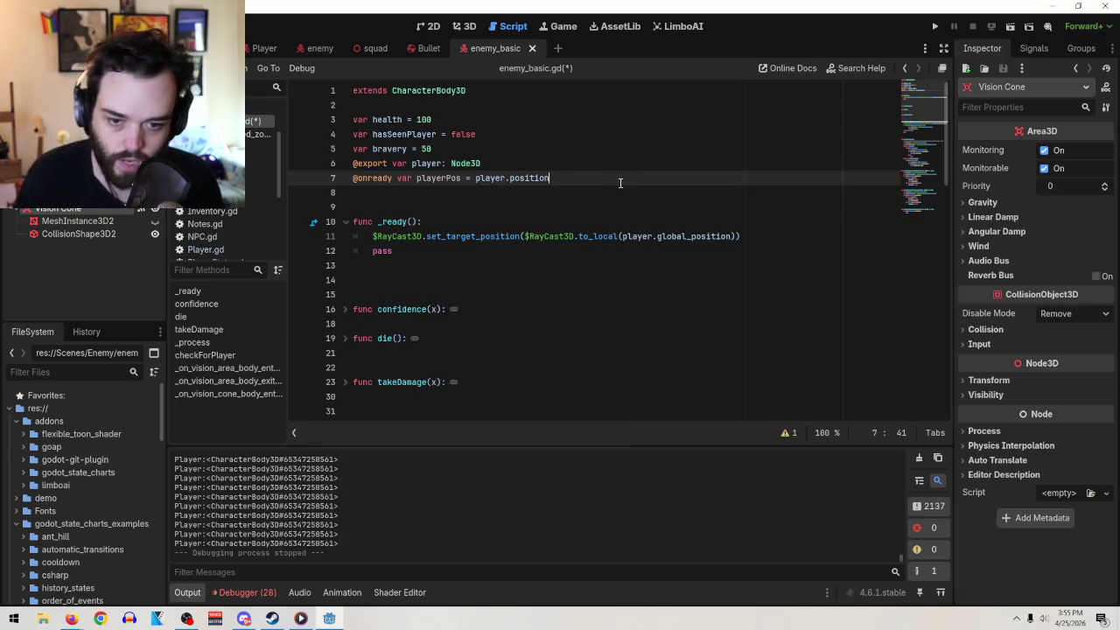
{"action": "key", "text": "Return"}
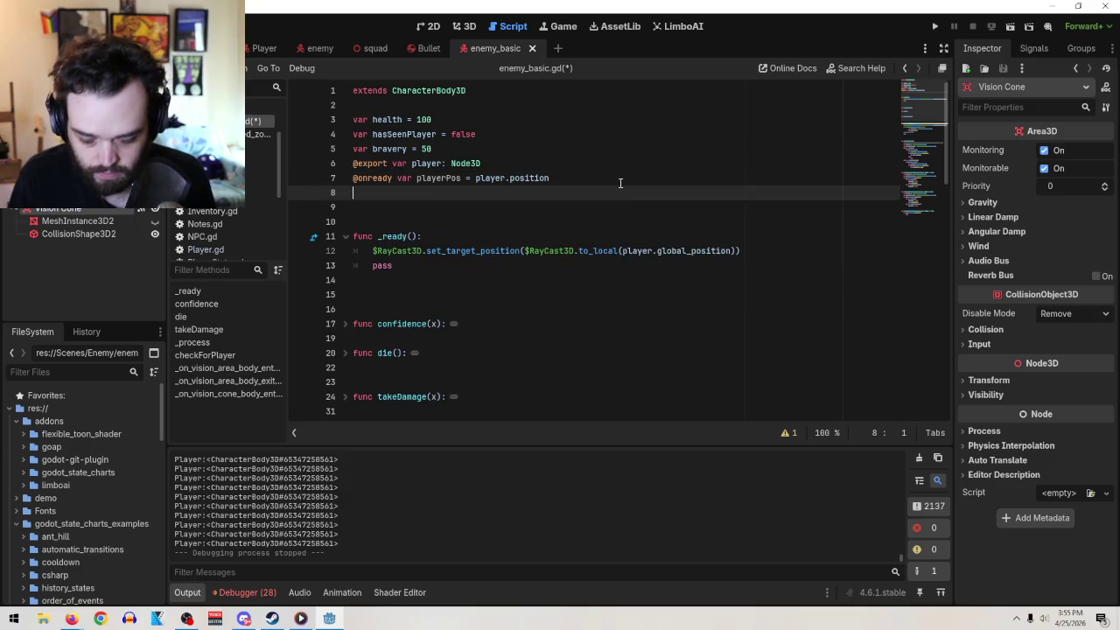
{"action": "type", "text": "@onready var "}
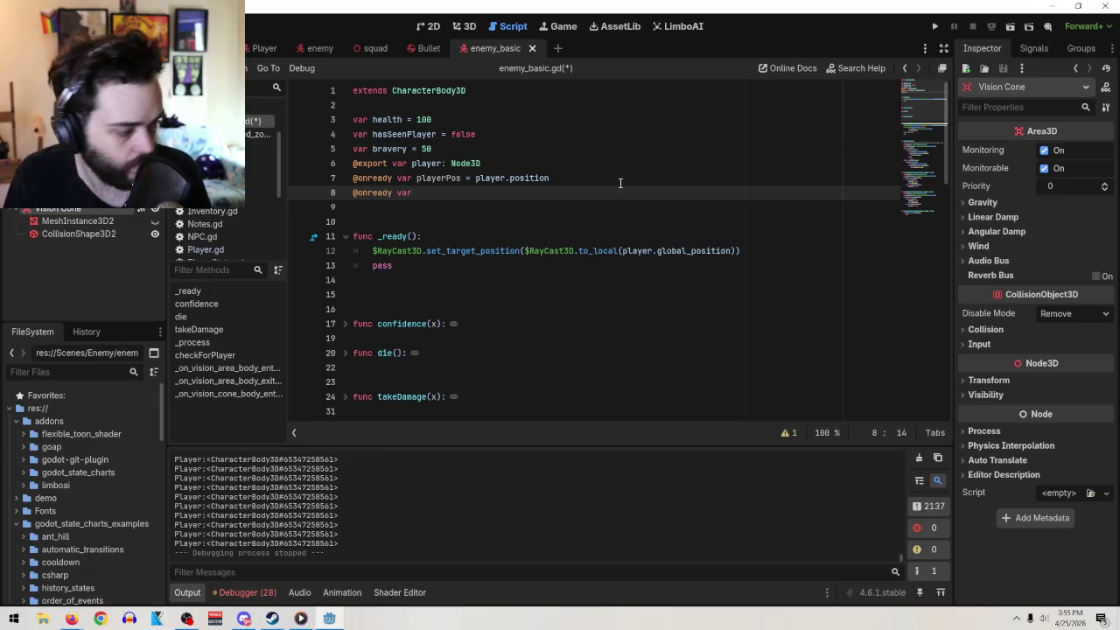
{"action": "type", "text": "se;f/"}
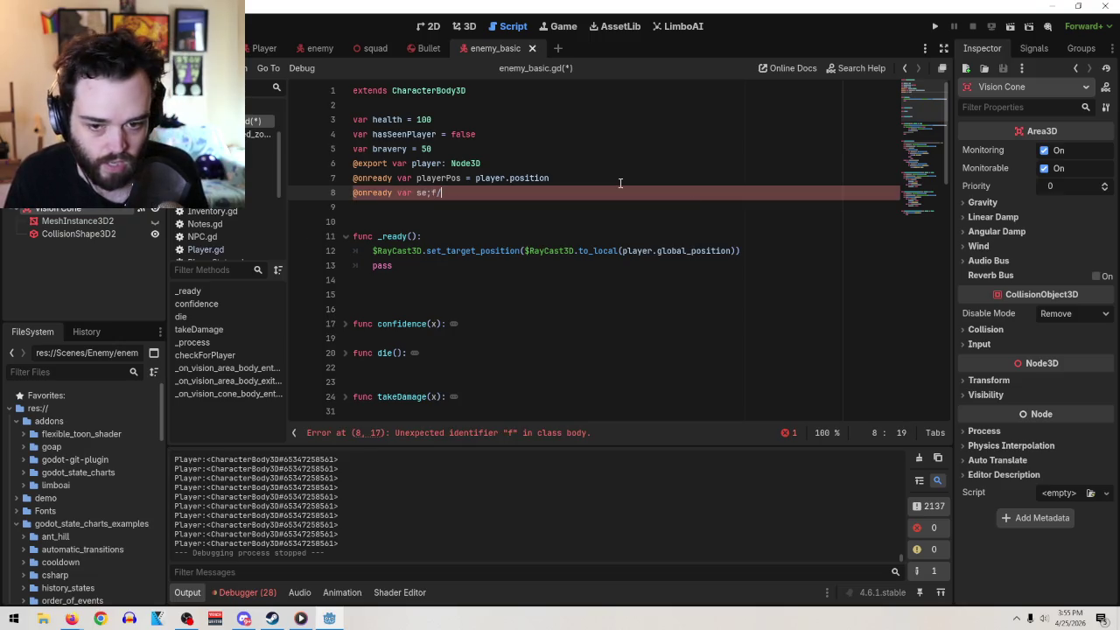
{"action": "key", "text": "BackSpace"}
{"action": "key", "text": "BackSpace"}
{"action": "key", "text": "BackSpace"}
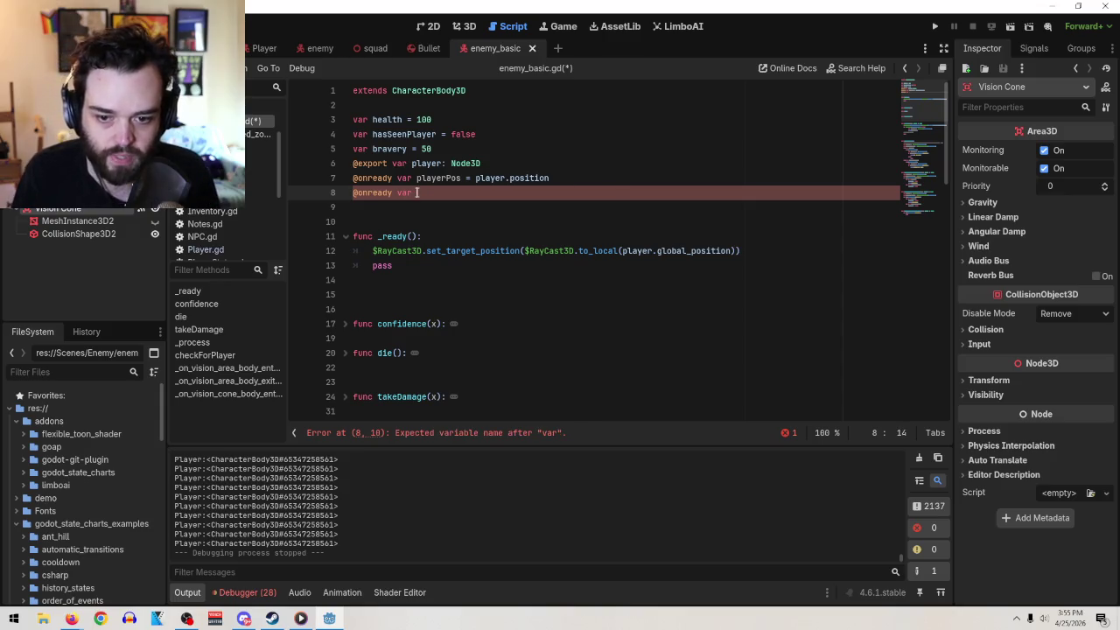
{"action": "left_click_drag", "start_coordinate": [417, 192], "coordinate": [352, 180]}
{"action": "key", "text": "BackSpace"}
{"action": "key", "text": "BackSpace"}
{"action": "scroll", "coordinate": [503, 306], "scroll_direction": "down", "scroll_amount": 1}
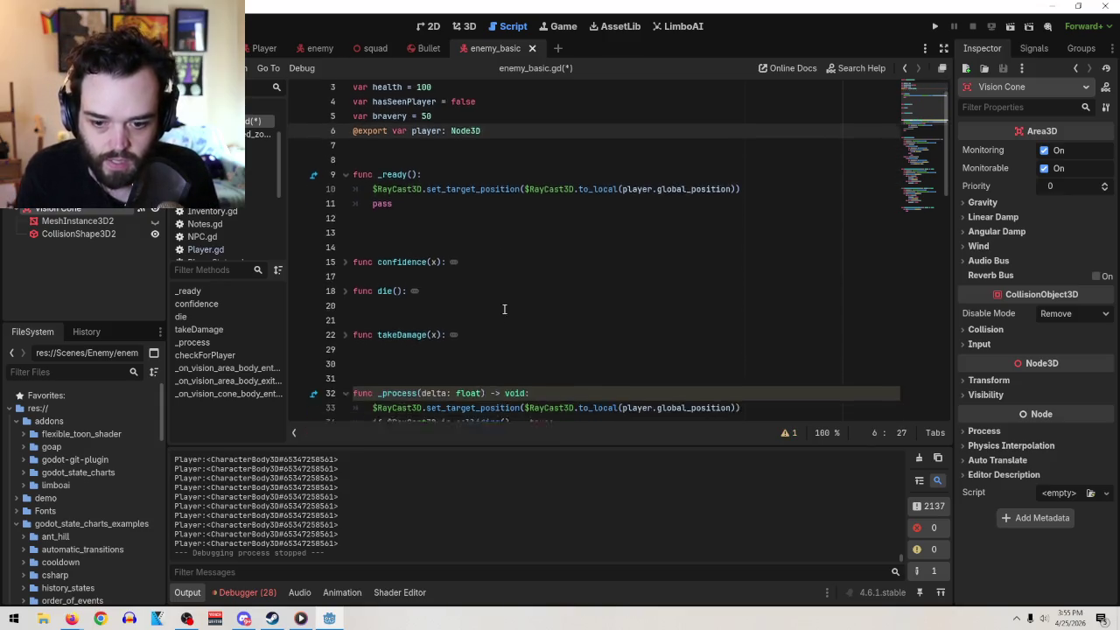
- Open a line inside _process and begin a 'var look_vector =' declaration
{"action": "scroll", "coordinate": [503, 306], "scroll_direction": "down", "scroll_amount": 3}
{"action": "left_click", "coordinate": [562, 255]}
{"action": "type", "text": "\\"}
{"action": "key", "text": "Return"}
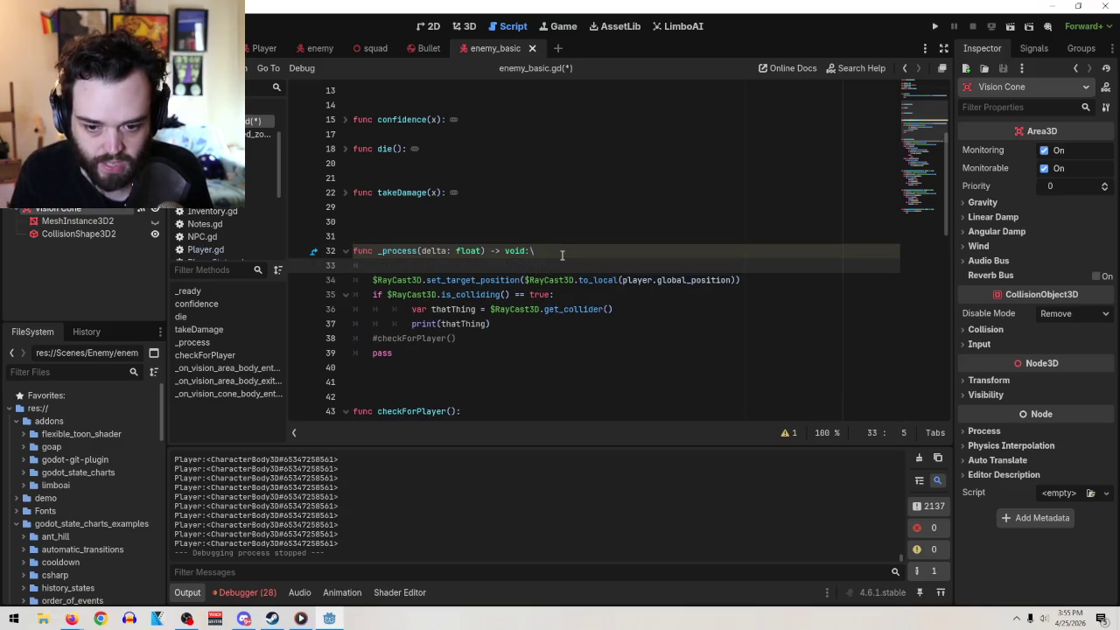
{"action": "type", "text": "var"}
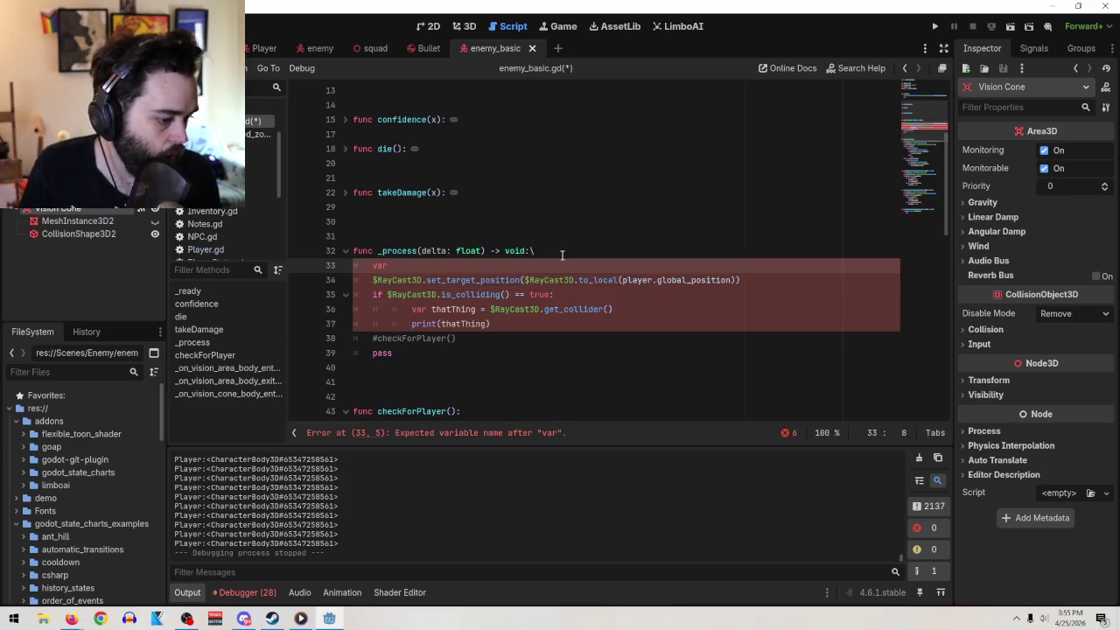
{"action": "type", "text": " loock"}
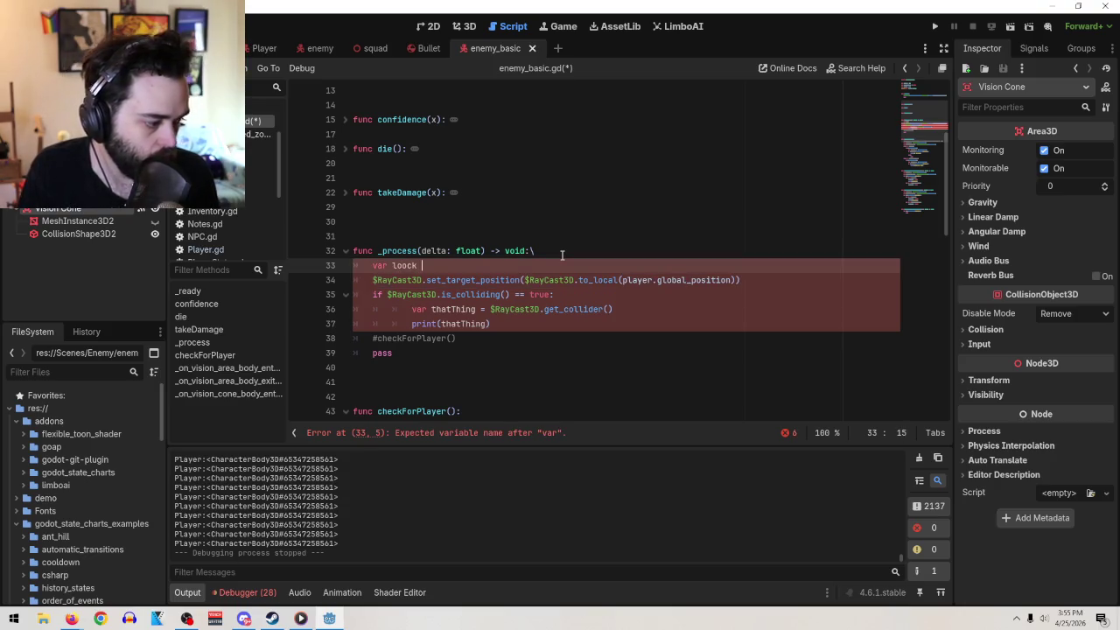
{"action": "key", "text": "BackSpace"}
{"action": "key", "text": "BackSpace"}
{"action": "key", "text": "BackSpace"}
{"action": "type", "text": "k_vector ="}
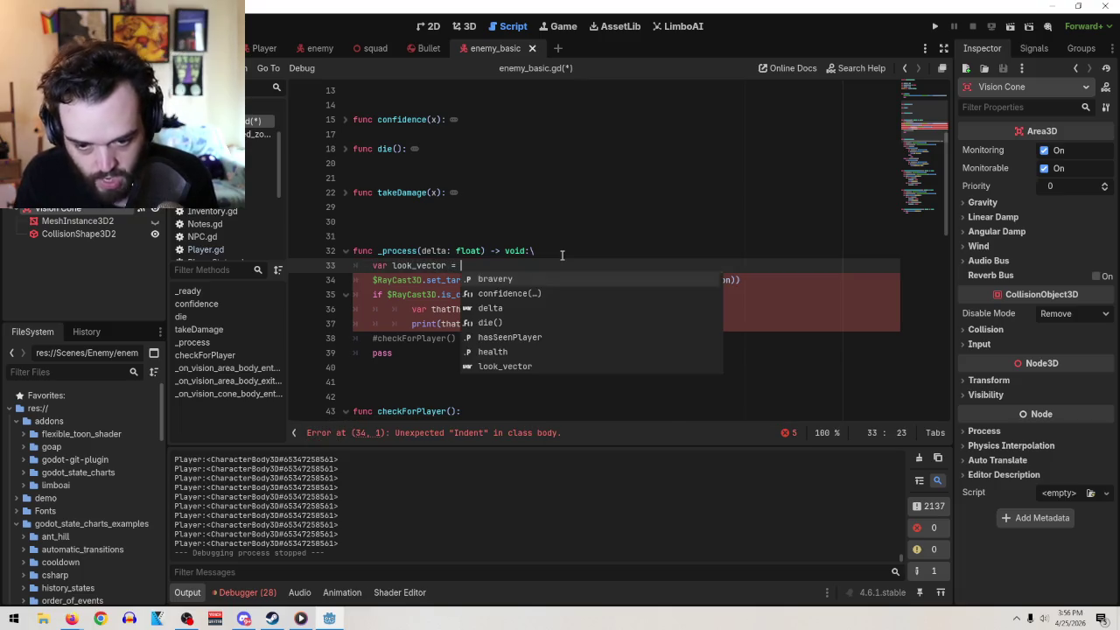
{"action": "key", "text": "Return"}
{"action": "key", "text": "BackSpace"}
{"action": "key", "text": "BackSpace"}
{"action": "key", "text": "BackSpace"}
{"action": "key", "text": "BackSpace"}
{"action": "key", "text": "BackSpace"}
{"action": "key", "text": "BackSpace"}
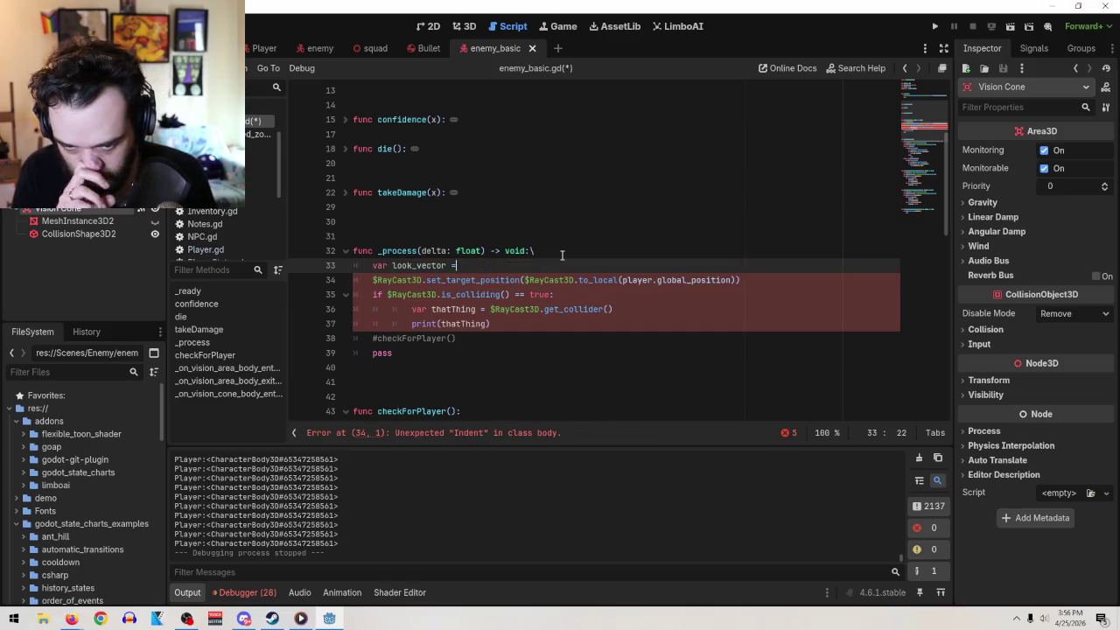
{"action": "key", "text": "Return"}
- Insert 'var selfPos = self.position' on a new line above look_vector
{"action": "key", "text": "Up"}
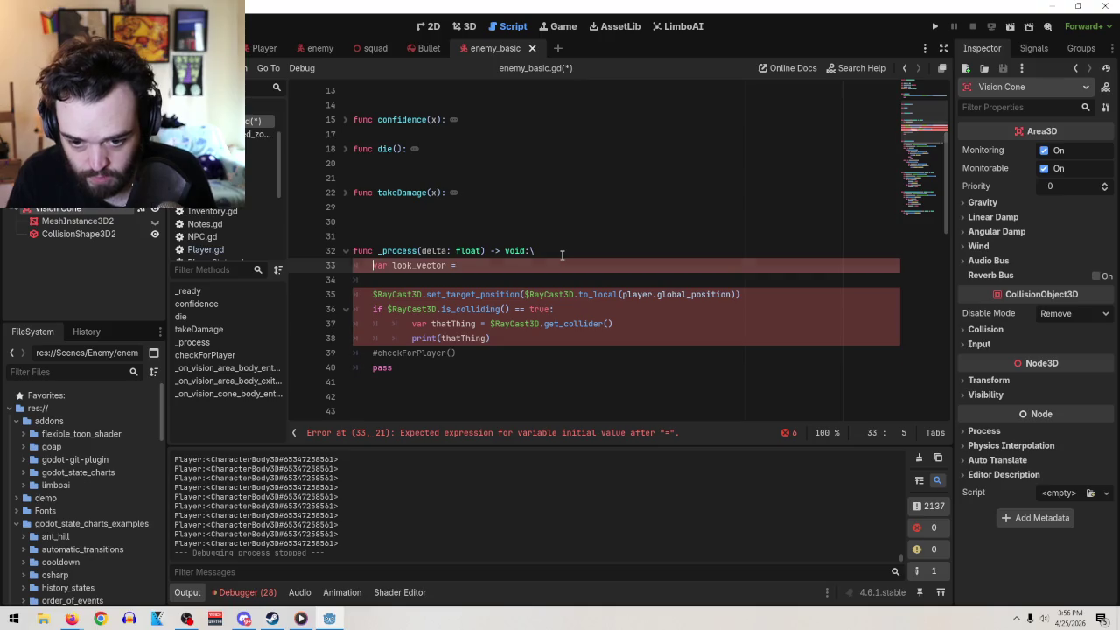
{"action": "key", "text": "ctrl+shift+Return"}
{"action": "type", "text": "var"}
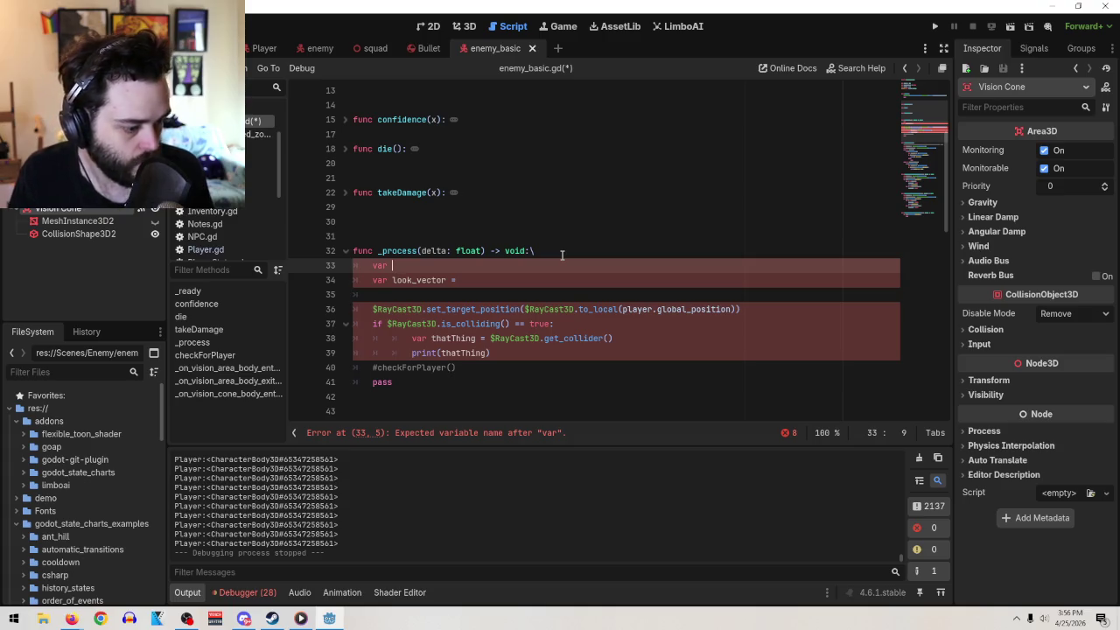
{"action": "type", "text": "selfPos"}
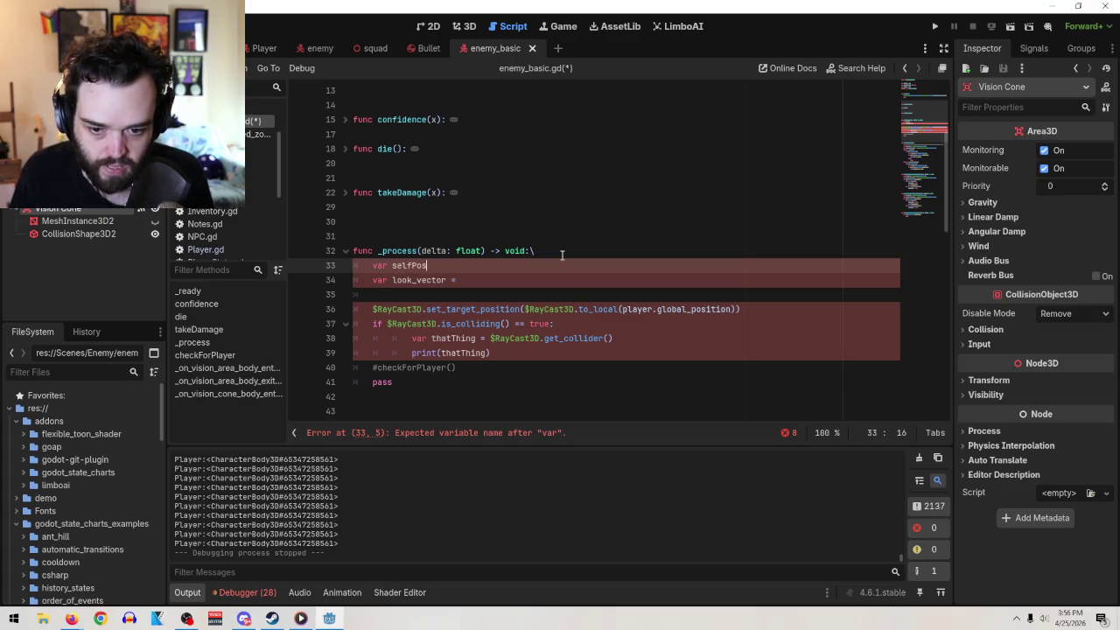
{"action": "type", "text": " = self.position"}
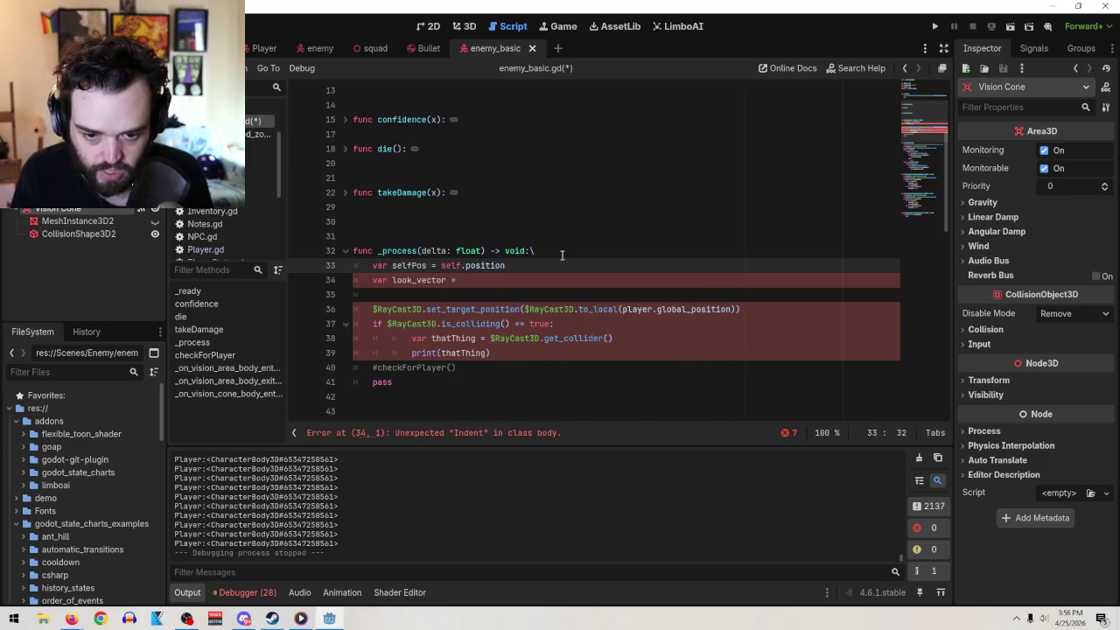
{"action": "key", "text": "Return"}
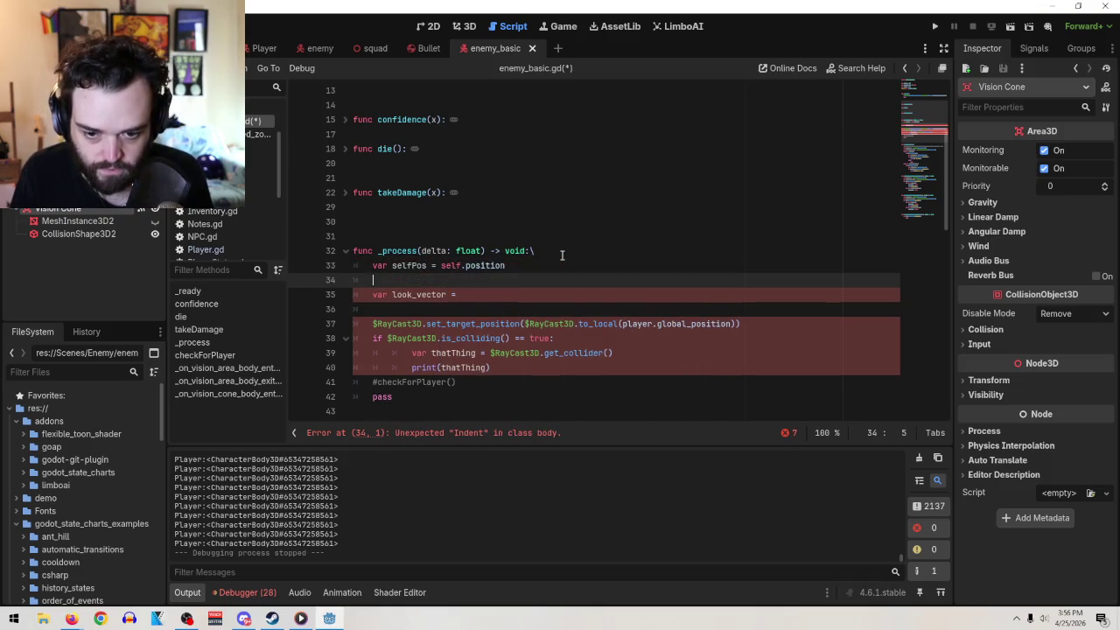
- Add 'var playerPos = player.position' and 'var look_vector = selfPos - playerPos' below it
{"action": "type", "text": "var ca"}
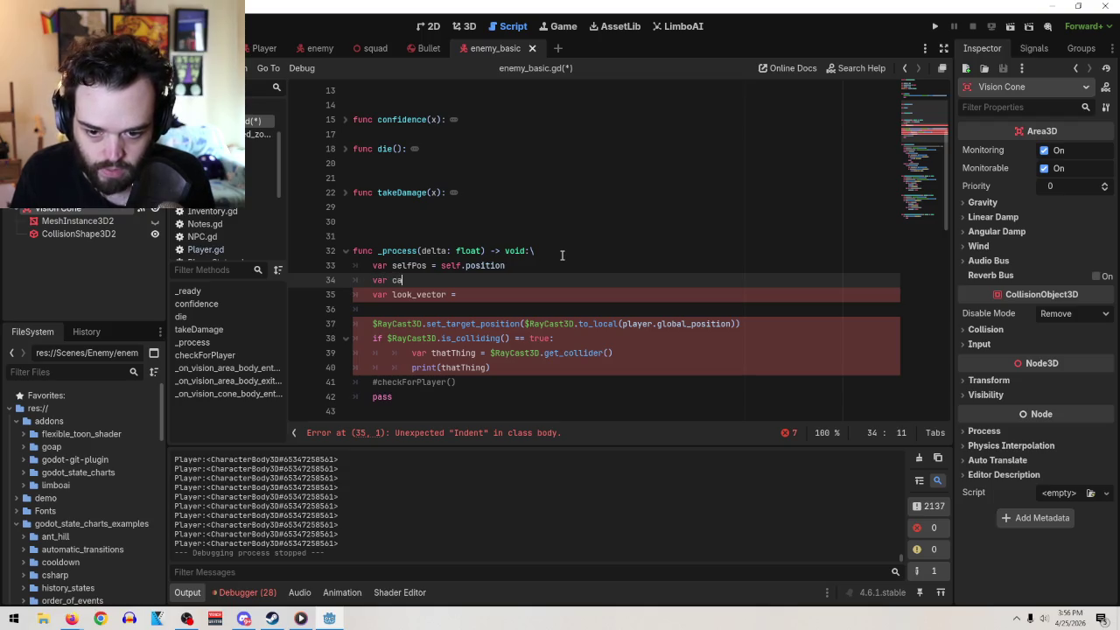
{"action": "key", "text": "BackSpace"}
{"action": "key", "text": "BackSpace"}
{"action": "type", "text": "playerPo"}
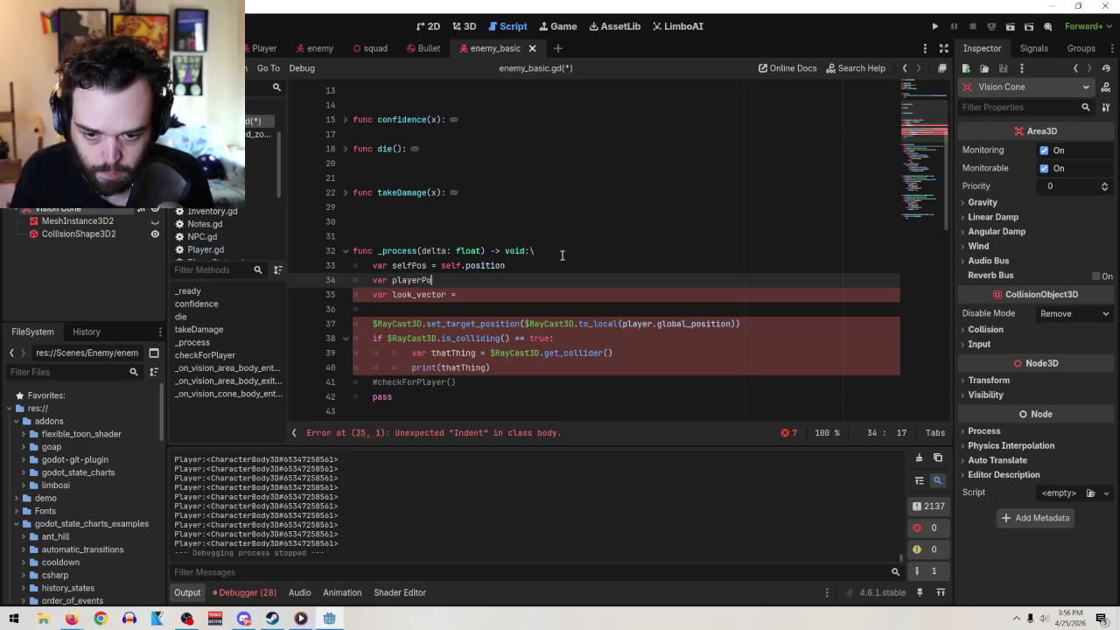
{"action": "type", "text": "s ="}
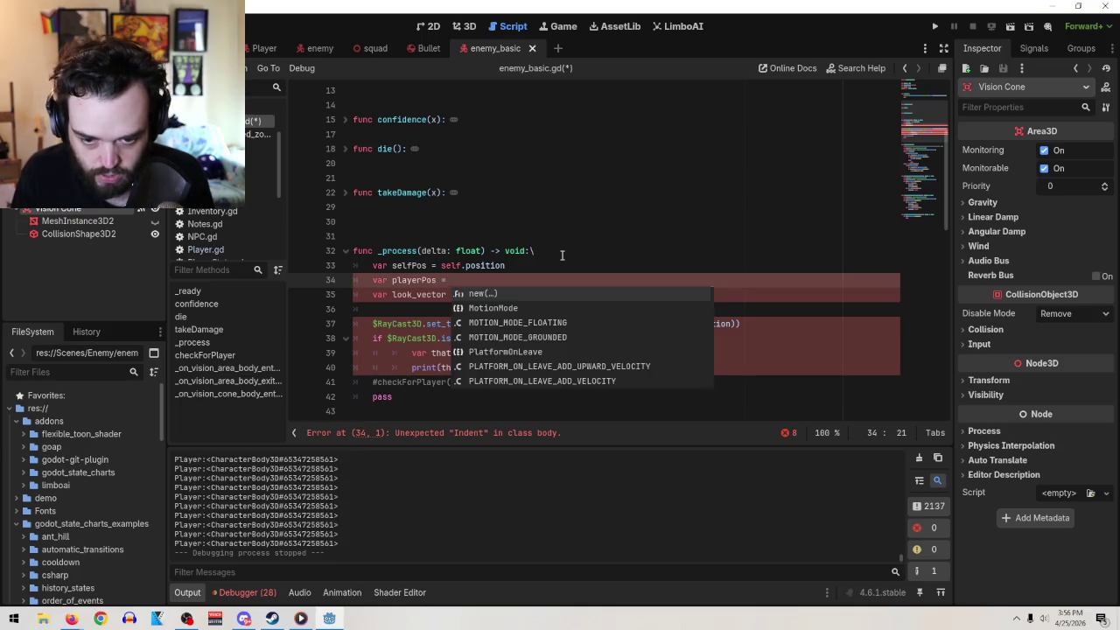
{"action": "type", "text": " player.position"}
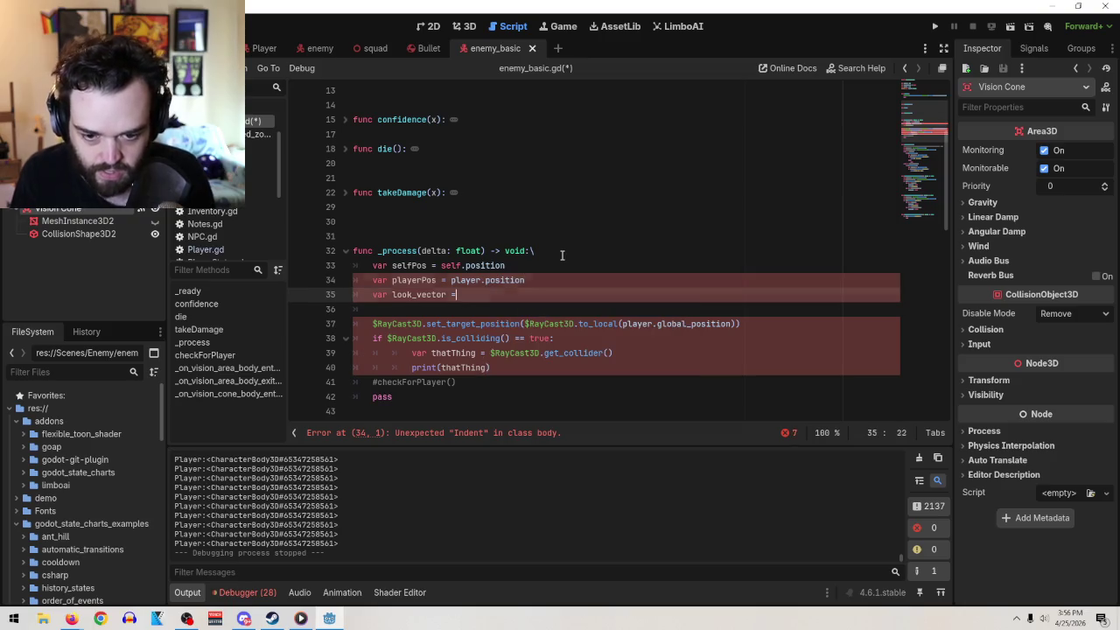
{"action": "type", "text": " var look_vector = selfp["}
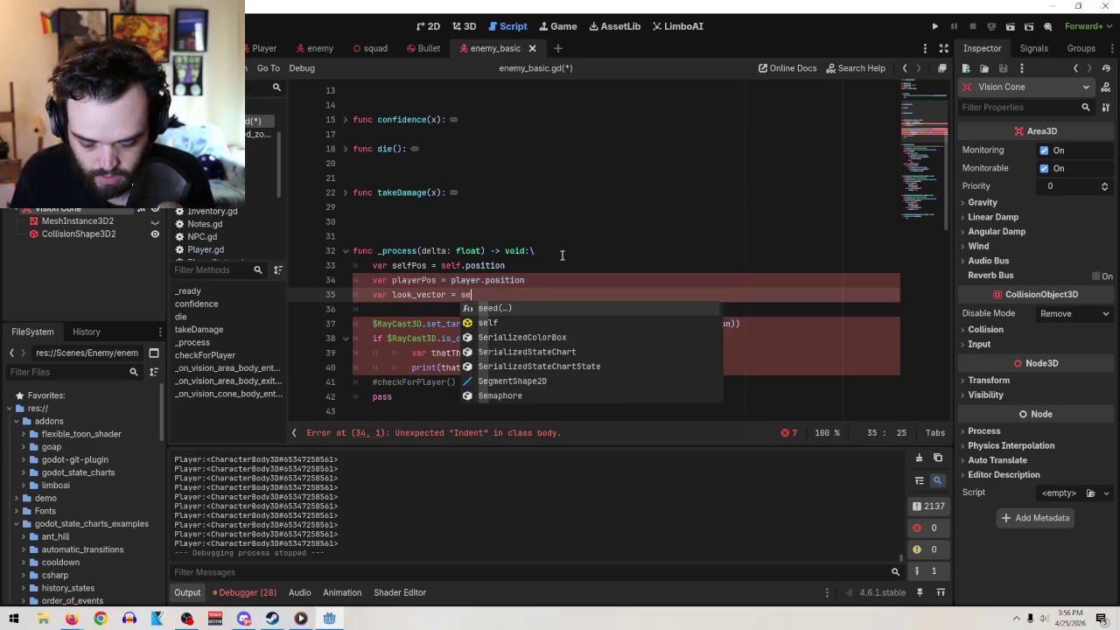
{"action": "key", "text": "BackSpace"}
{"action": "key", "text": "BackSpace"}
{"action": "type", "text": "."}
{"action": "key", "text": "BackSpace"}
{"action": "type", "text": "Pos"}
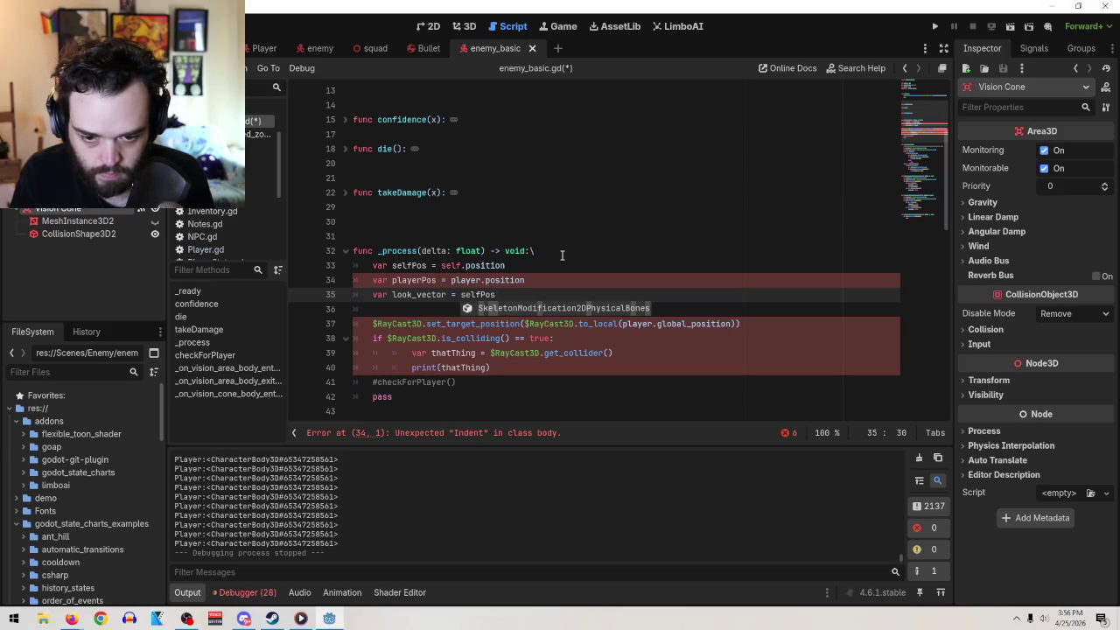
{"action": "type", "text": "-"}
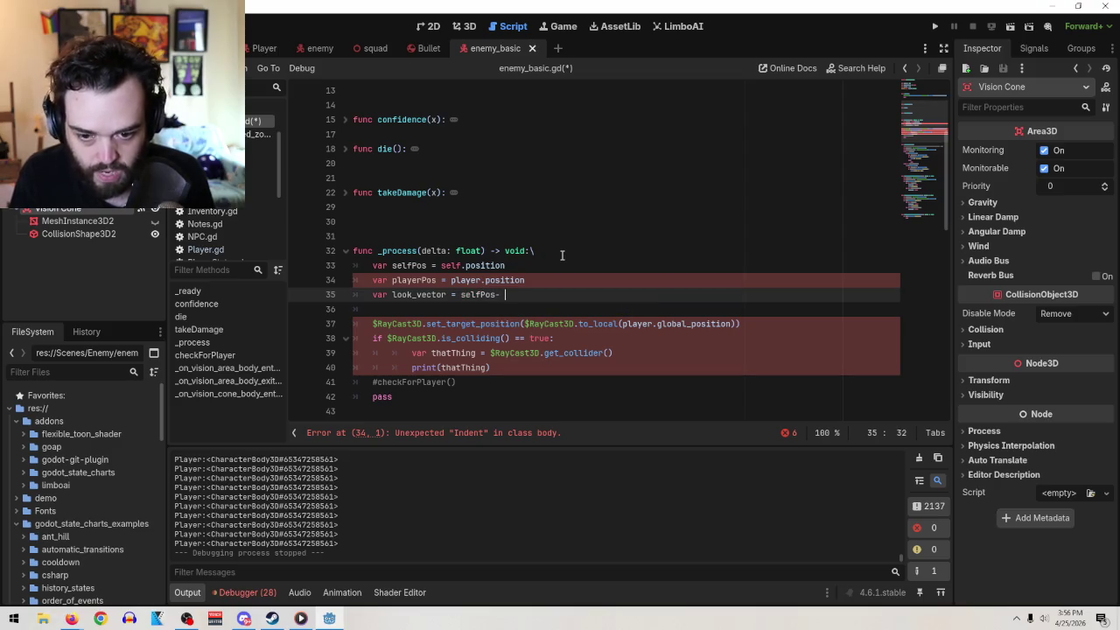
{"action": "key", "text": "BackSpace"}
{"action": "key", "text": "BackSpace"}
{"action": "type", "text": "- player"}
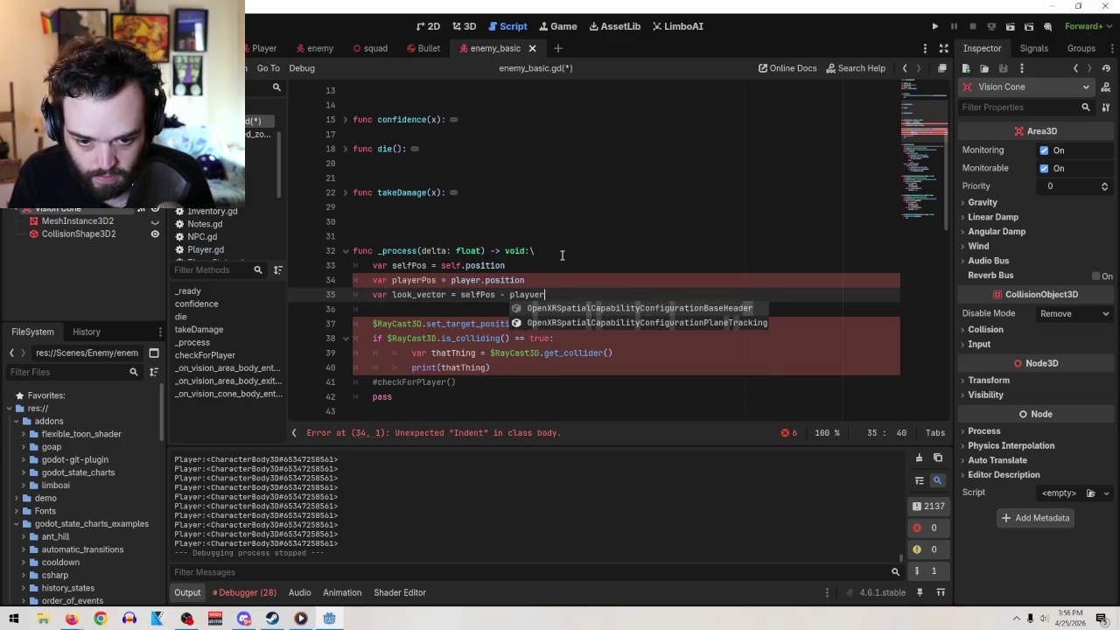
{"action": "key", "text": "BackSpace"}
{"action": "key", "text": "BackSpace"}
{"action": "key", "text": "BackSpace"}
{"action": "type", "text": "erPos"}
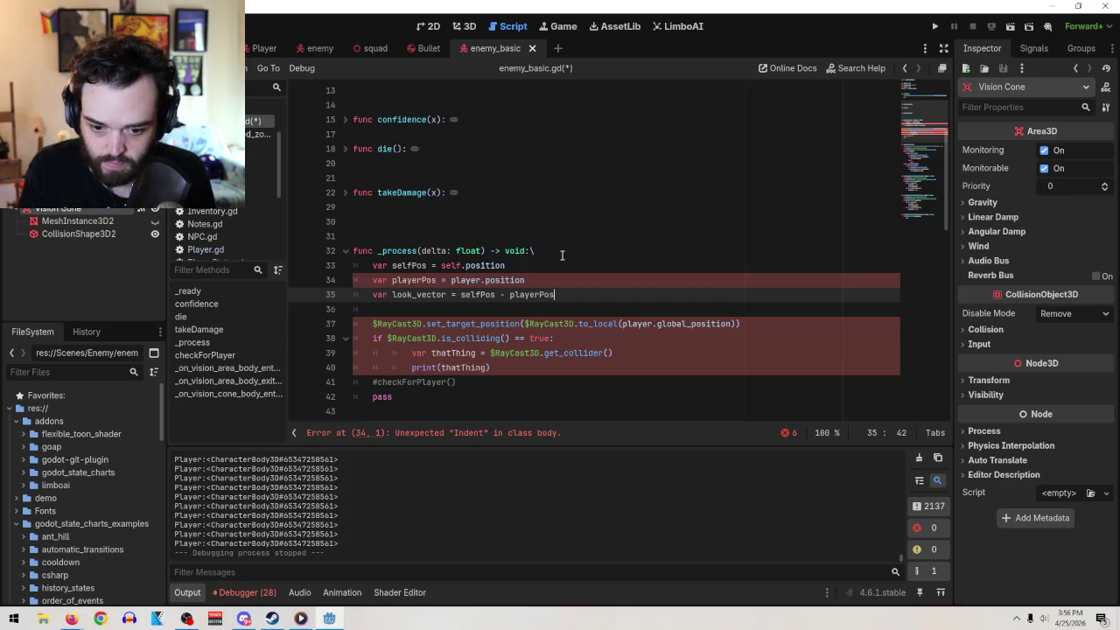
{"action": "left_click", "coordinate": [397, 308]}
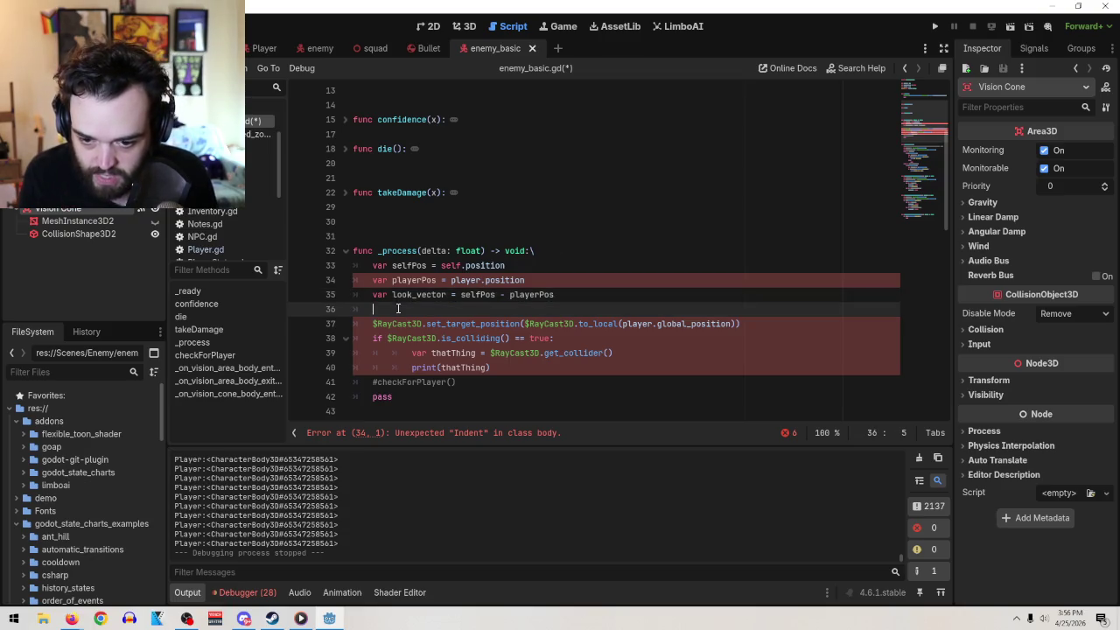
- Remove the empty line and fix the tab indentation of the playerPos and look_vector lines
{"action": "key", "text": "Delete"}
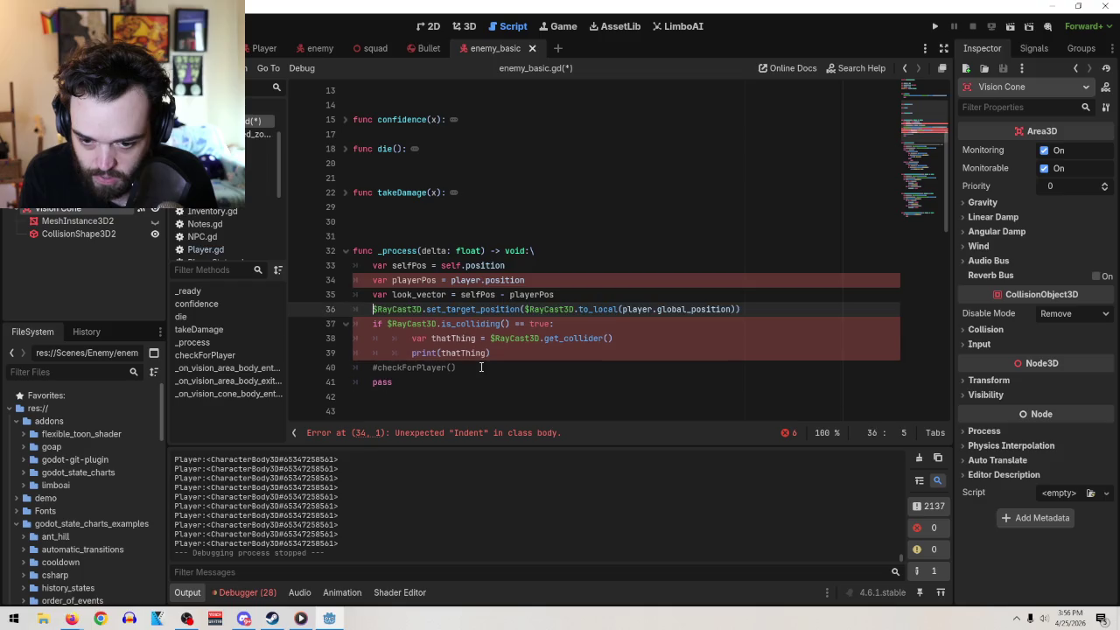
{"action": "left_click", "coordinate": [544, 280]}
{"action": "key", "text": "Home"}
{"action": "key", "text": "BackSpace"}
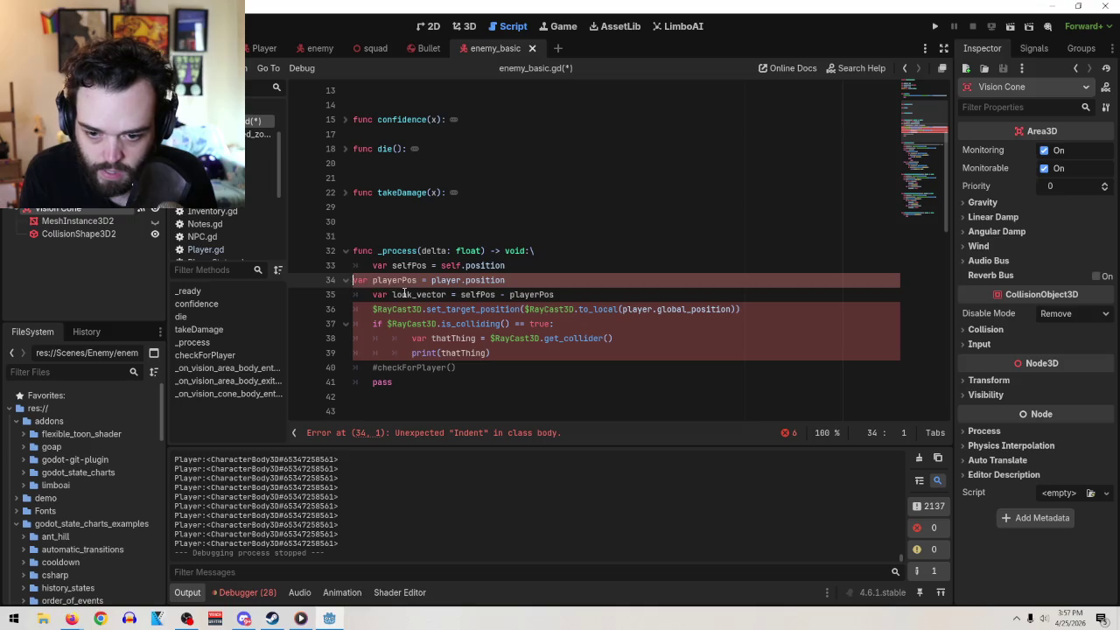
{"action": "key", "text": "Tab"}
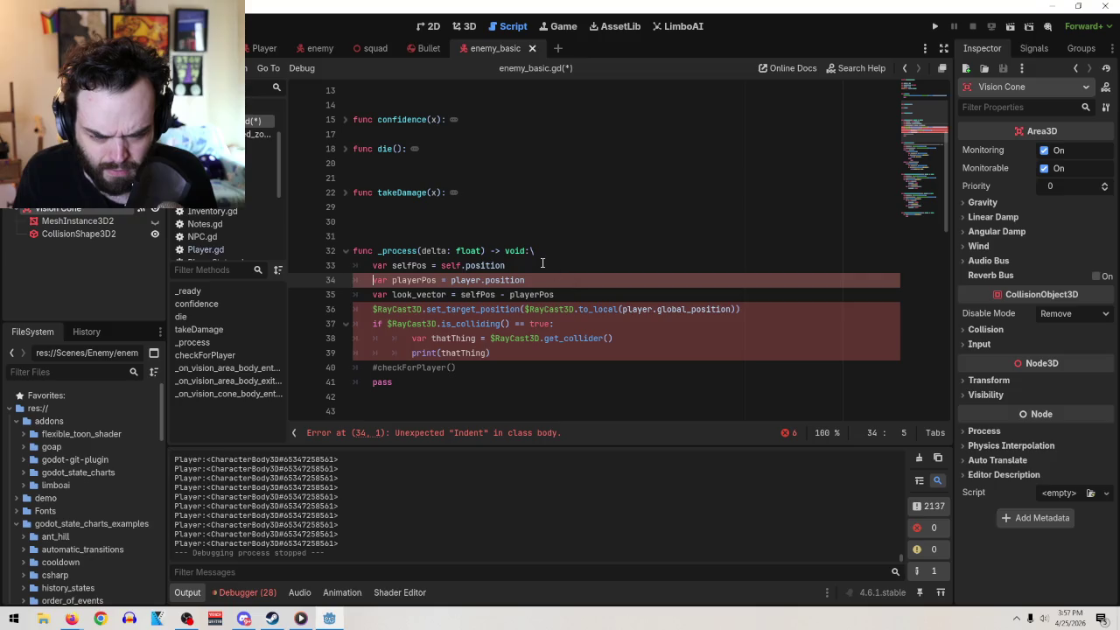
{"action": "key", "text": "BackSpace"}
{"action": "key", "text": "BackSpace"}
{"action": "key", "text": "Return"}
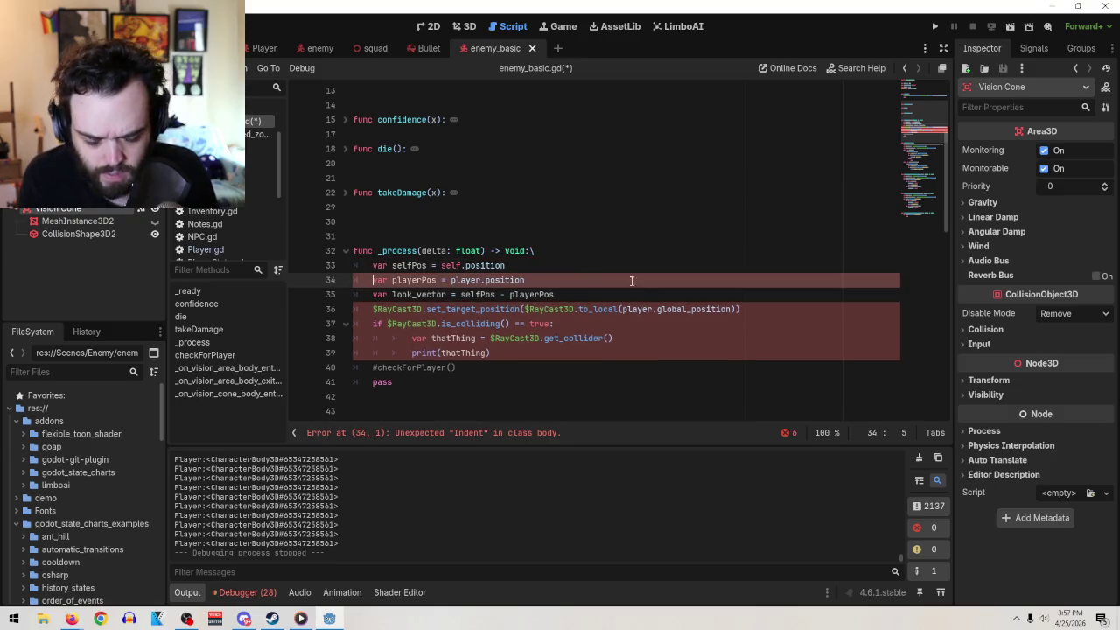
{"action": "key", "text": "Down"}
{"action": "key", "text": "BackSpace"}
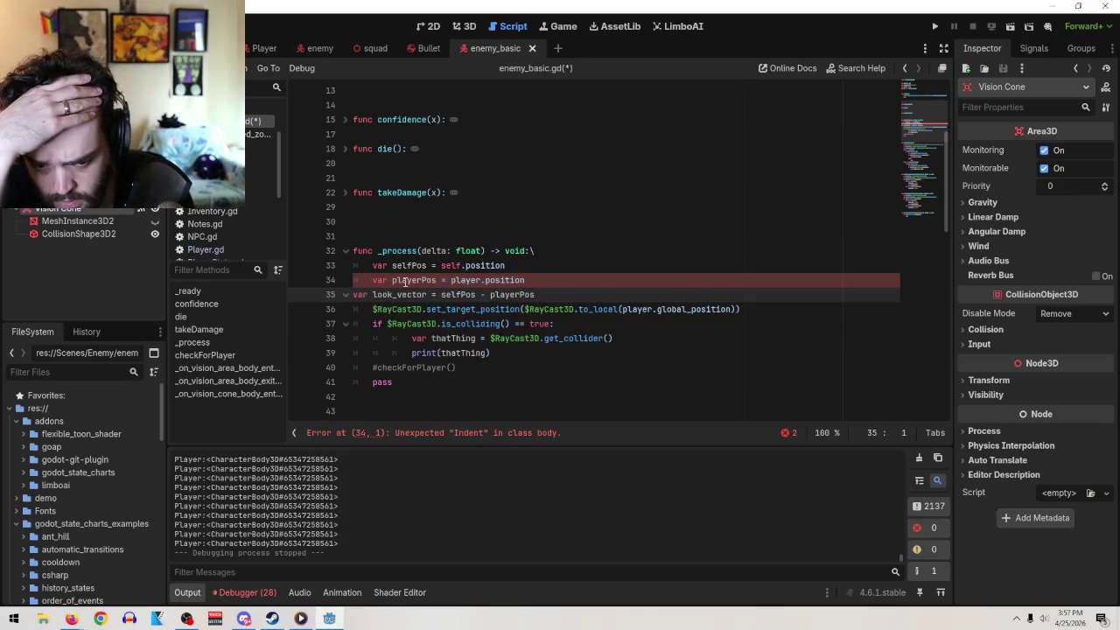
{"action": "key", "text": "Tab"}
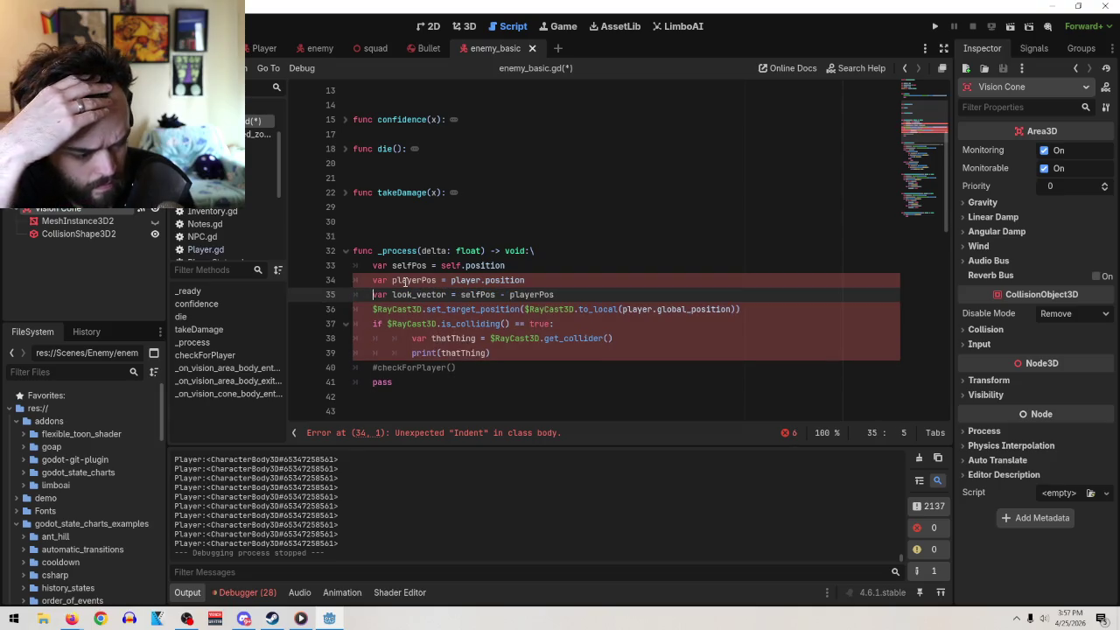
- Delete the stray backslash after the _process header's 'void:'
{"action": "left_click", "coordinate": [571, 244]}
{"action": "key", "text": "BackSpace"}
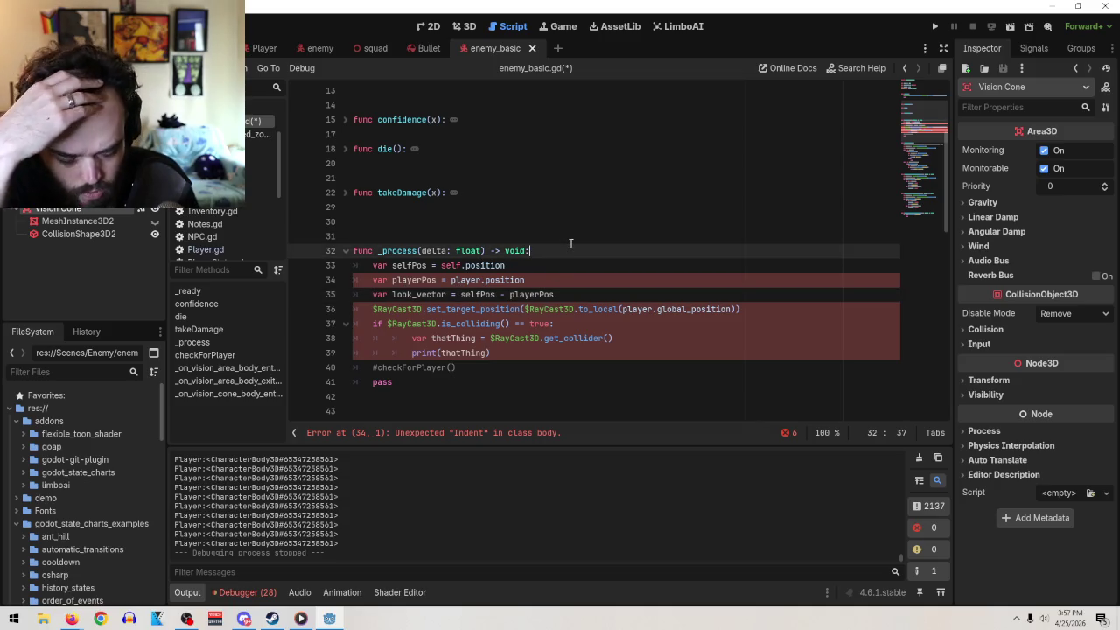
{"action": "left_click", "coordinate": [660, 339]}
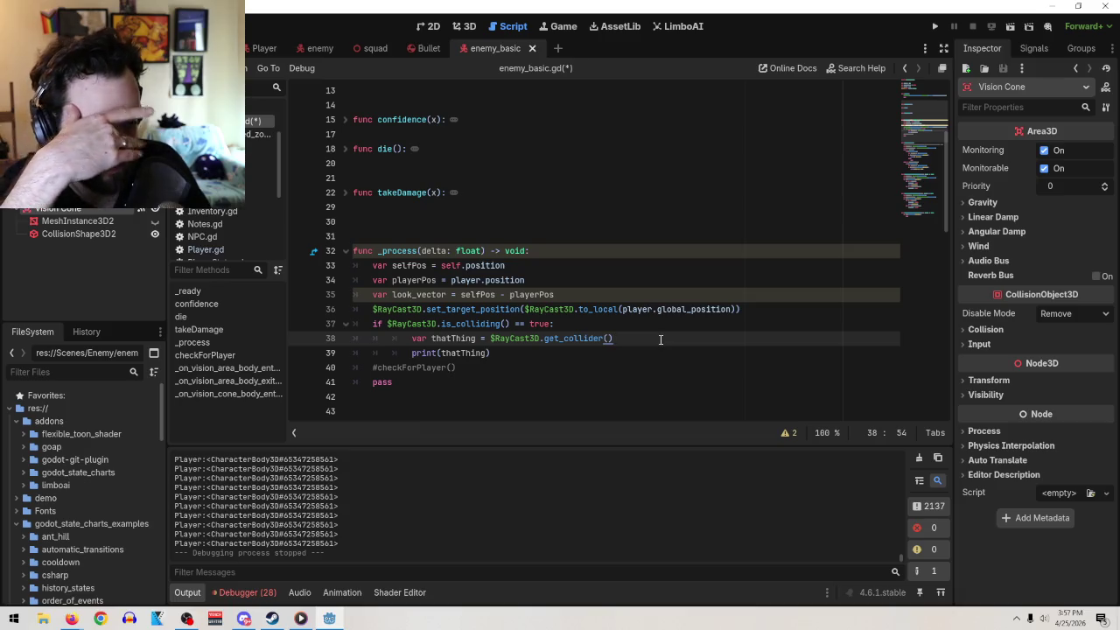
{"action": "left_click", "coordinate": [583, 294]}
{"action": "left_click", "coordinate": [71, 619]}
- Play the Short, pause at its look_at explanation, and switch back to the Godot script
{"action": "left_click", "coordinate": [713, 400]}
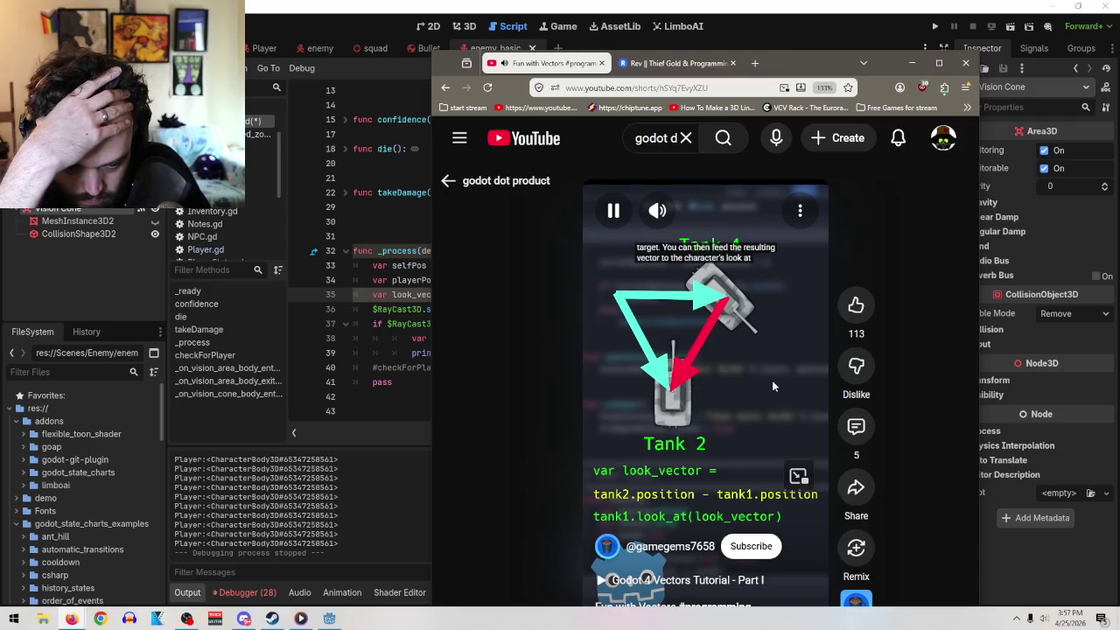
{"action": "left_click", "coordinate": [743, 335]}
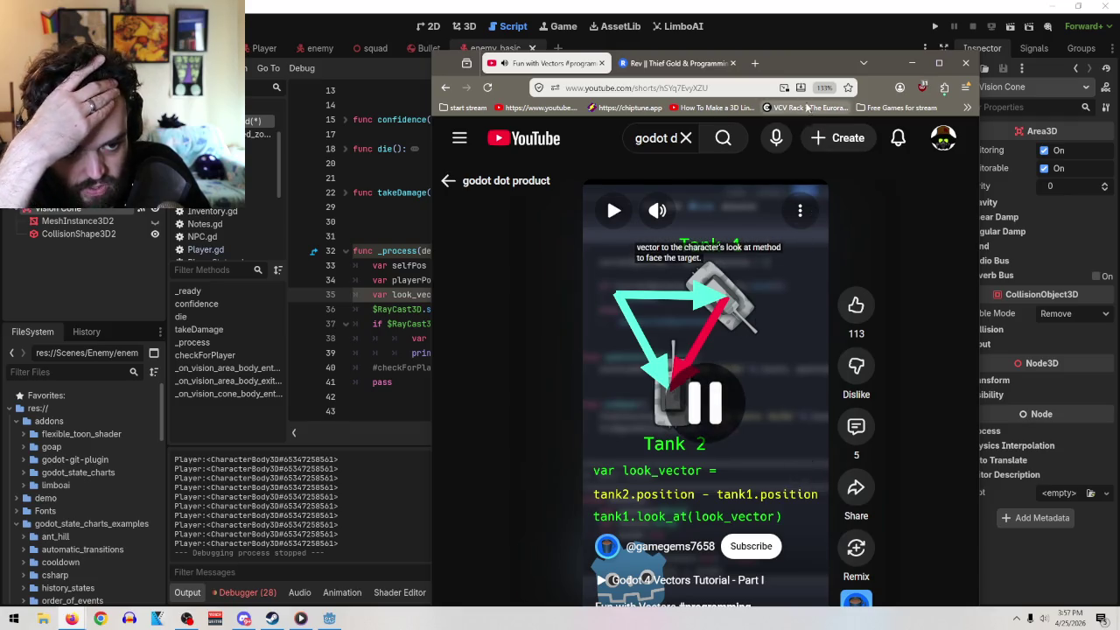
{"action": "key", "text": "alt+Tab"}
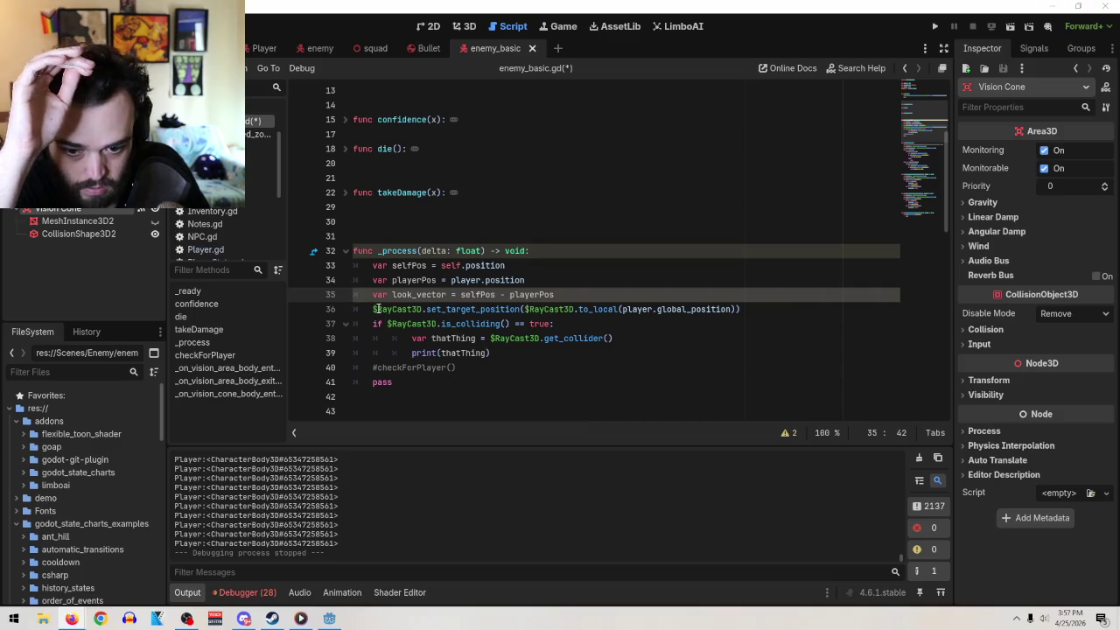
- Delete the look_vector line along with a half-typed self.look line
{"action": "mouse_move", "coordinate": [378, 309]}
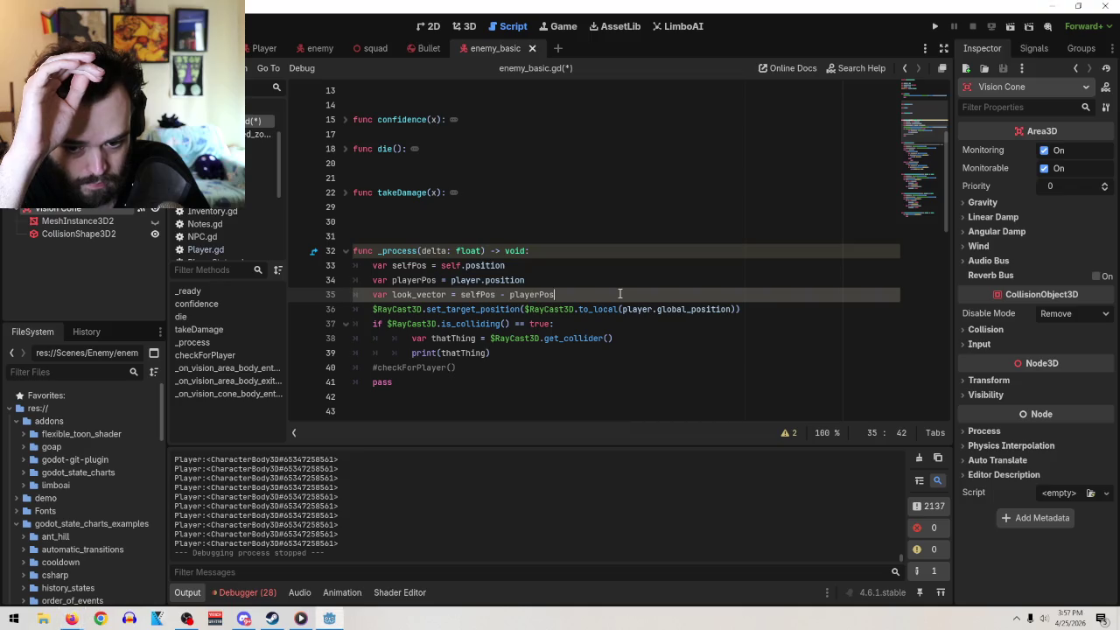
{"action": "key", "text": "Return"}
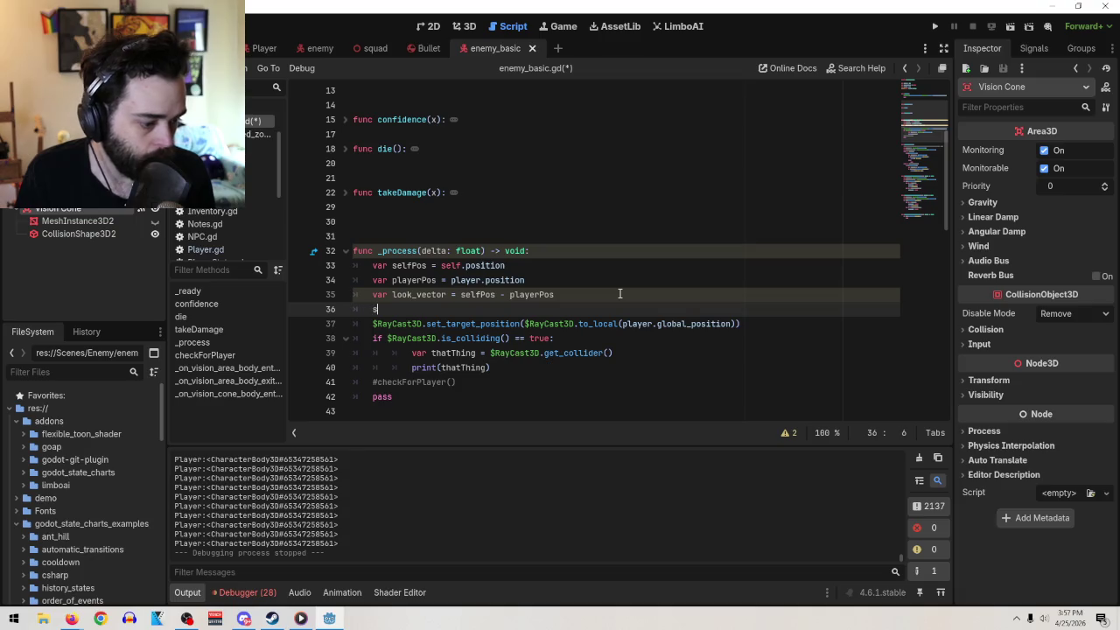
{"action": "type", "text": "self.loo"}
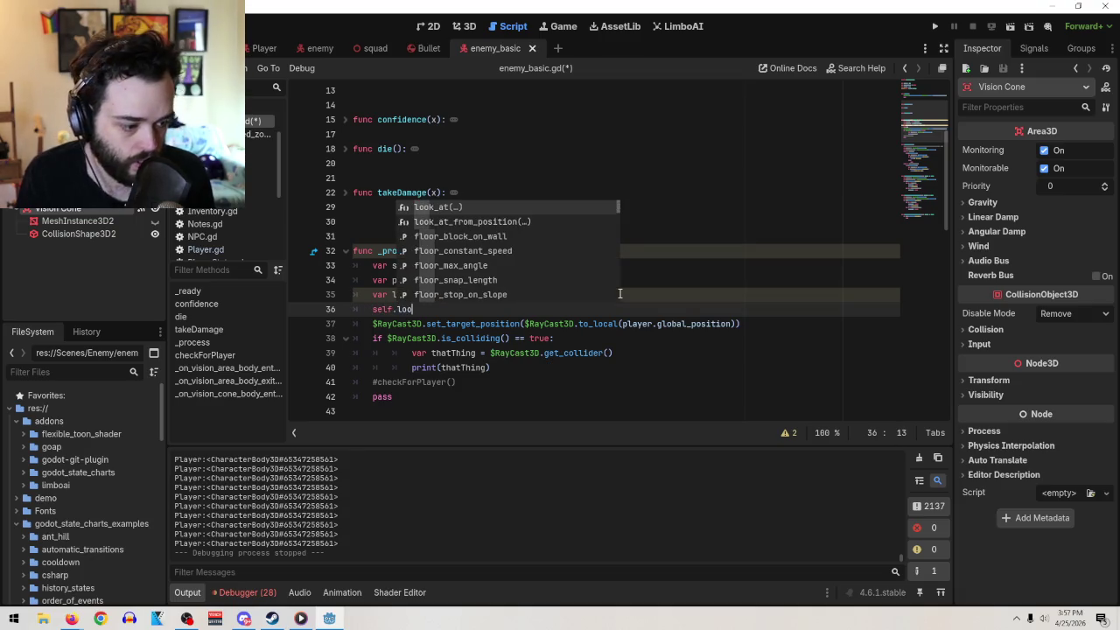
{"action": "type", "text": "k"}
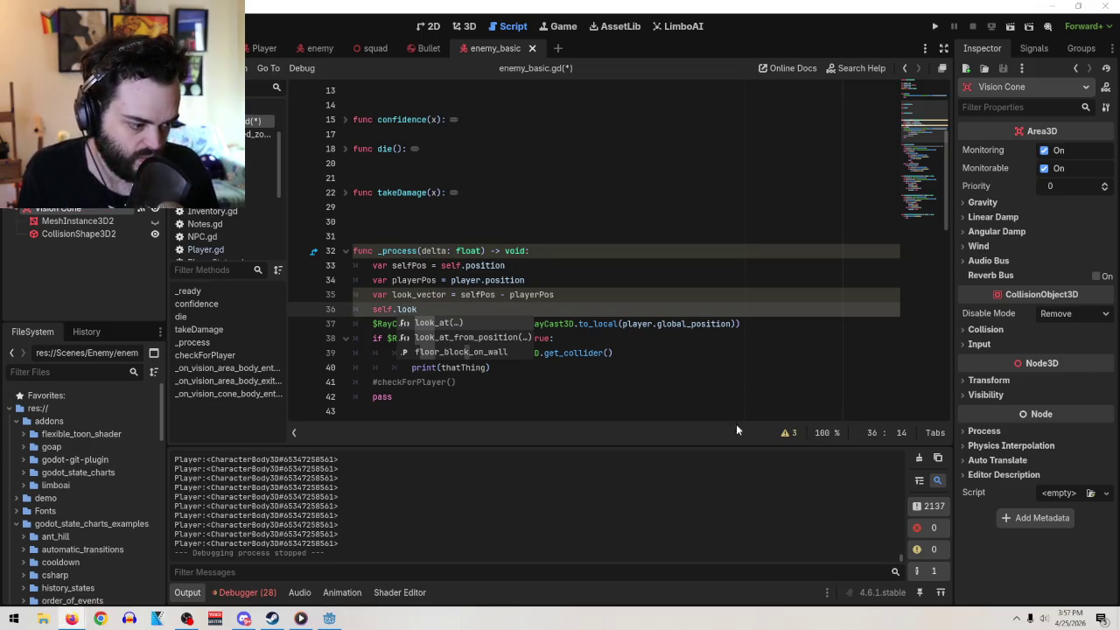
{"action": "mouse_move", "coordinate": [430, 308]}
{"action": "left_mouse_down"}
{"action": "mouse_move", "coordinate": [371, 309]}
{"action": "mouse_move", "coordinate": [372, 295]}
{"action": "left_mouse_up"}
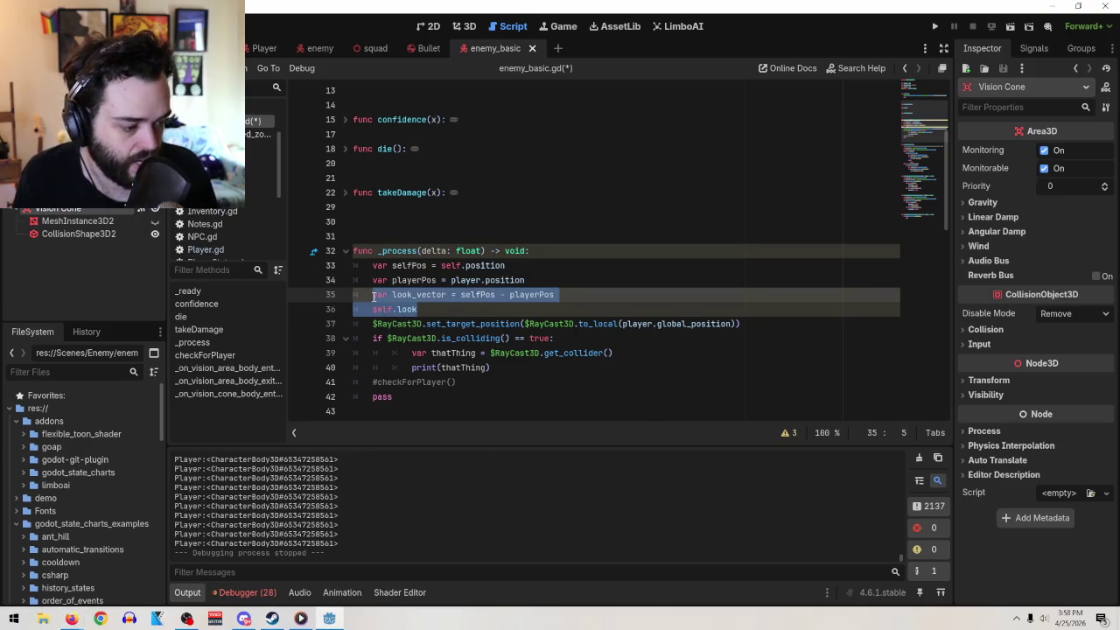
{"action": "key", "text": "BackSpace"}
- Write selfPos.direction_to(playerPos) in their place using autocomplete suggestions
{"action": "type", "text": "self"}
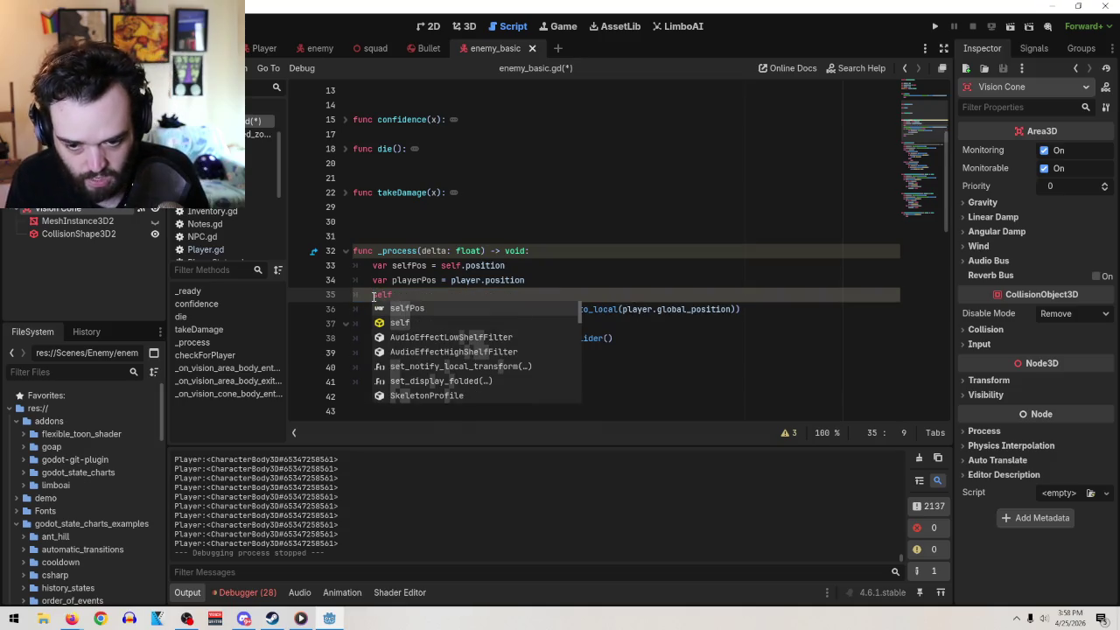
{"action": "key", "text": "Return"}
{"action": "type", "text": "-"}
{"action": "key", "text": "BackSpace"}
{"action": "type", "text": ".dic"}
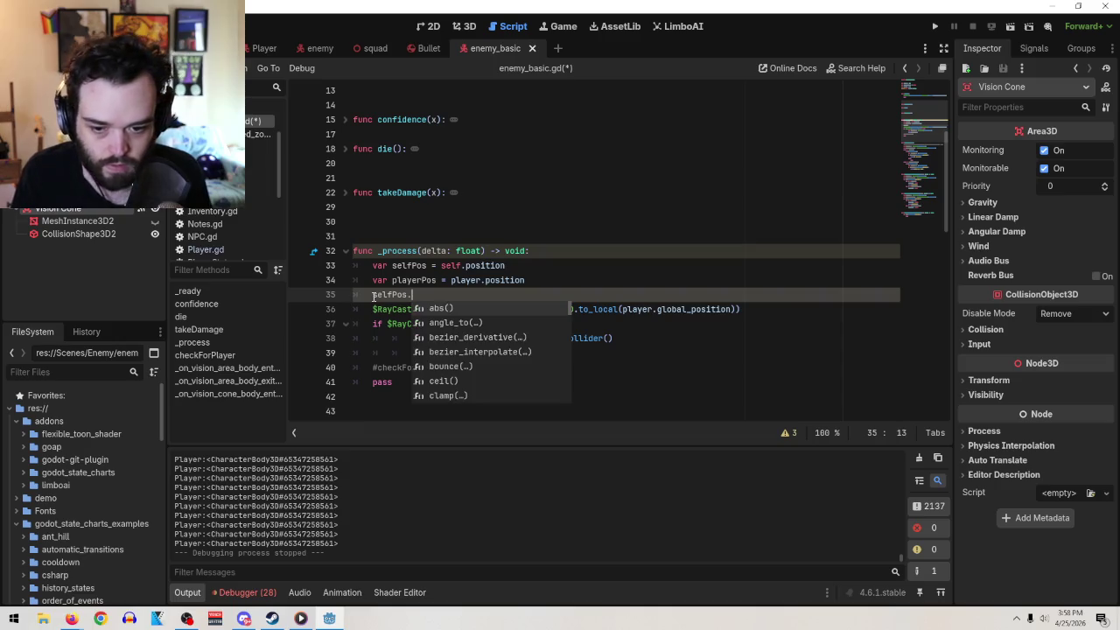
{"action": "key", "text": "Return"}
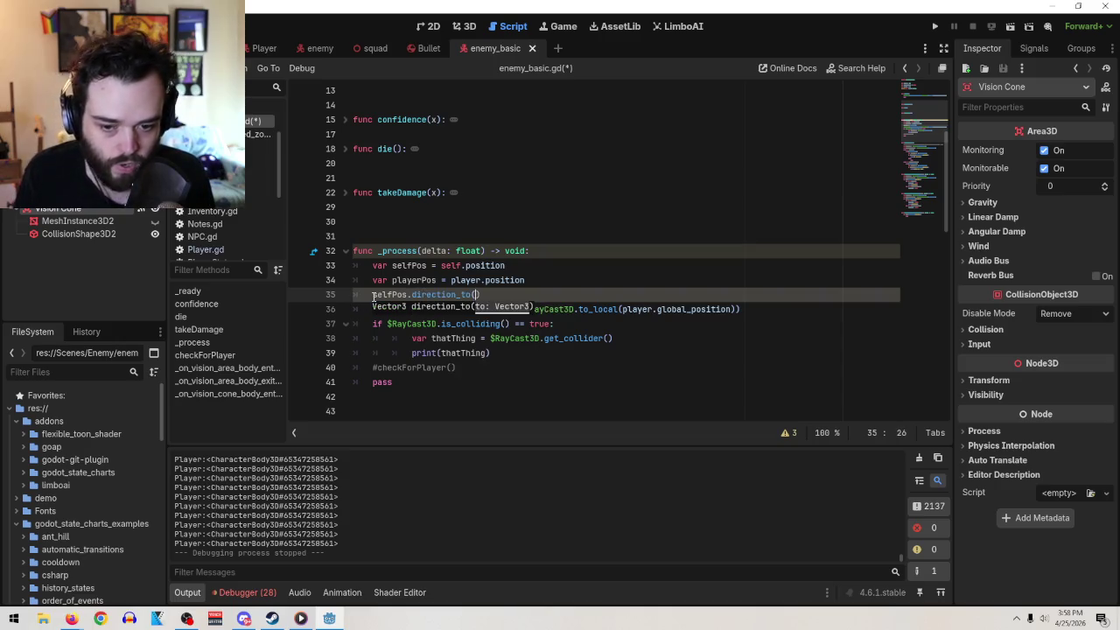
{"action": "type", "text": "playerP"}
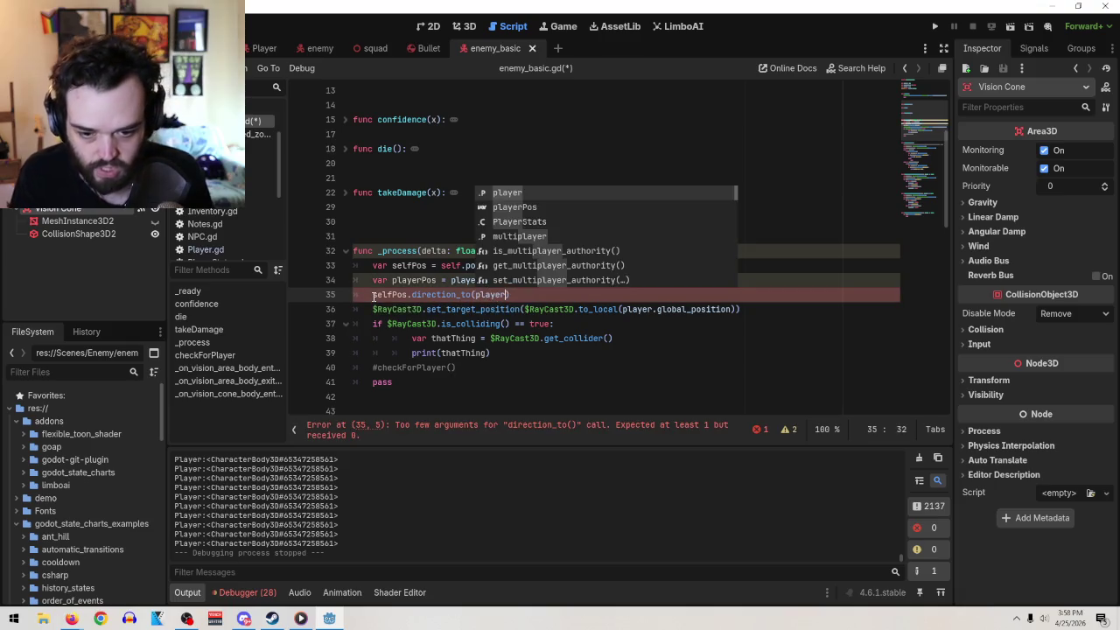
{"action": "key", "text": "Return"}
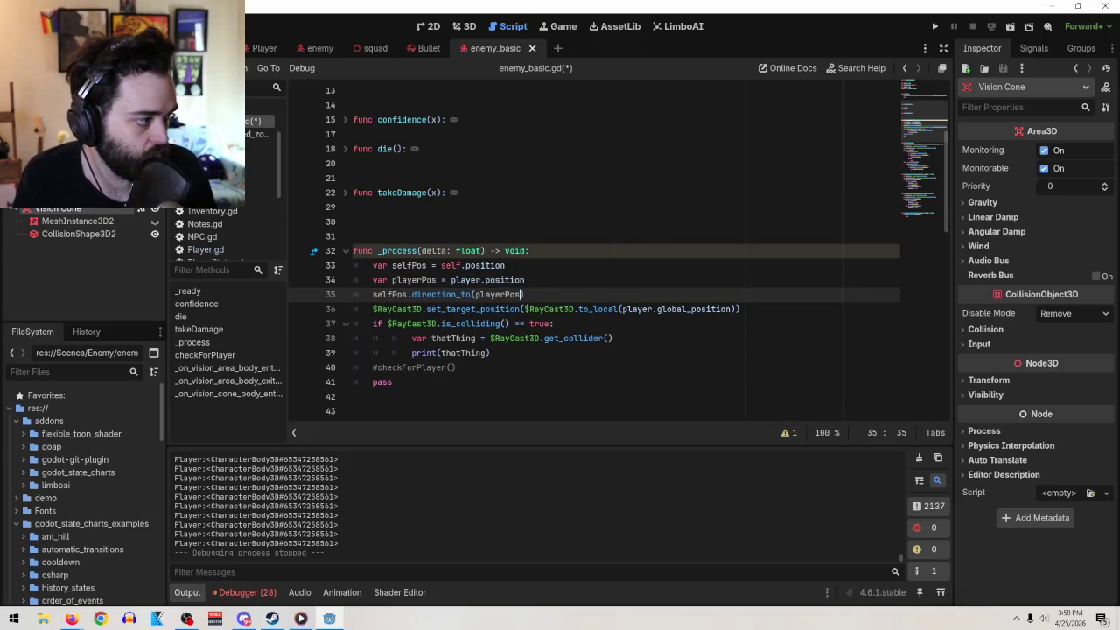
- Resume the vectors tutorial short and move the browser window up and right
{"action": "left_click", "coordinate": [72, 618]}
{"action": "left_click", "coordinate": [563, 413]}
{"action": "mouse_move", "coordinate": [662, 111]}
{"action": "left_mouse_down"}
{"action": "mouse_move", "coordinate": [682, 81]}
{"action": "mouse_move", "coordinate": [760, 42]}
{"action": "left_mouse_up"}
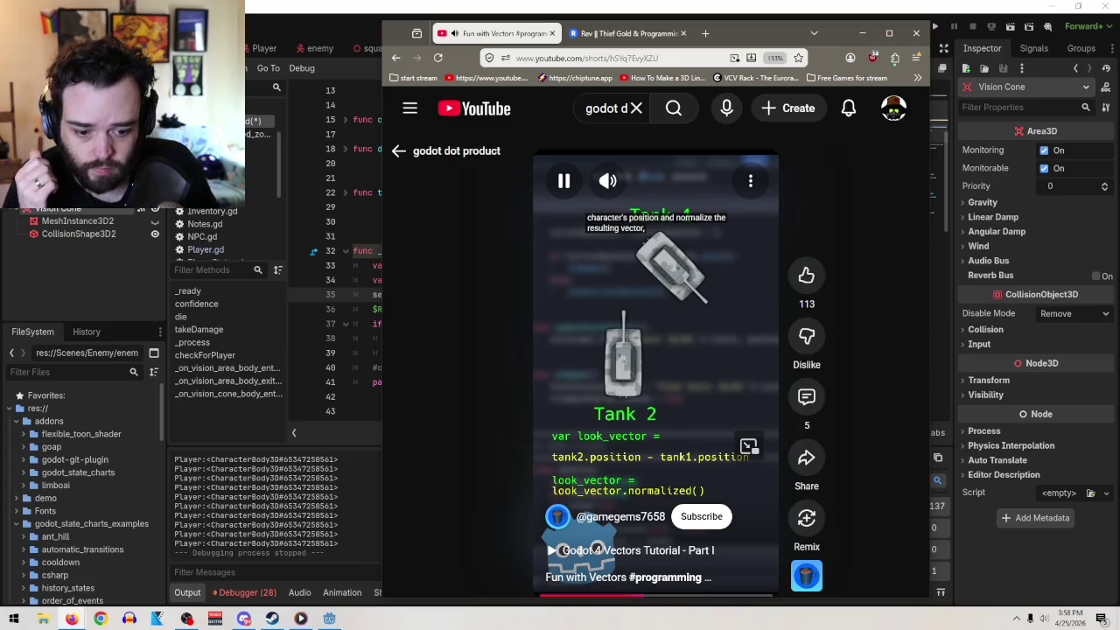
- Pause the short at its normalize step and hide the browser
{"action": "left_click", "coordinate": [680, 354]}
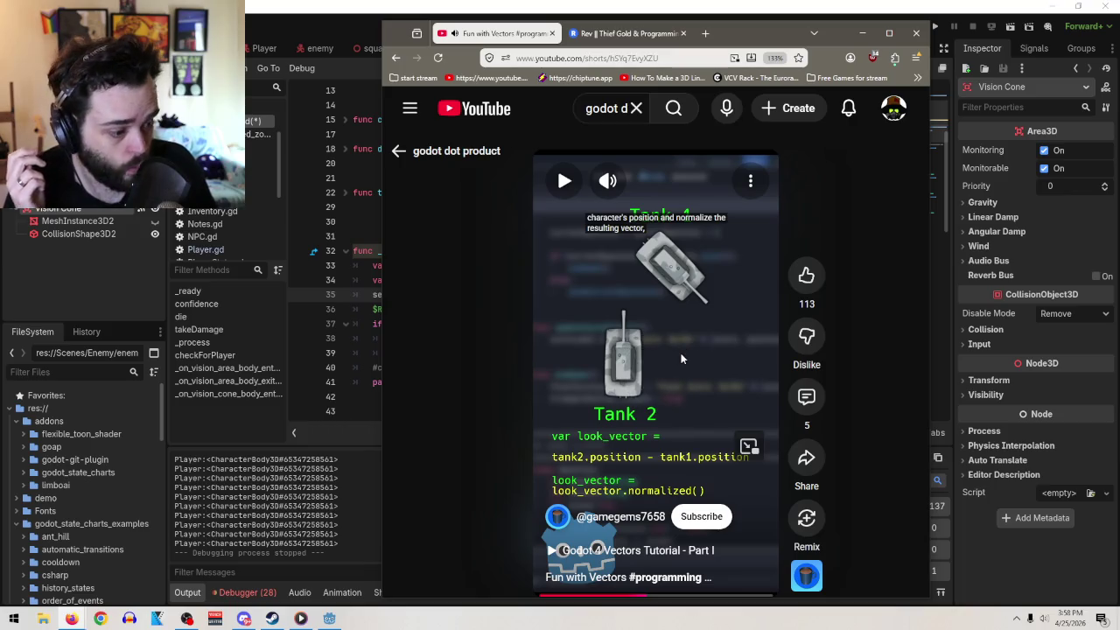
{"action": "left_click", "coordinate": [862, 32]}
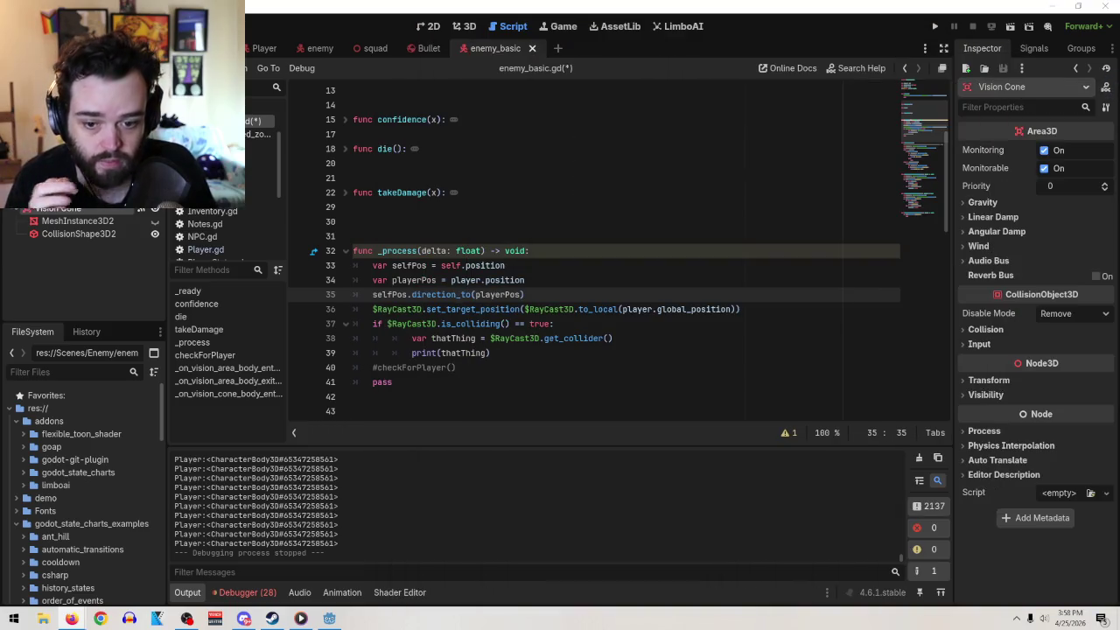
- Wrap line 35 in print(...) and run the project with F5
{"action": "left_click", "coordinate": [375, 294]}
{"action": "type", "text": "print"}
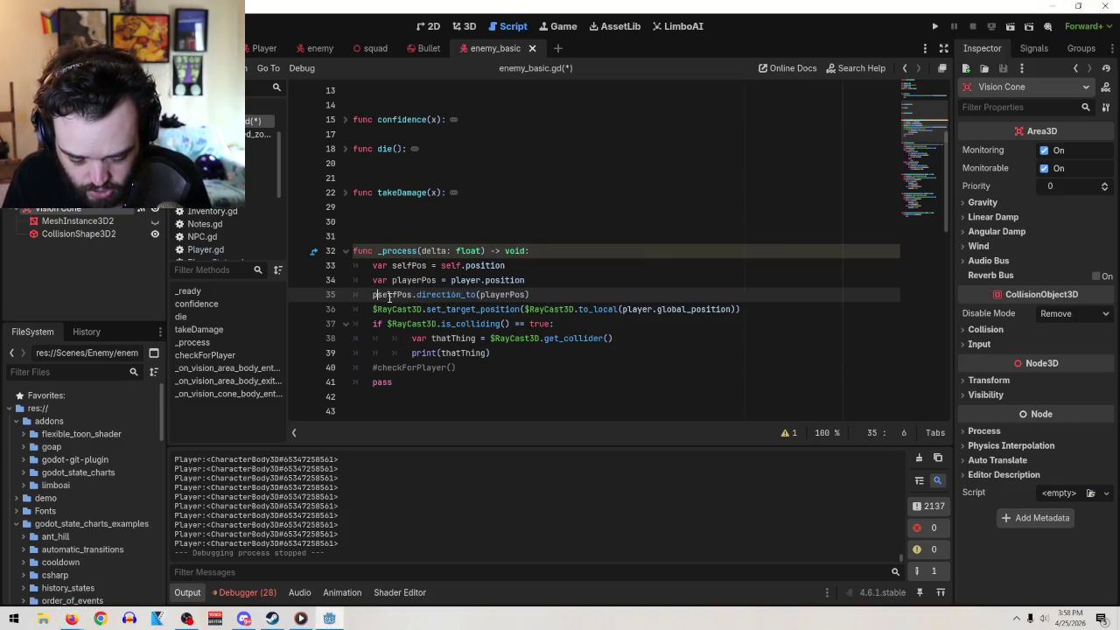
{"action": "type", "text": "("}
{"action": "left_click", "coordinate": [579, 295]}
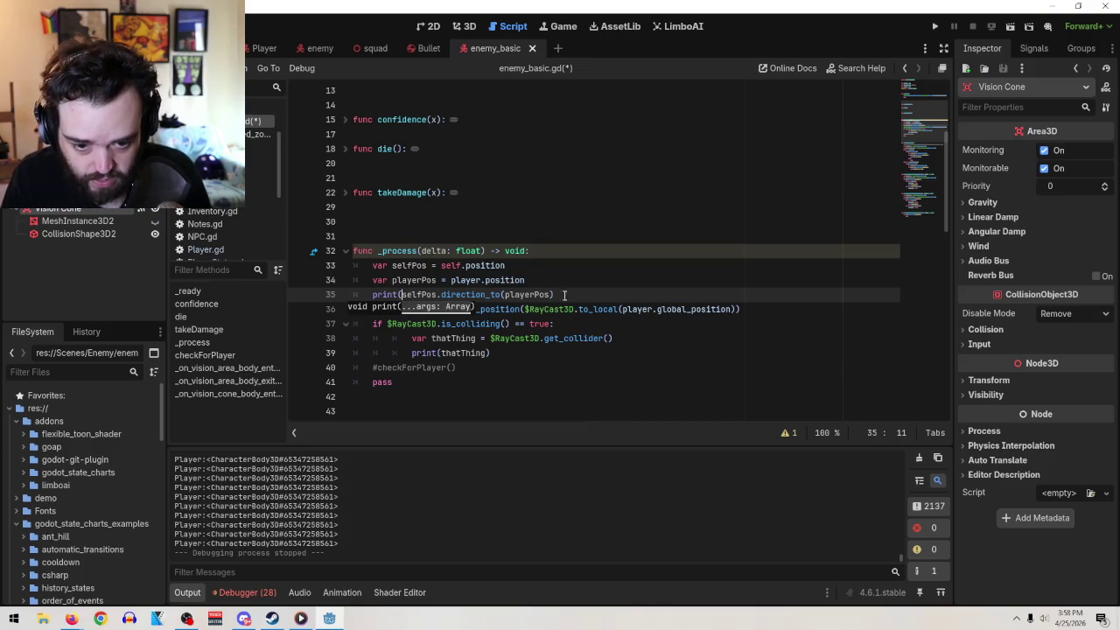
{"action": "type", "text": ")"}
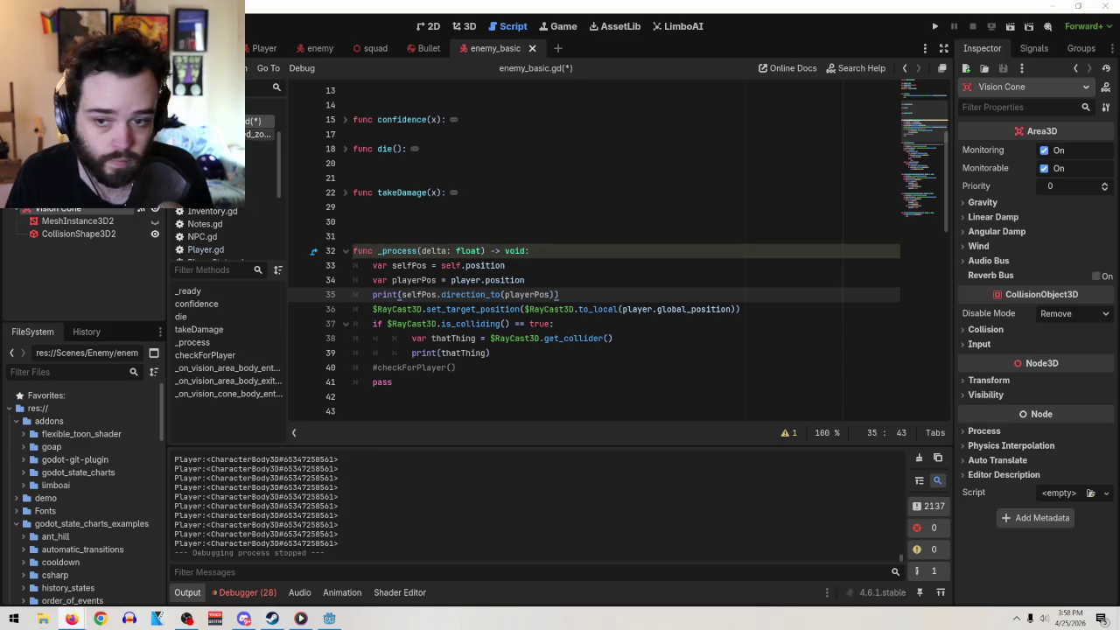
{"action": "key", "text": "F5"}
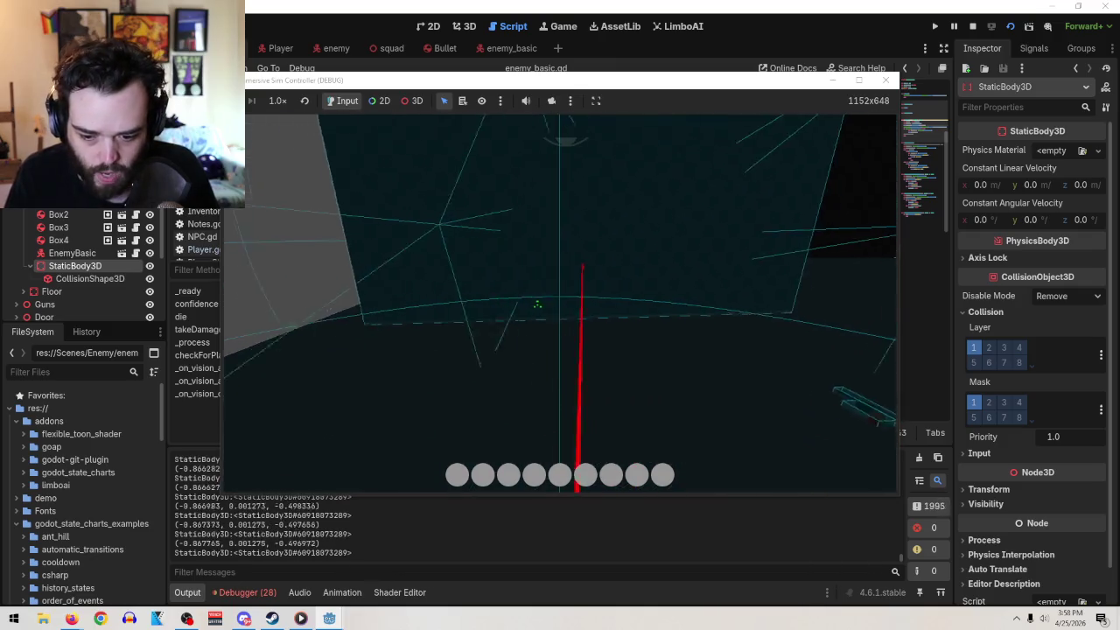
- Check the logged direction vectors, stop the game, and add a blank line after the print
{"action": "key", "text": "Tab"}
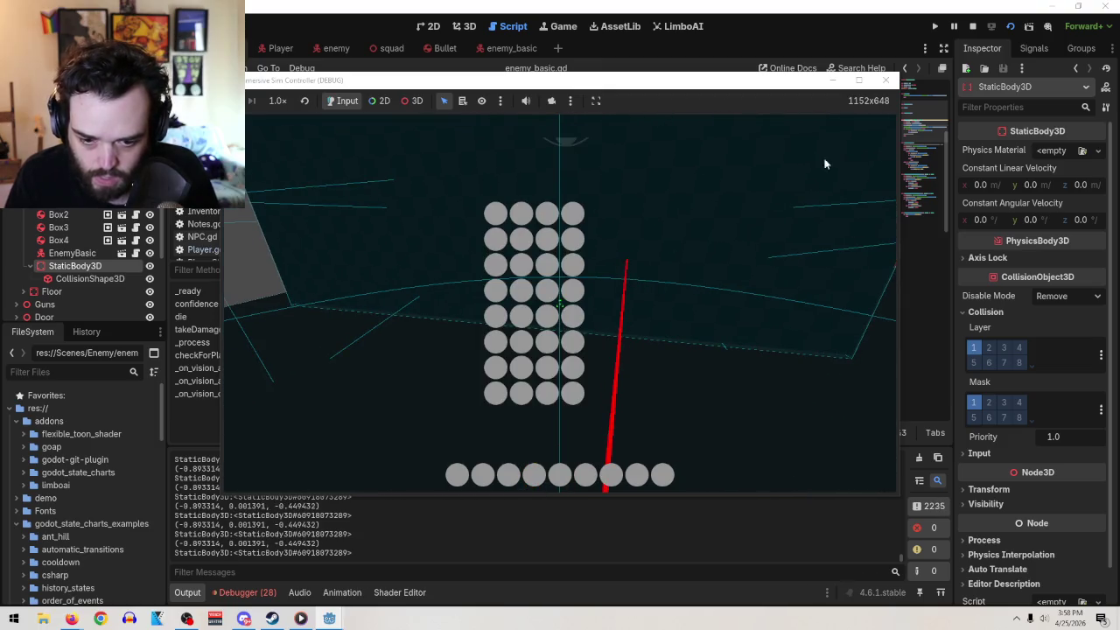
{"action": "left_click", "coordinate": [885, 80]}
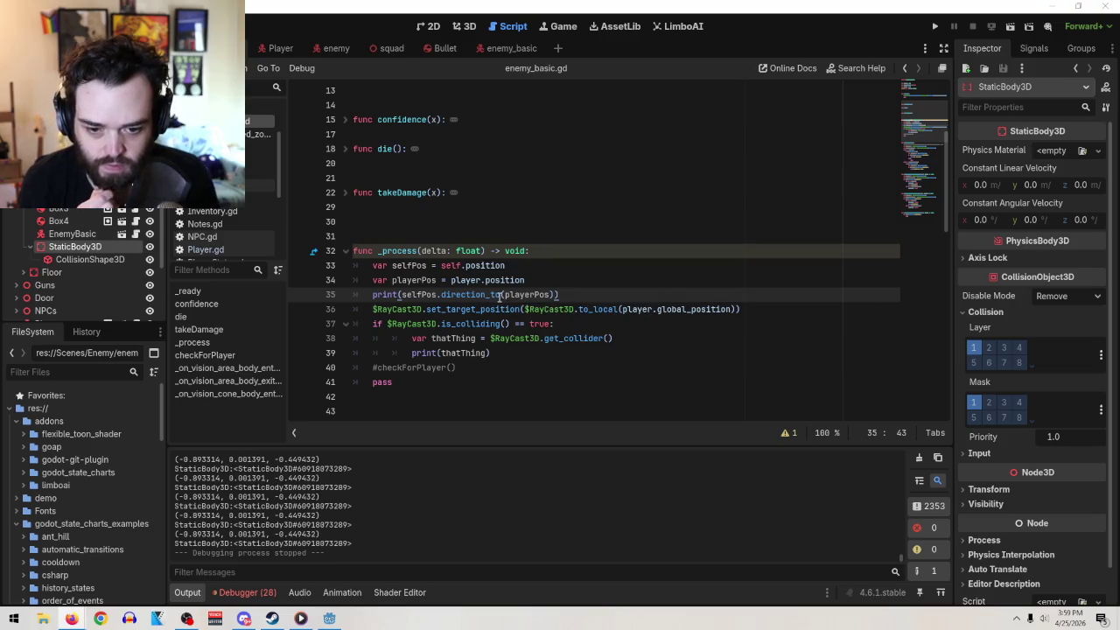
{"action": "left_click", "coordinate": [554, 294]}
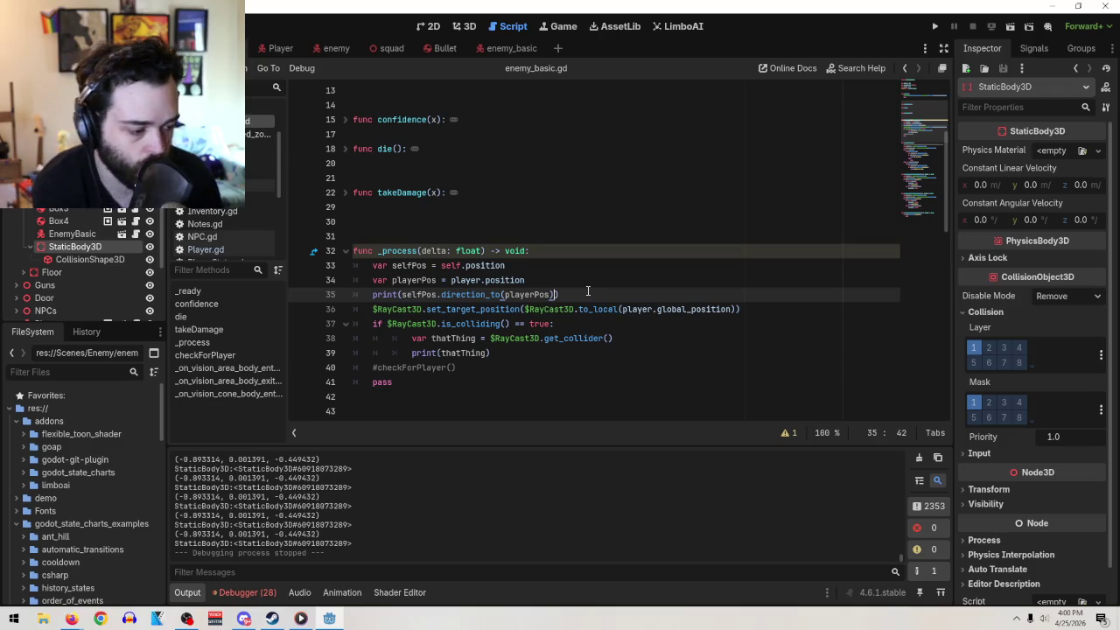
{"action": "key", "text": "Return"}
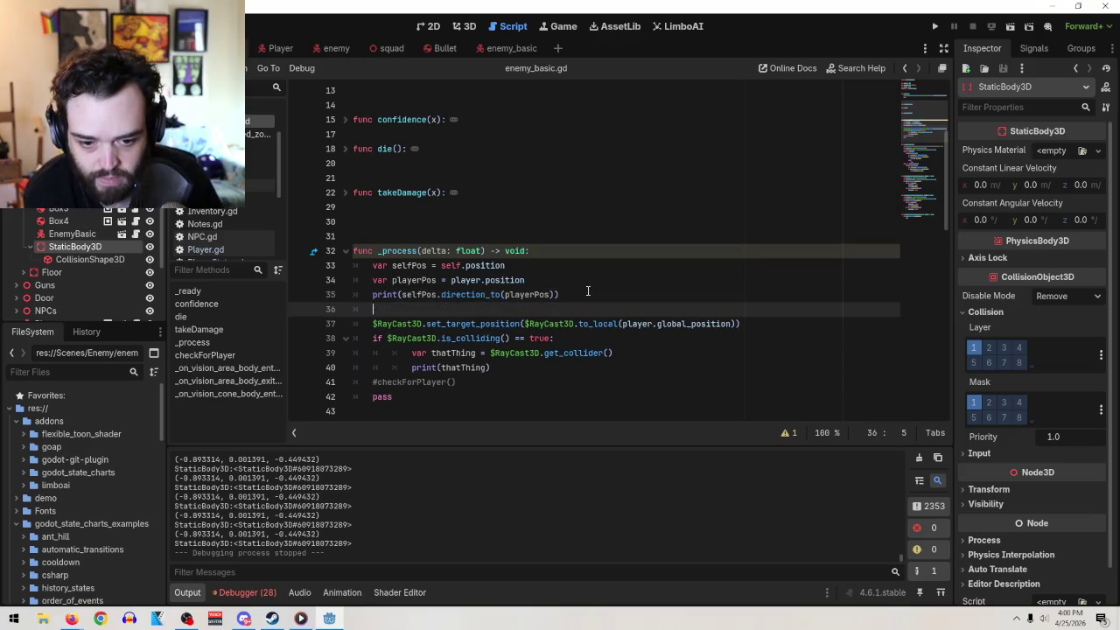
- Type self.foward on line 36 and select the misspelled word foward
{"action": "type", "text": "self"}
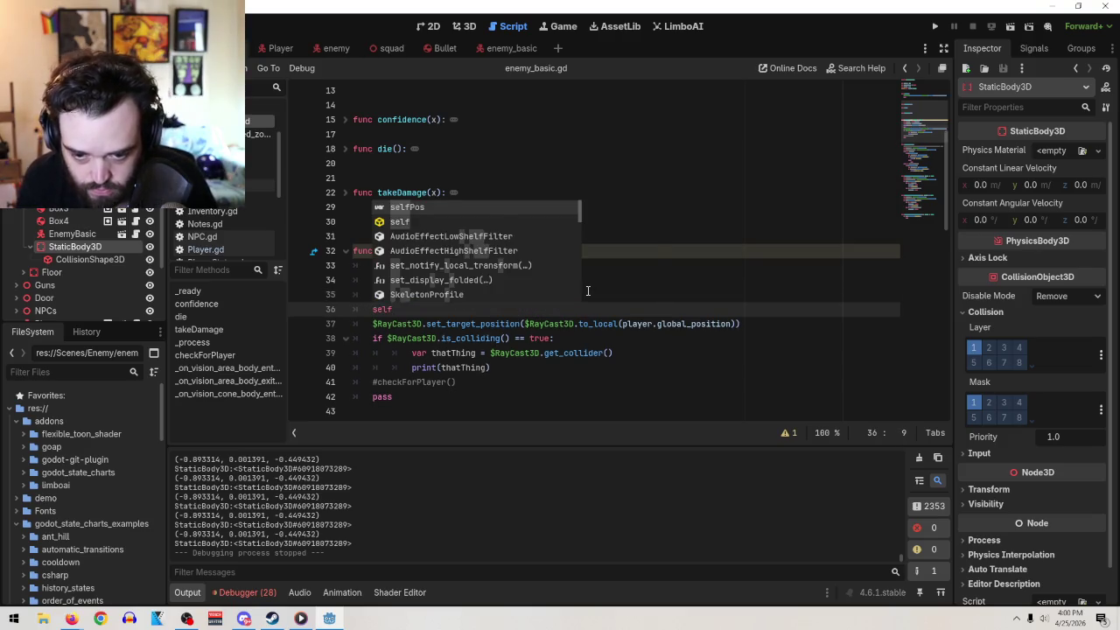
{"action": "type", "text": ".foward"}
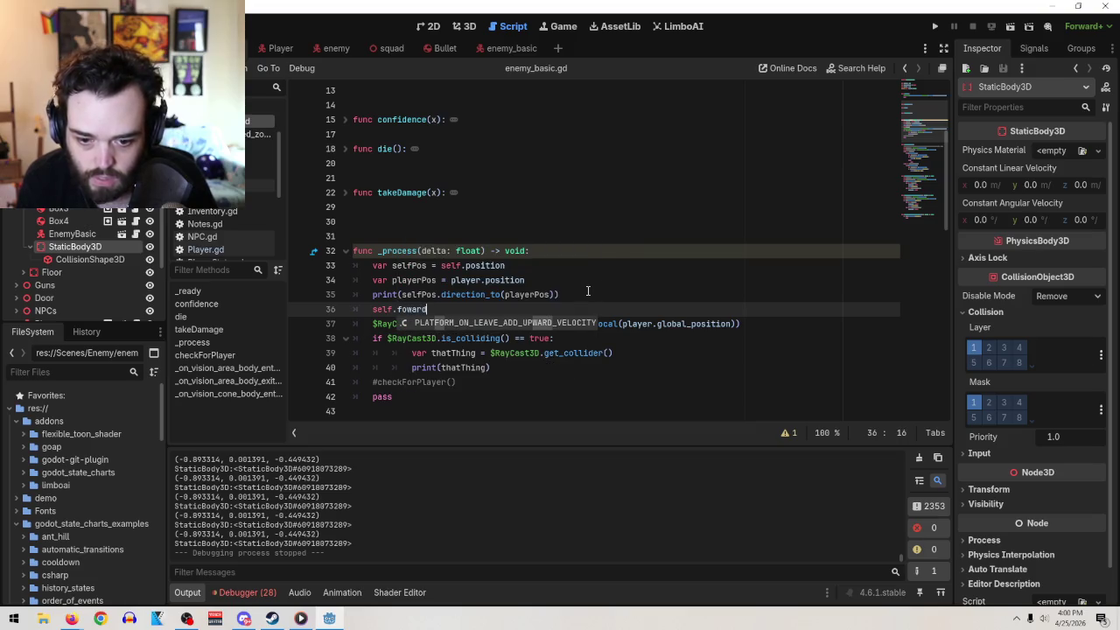
{"action": "left_click", "coordinate": [588, 294]}
{"action": "mouse_move", "coordinate": [410, 318]}
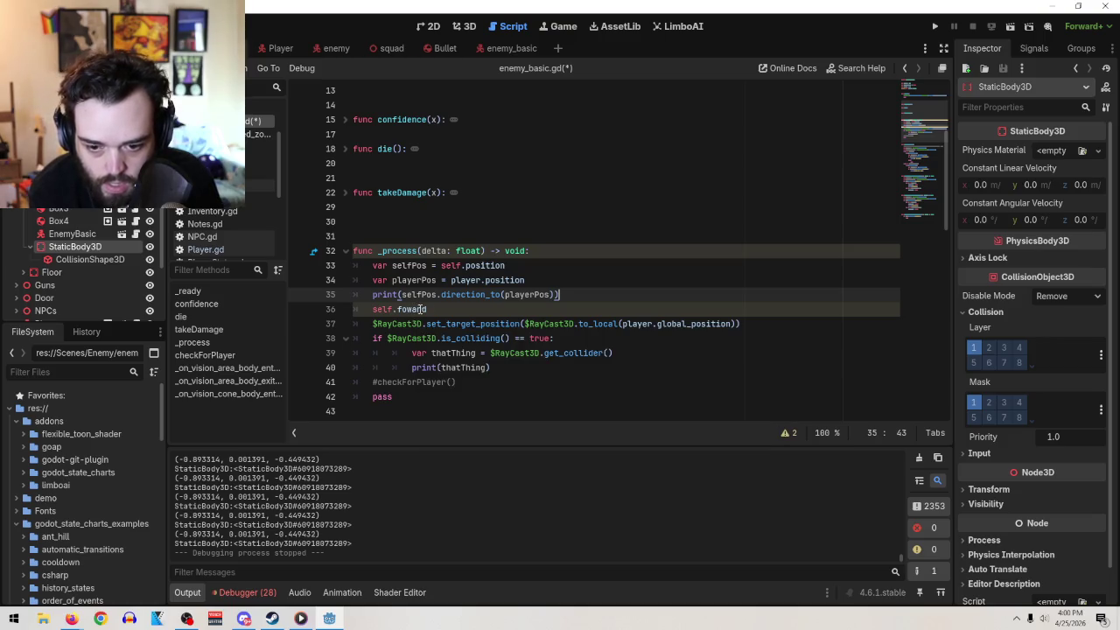
{"action": "double_click", "coordinate": [415, 310]}
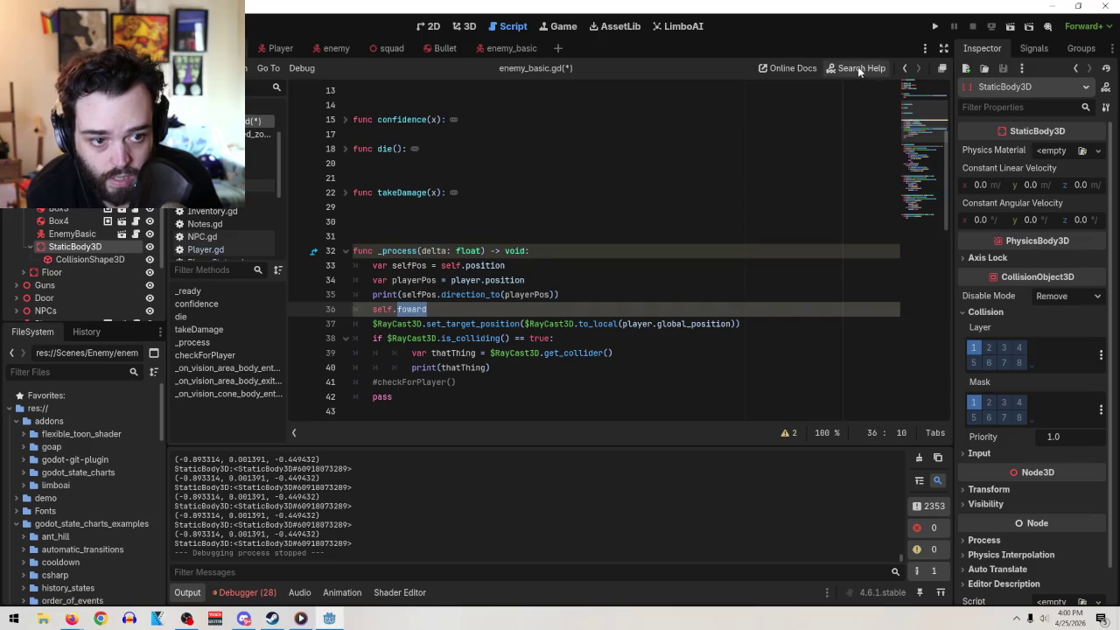
- Look up 'forward' in the docs at Vector3's FORWARD constant, then return to enemy_basic.gd
{"action": "left_click", "coordinate": [859, 70]}
{"action": "type", "text": "forward"}
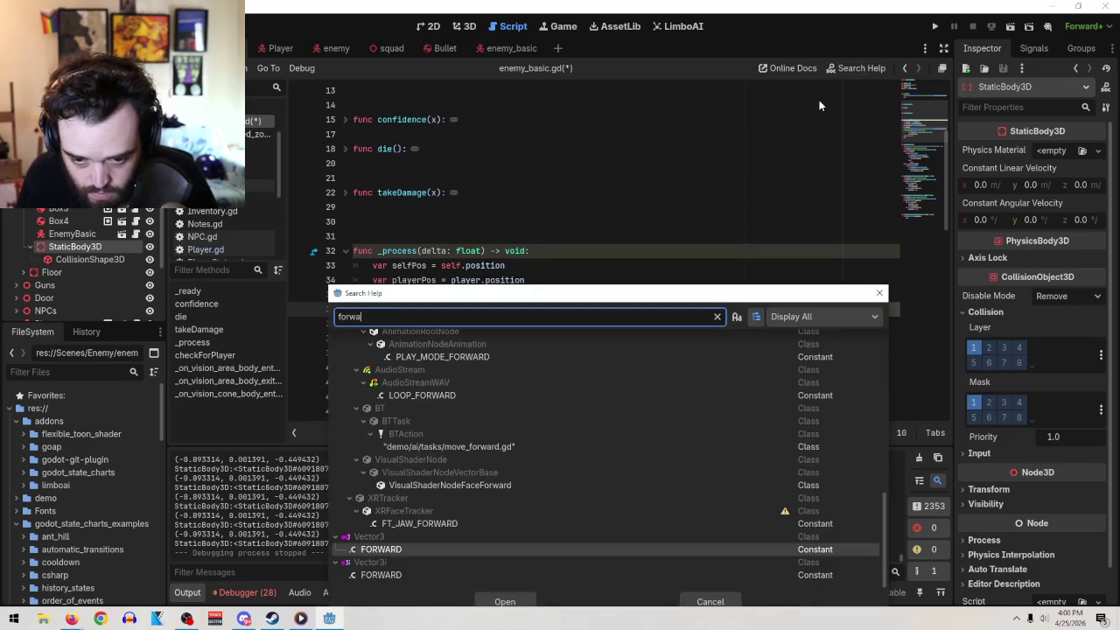
{"action": "left_click", "coordinate": [510, 601]}
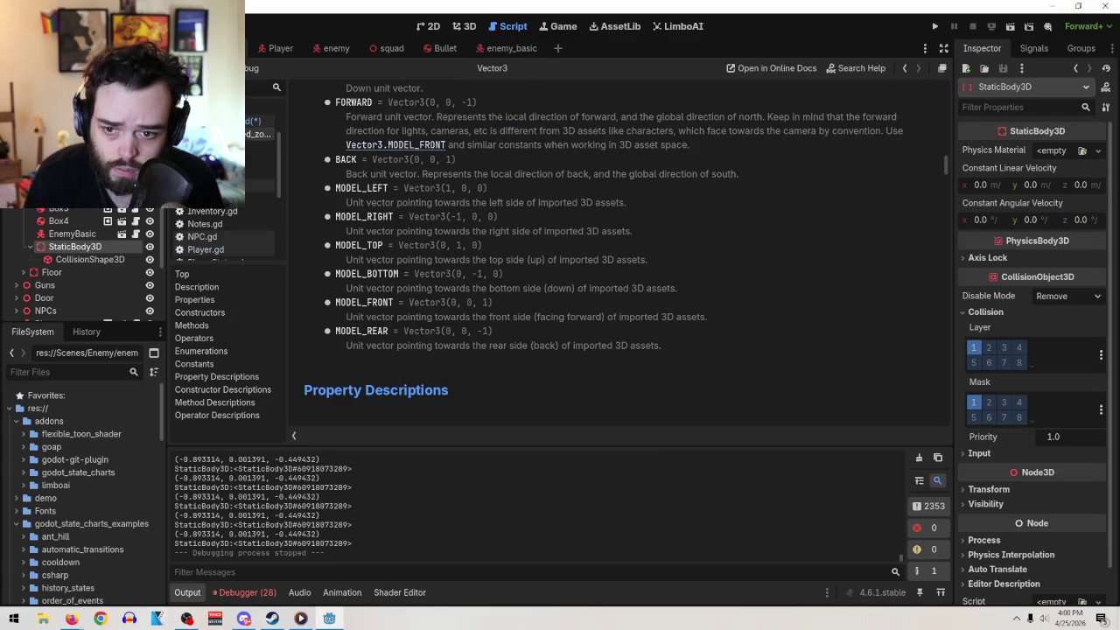
{"action": "left_click", "coordinate": [258, 120]}
{"action": "left_click", "coordinate": [452, 306]}
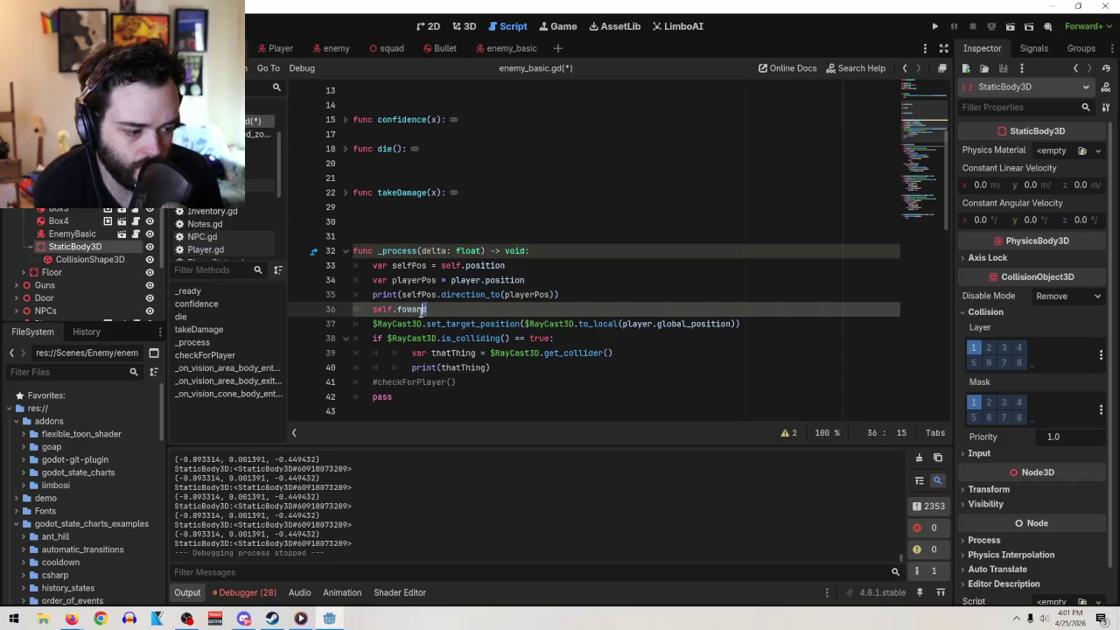
- Replace foward with global_basis.z so line 36 reads self.global_basis.z
{"action": "left_click_drag", "start_coordinate": [427, 311], "coordinate": [397, 313]}
{"action": "type", "text": "global_"}
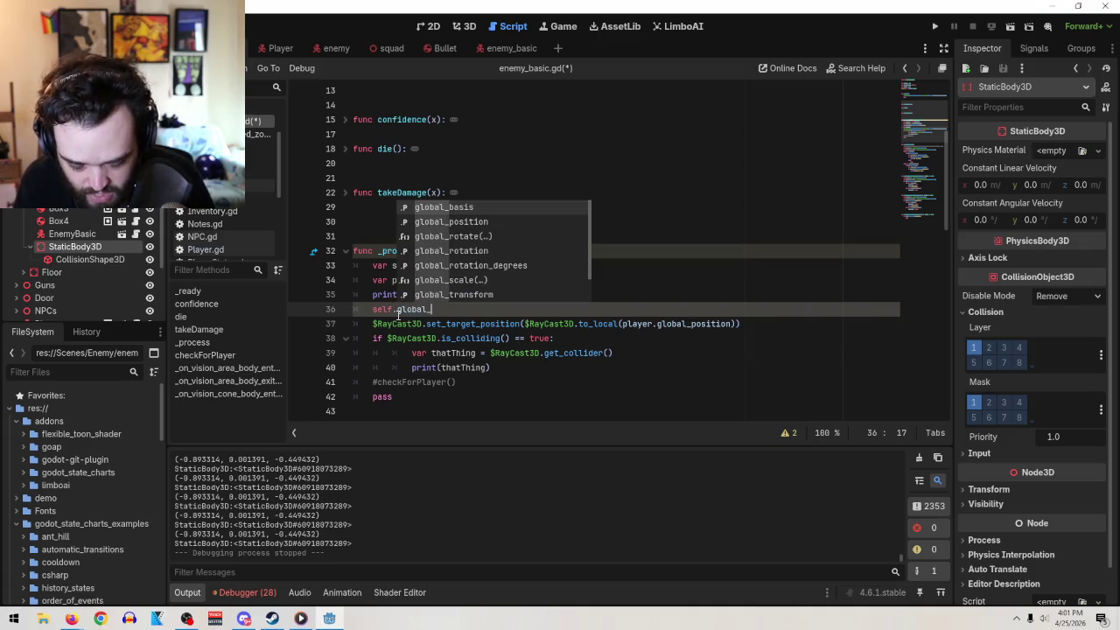
{"action": "type", "text": "basis"}
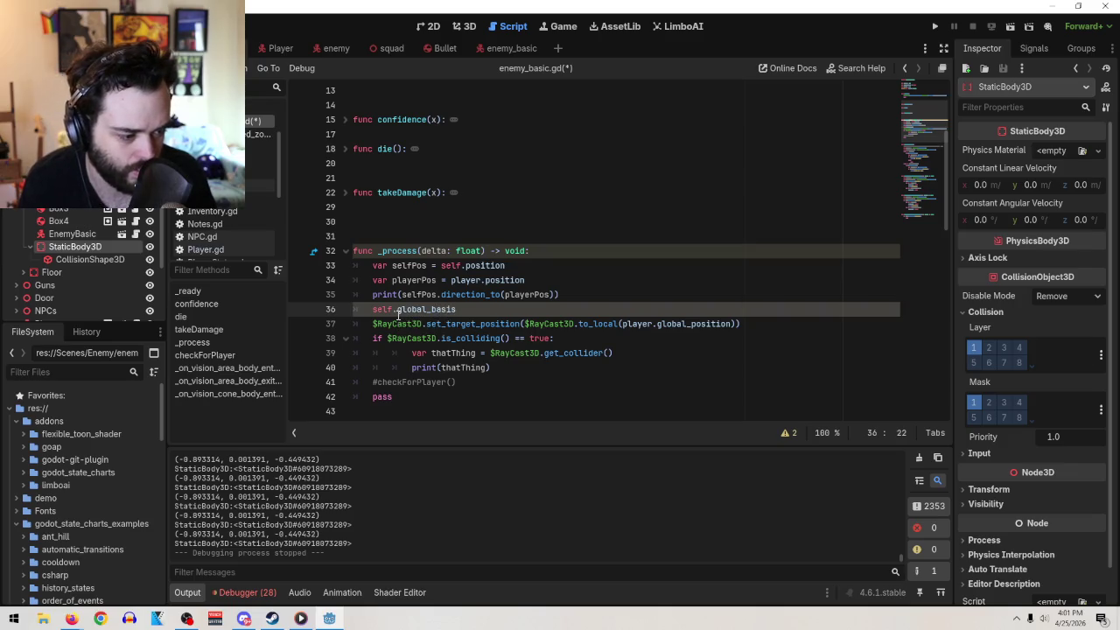
{"action": "type", "text": ".z"}
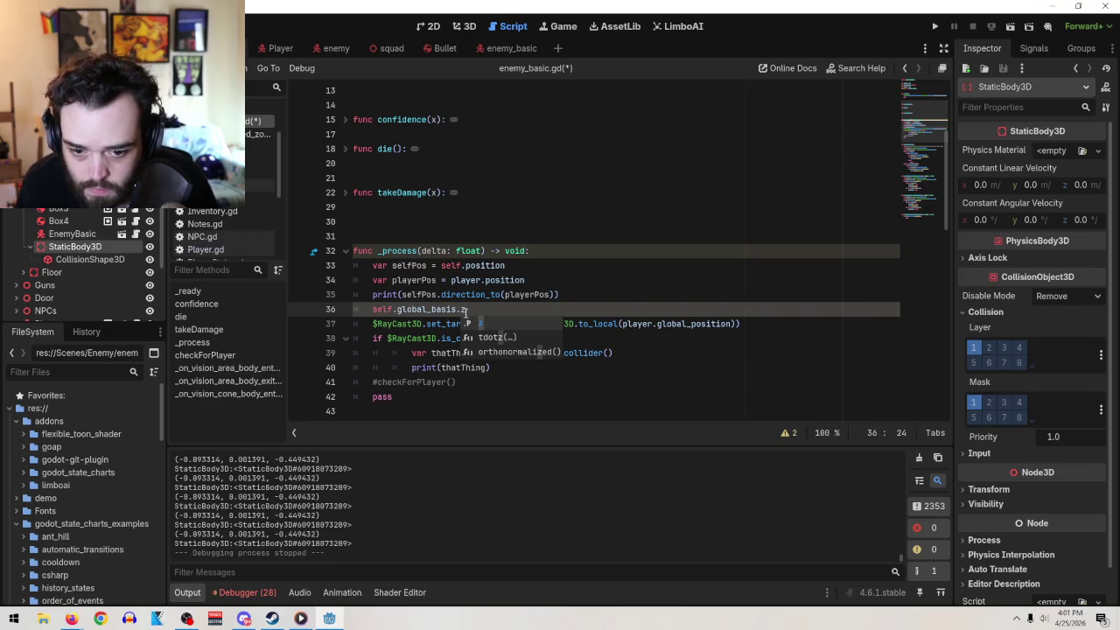
{"action": "key", "text": "Escape"}
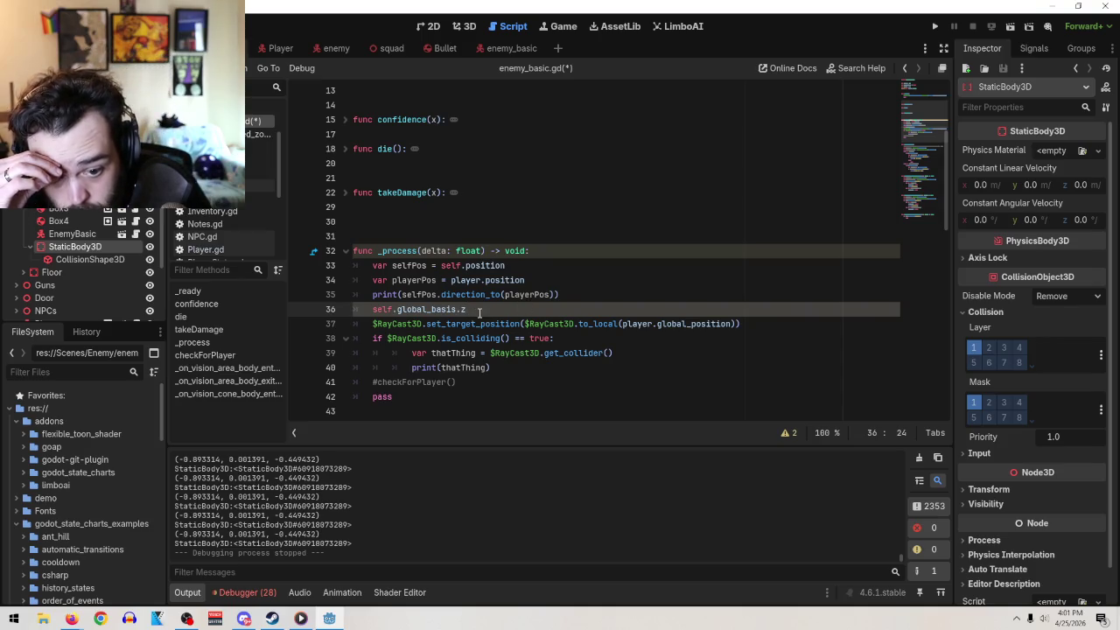
{"action": "left_click", "coordinate": [368, 308]}
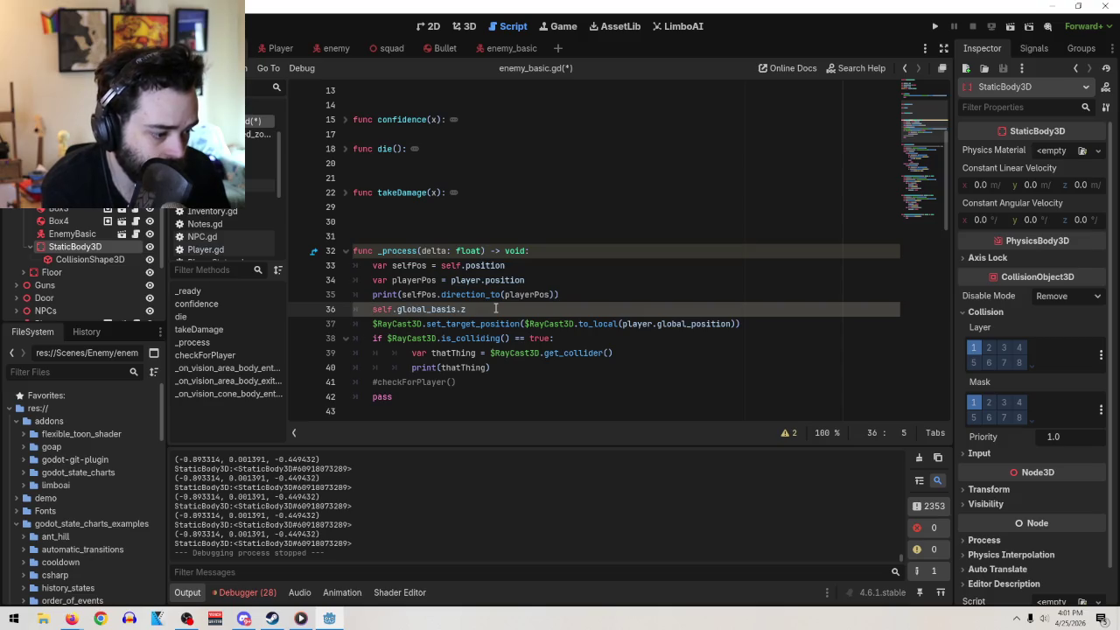
{"action": "left_click", "coordinate": [494, 309]}
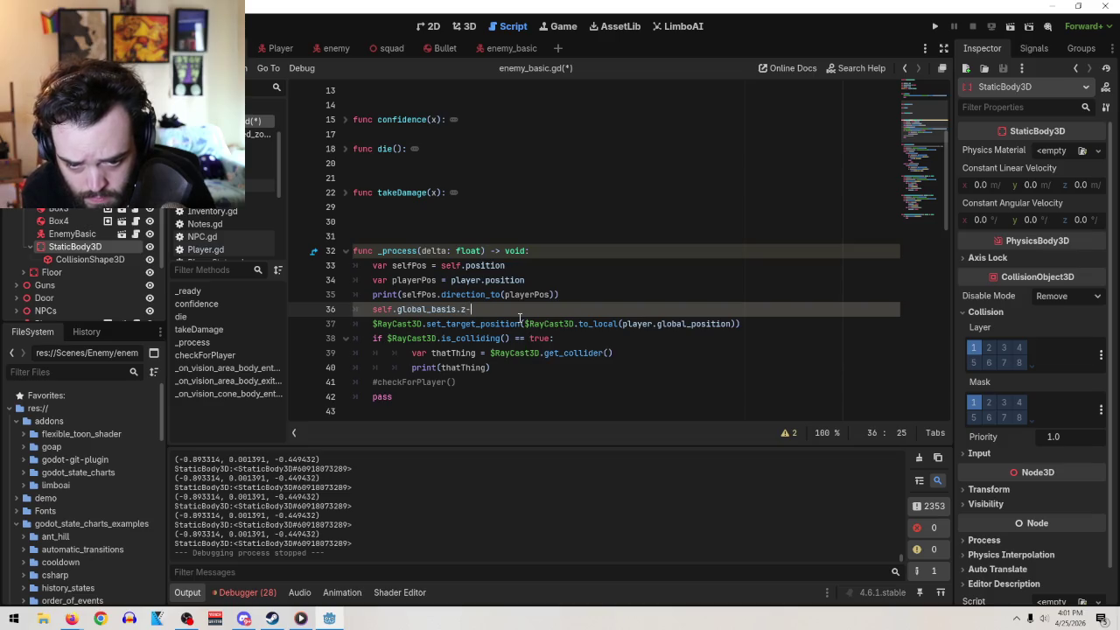
{"action": "key", "text": "BackSpace"}
{"action": "type", "text": "-"}
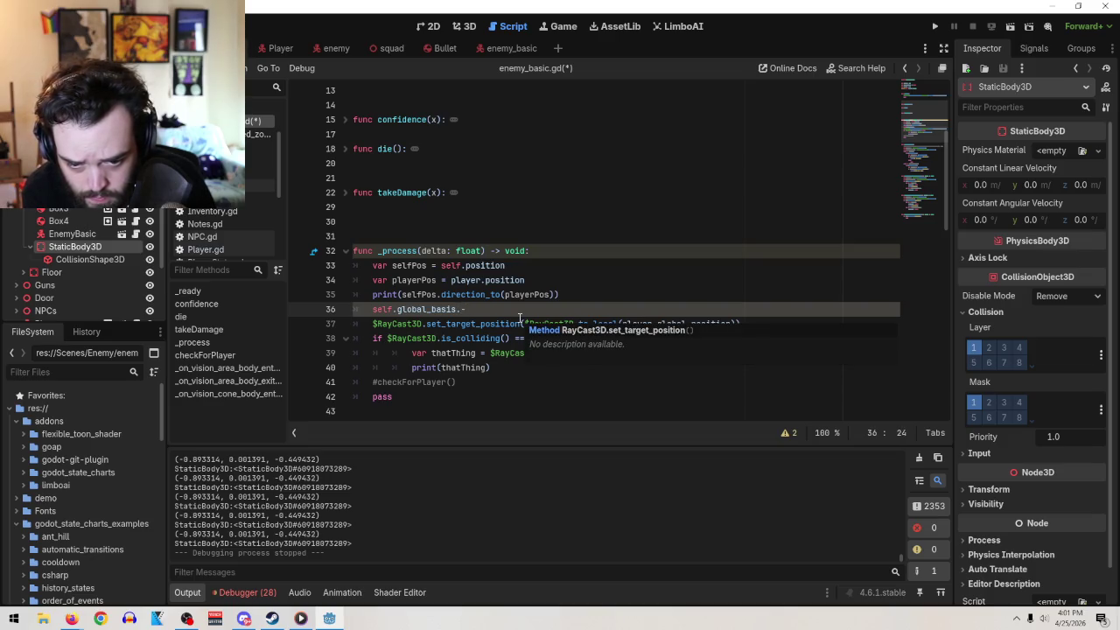
{"action": "key", "text": "BackSpace"}
{"action": "type", "text": "z"}
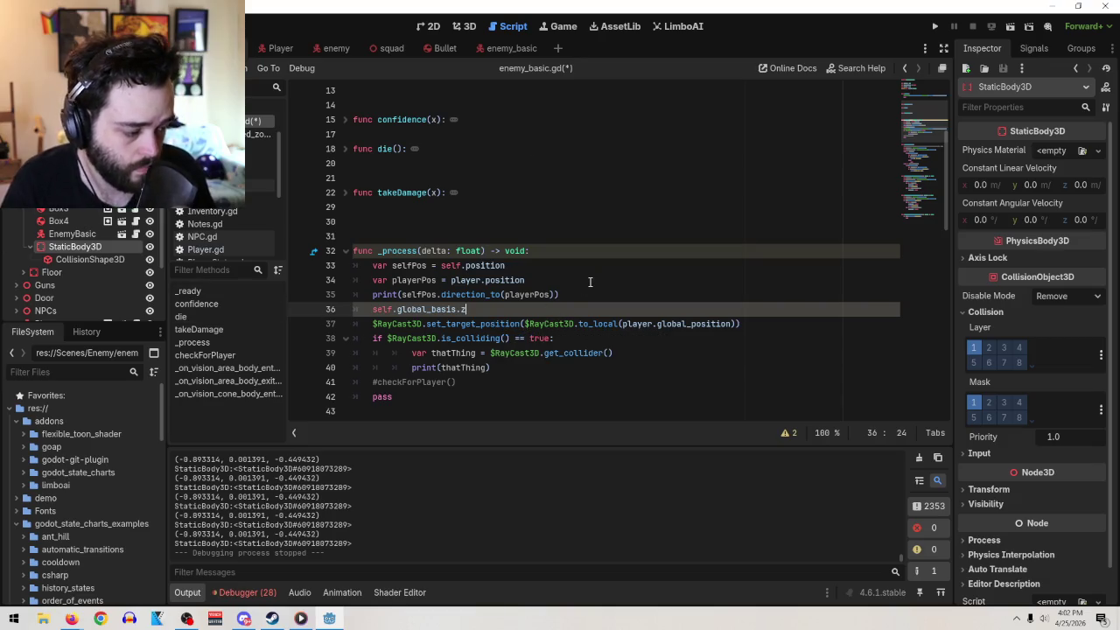
- Turn line 36 into var direction = self.global_basis.z
{"action": "left_click", "coordinate": [372, 309]}
{"action": "type", "text": "var dir"}
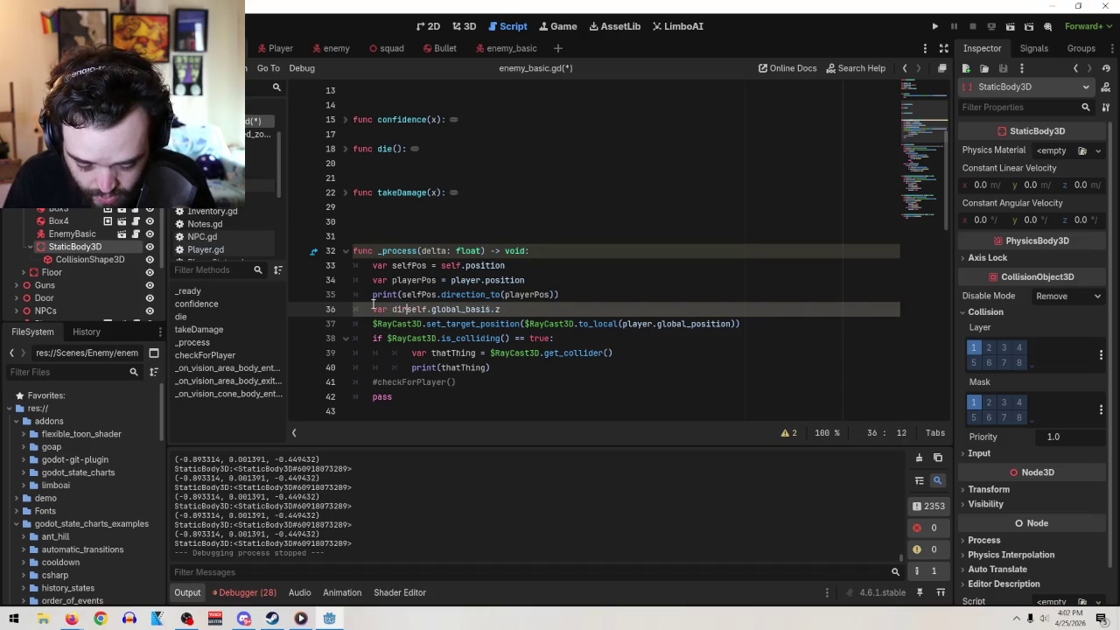
{"action": "type", "text": "ection =-"}
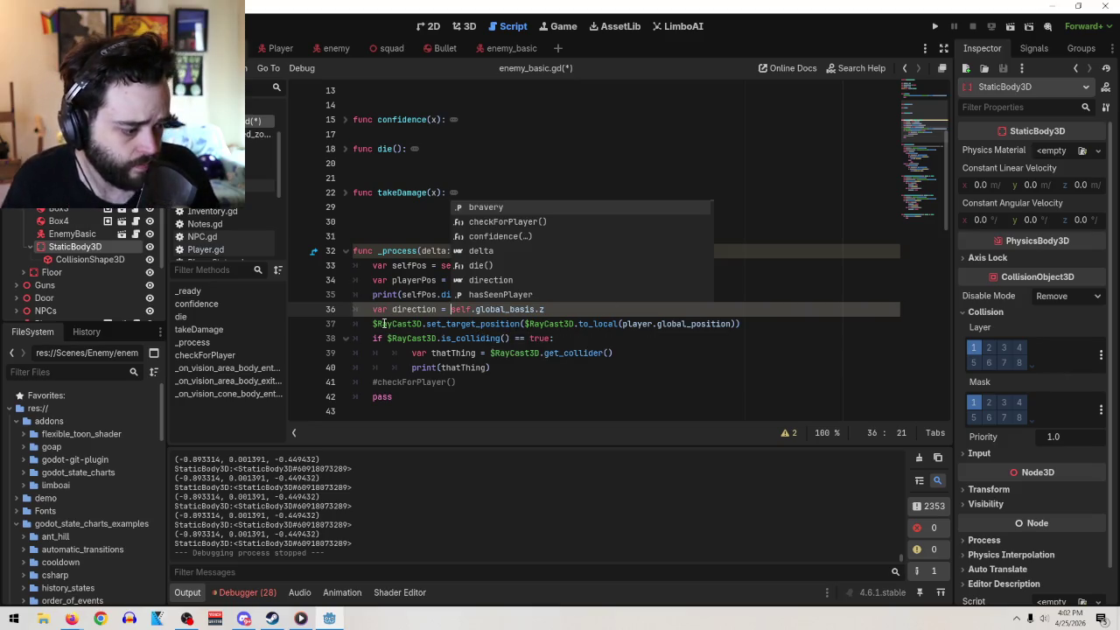
{"action": "key", "text": "Escape"}
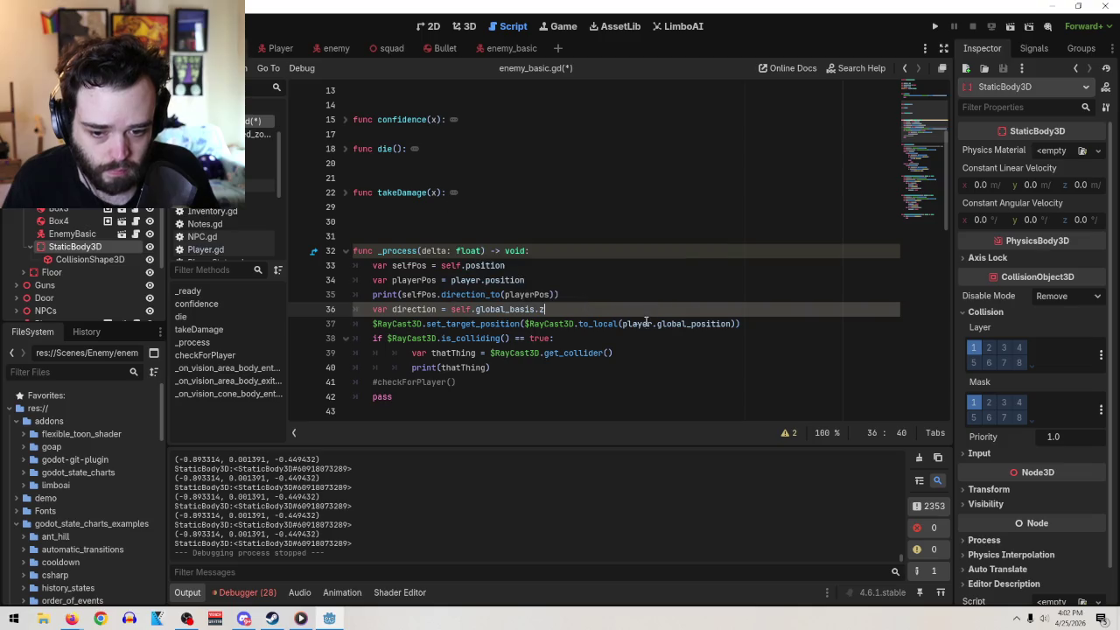
- Add line 37 computing direction.dot(-self.global_basis.z)
{"action": "key", "text": "Return"}
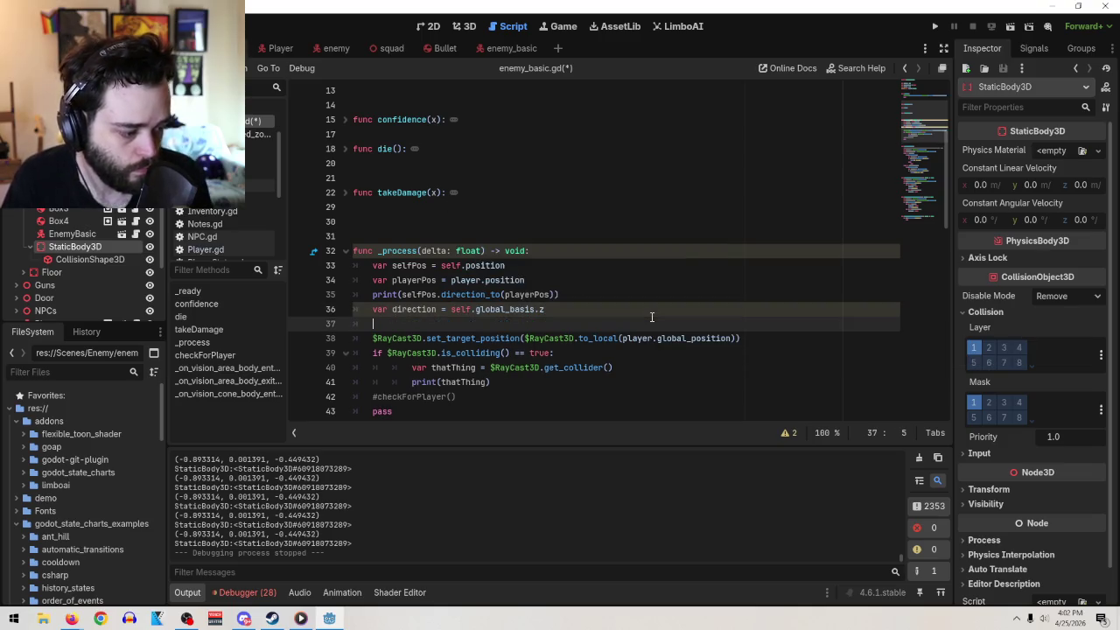
{"action": "type", "text": "de"}
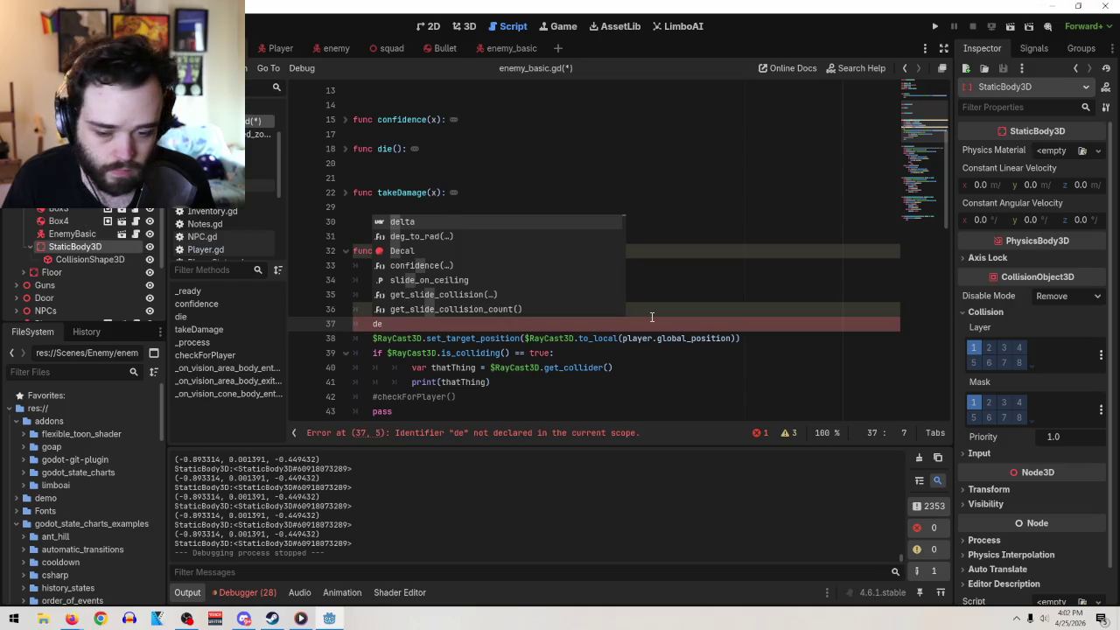
{"action": "key", "text": "BackSpace"}
{"action": "type", "text": "irec"}
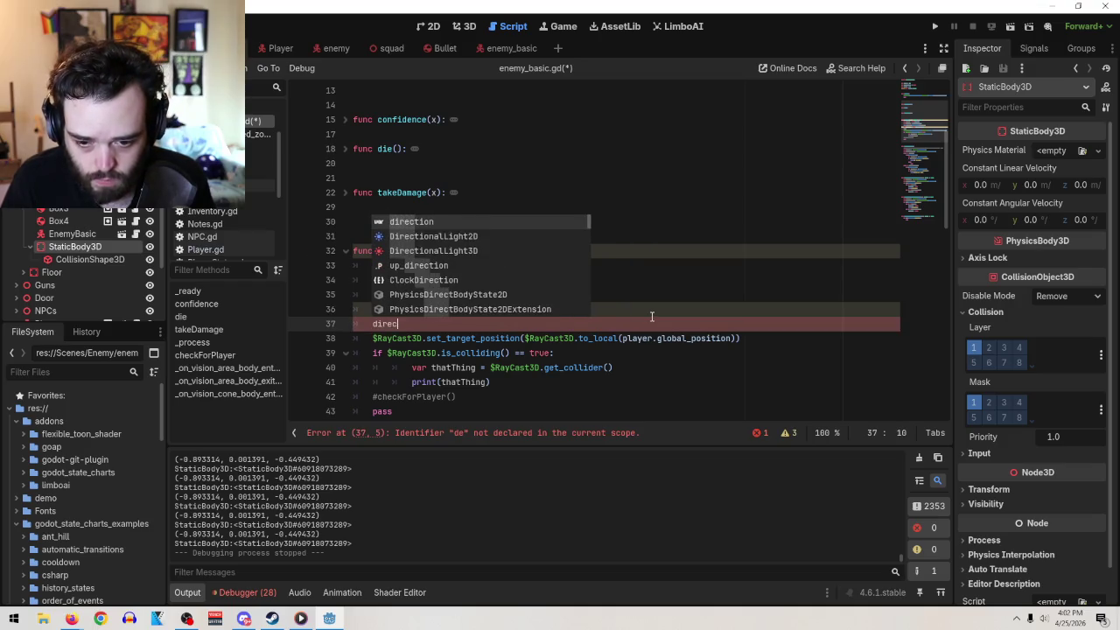
{"action": "type", "text": "tion.,"}
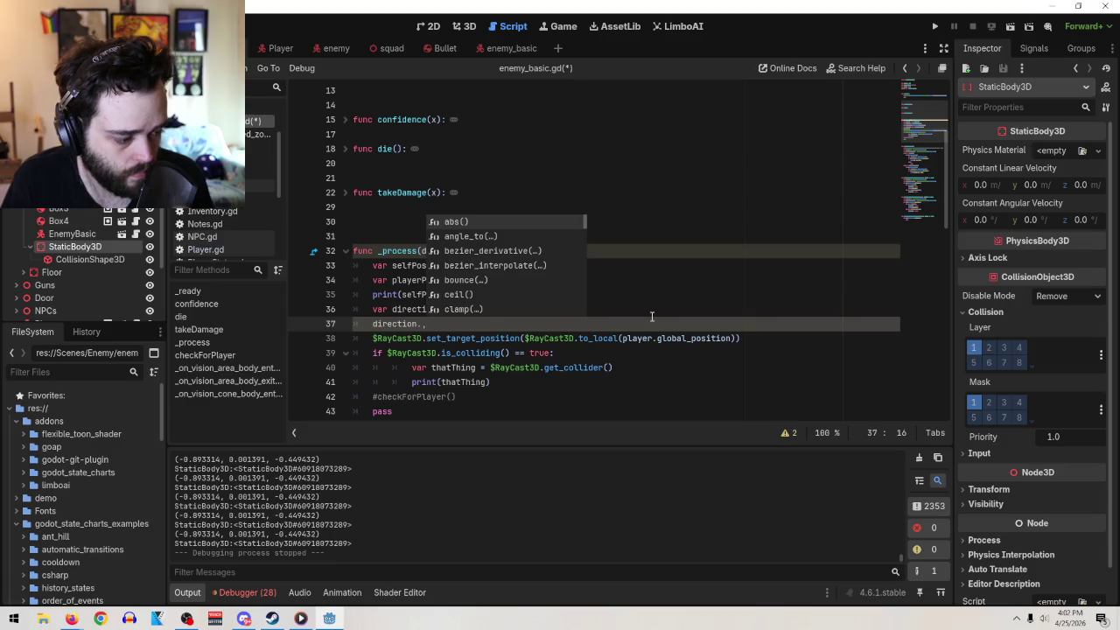
{"action": "key", "text": "BackSpace"}
{"action": "type", "text": "dot"}
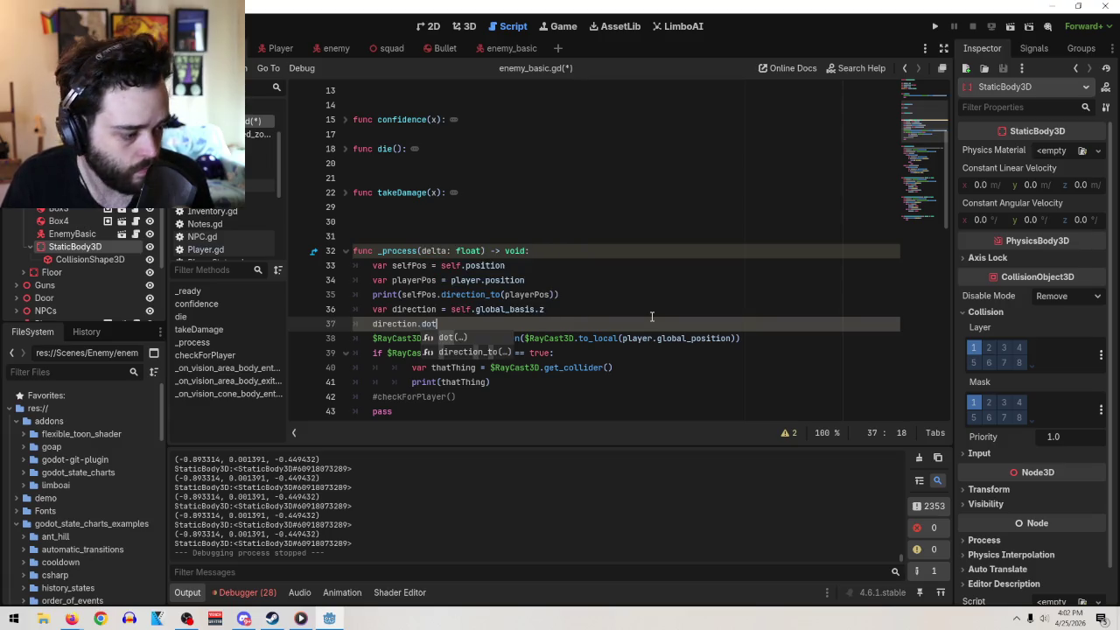
{"action": "type", "text": "(self"}
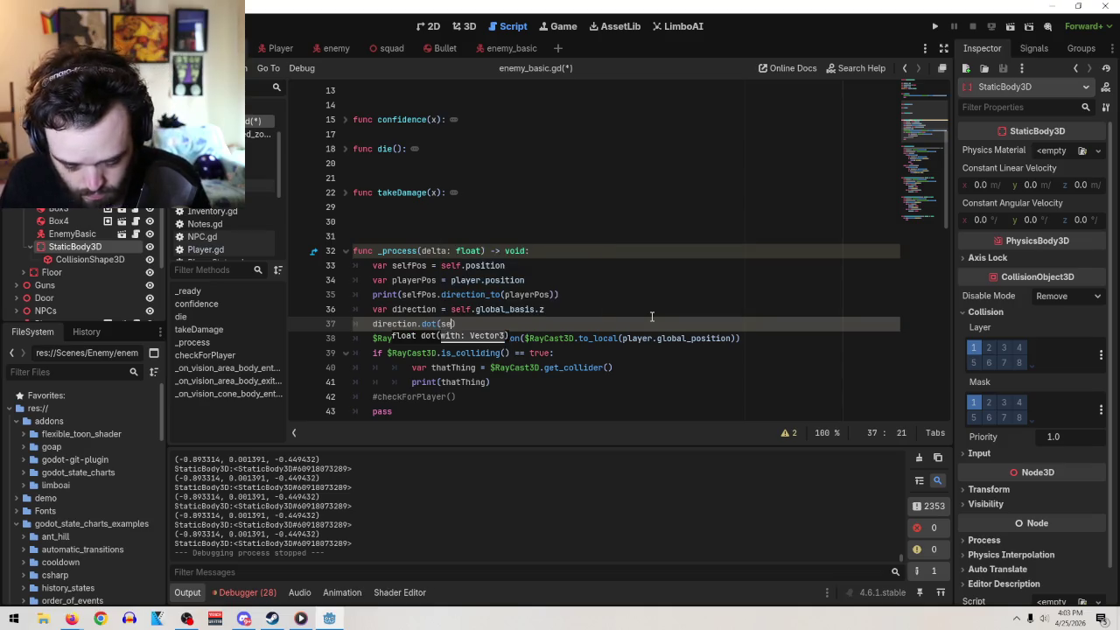
{"action": "type", "text": "self"}
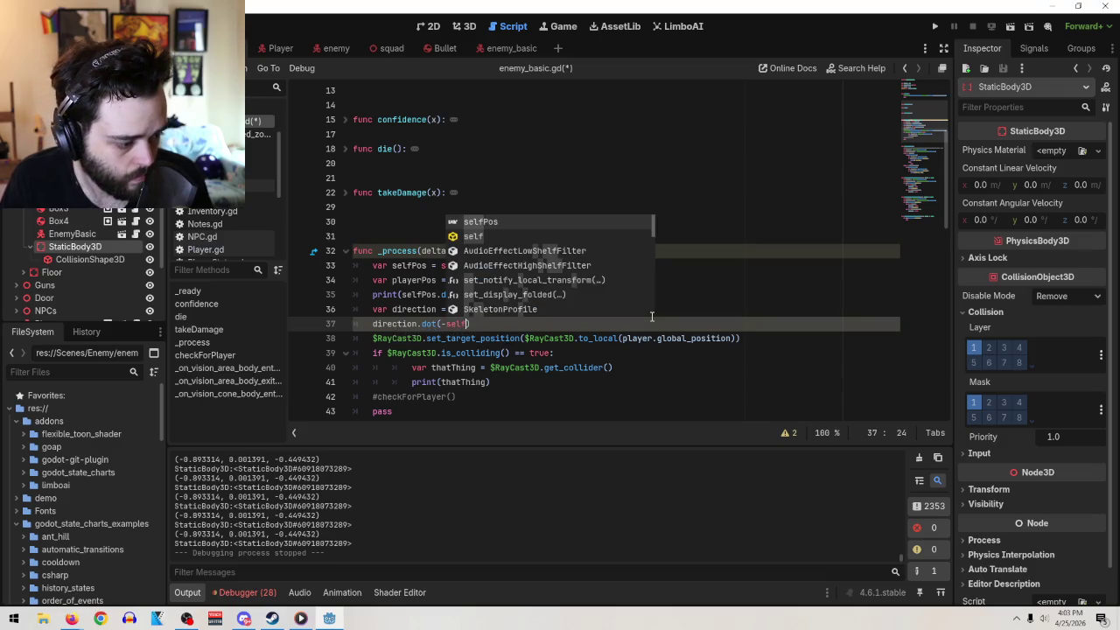
{"action": "type", "text": ".gl"}
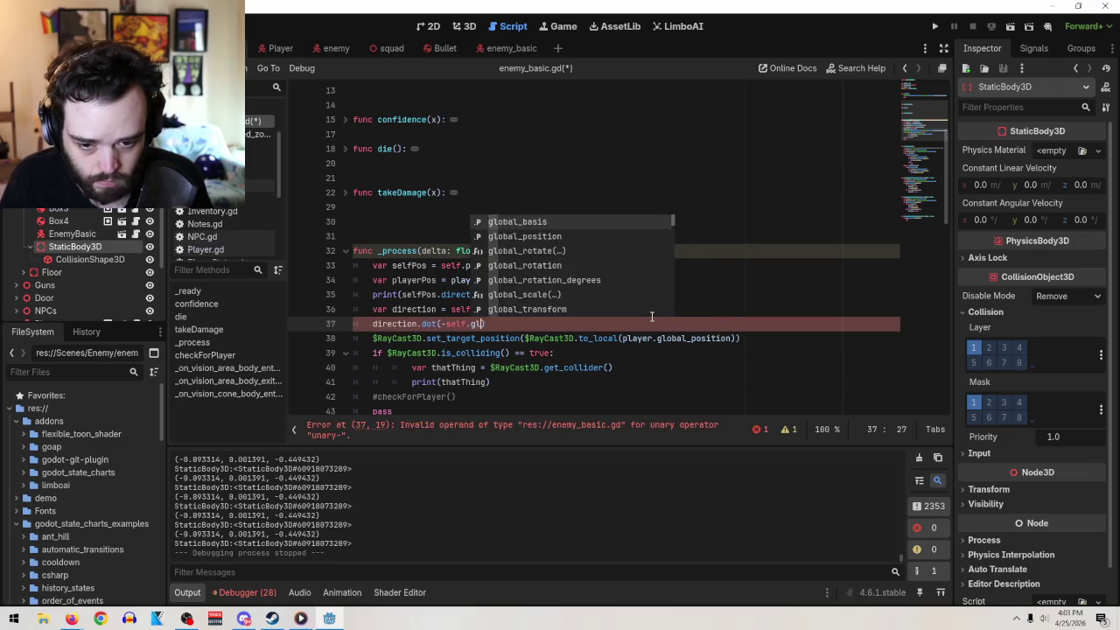
{"action": "type", "text": "obal"}
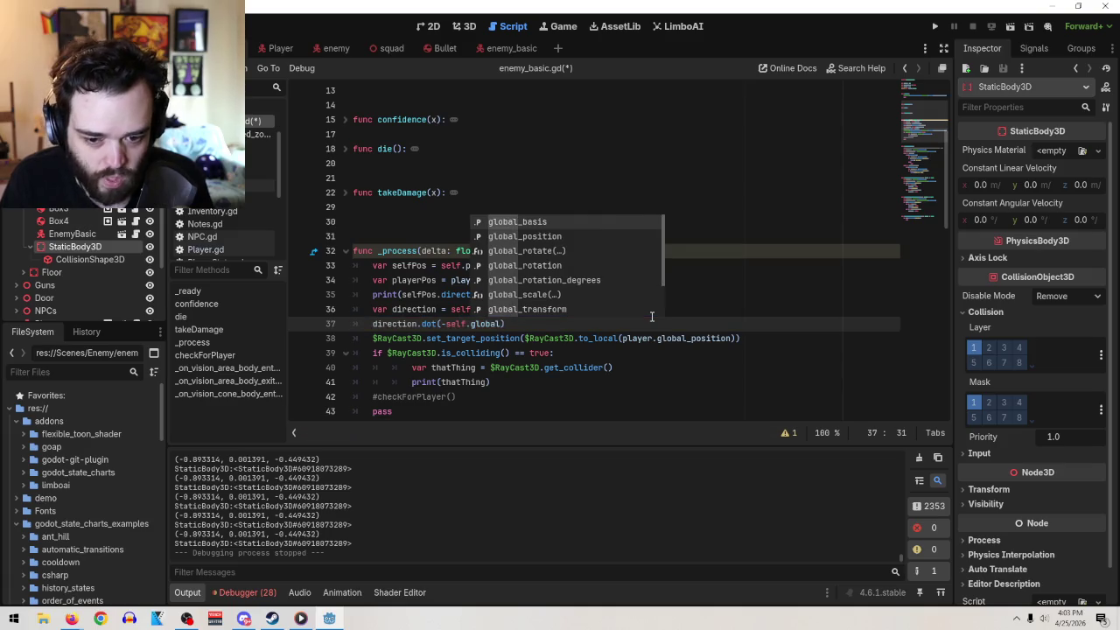
{"action": "type", "text": "_"}
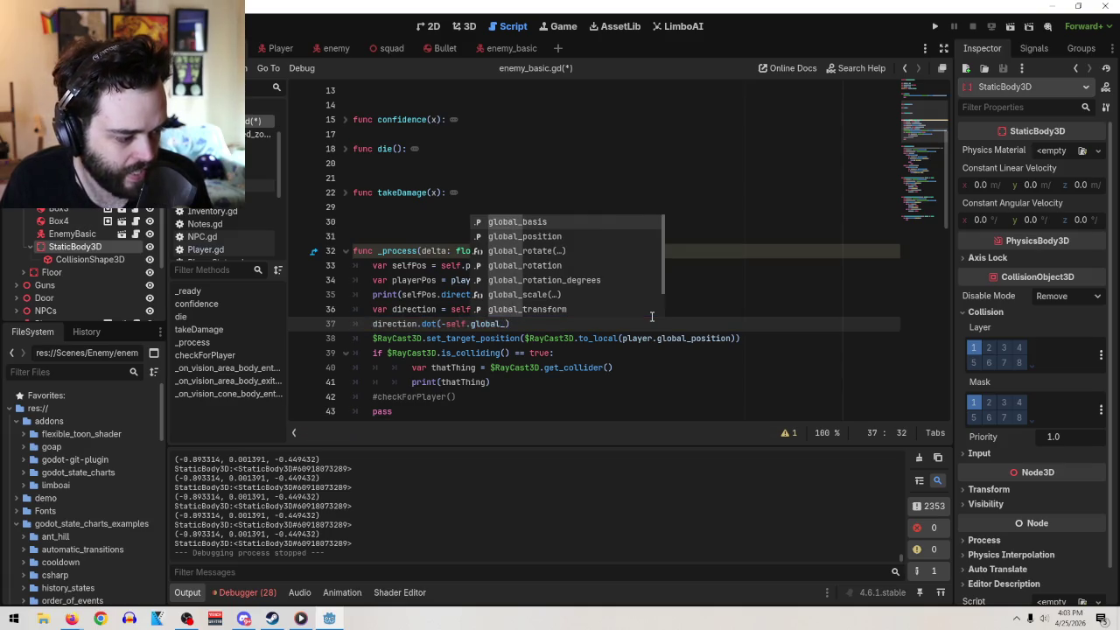
{"action": "type", "text": "basios"}
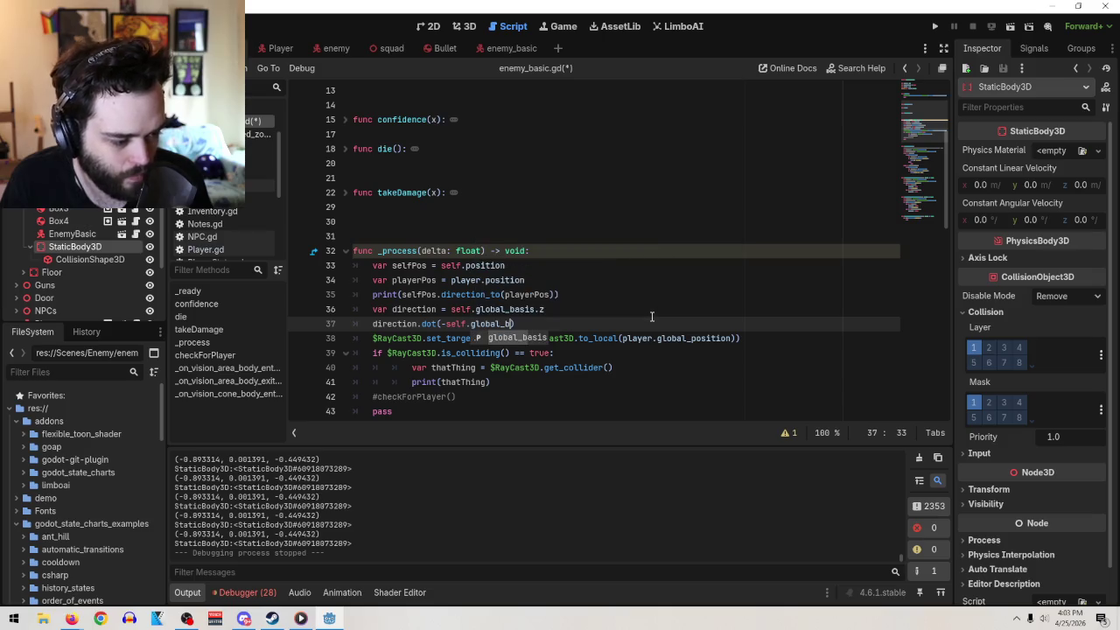
{"action": "key", "text": "BackSpace"}
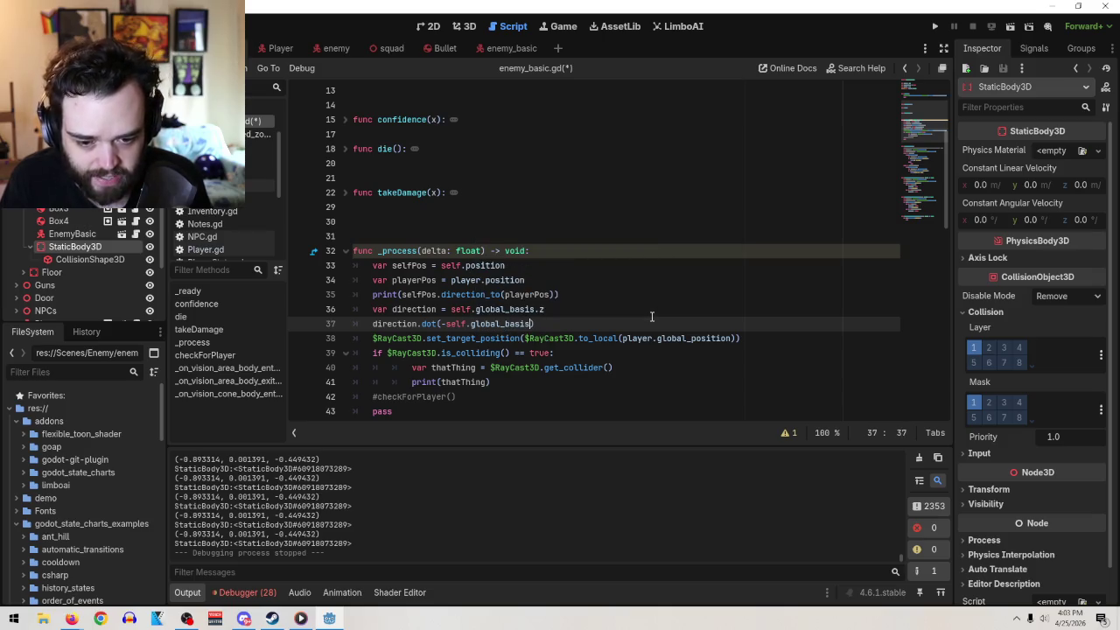
{"action": "type", "text": ".z"}
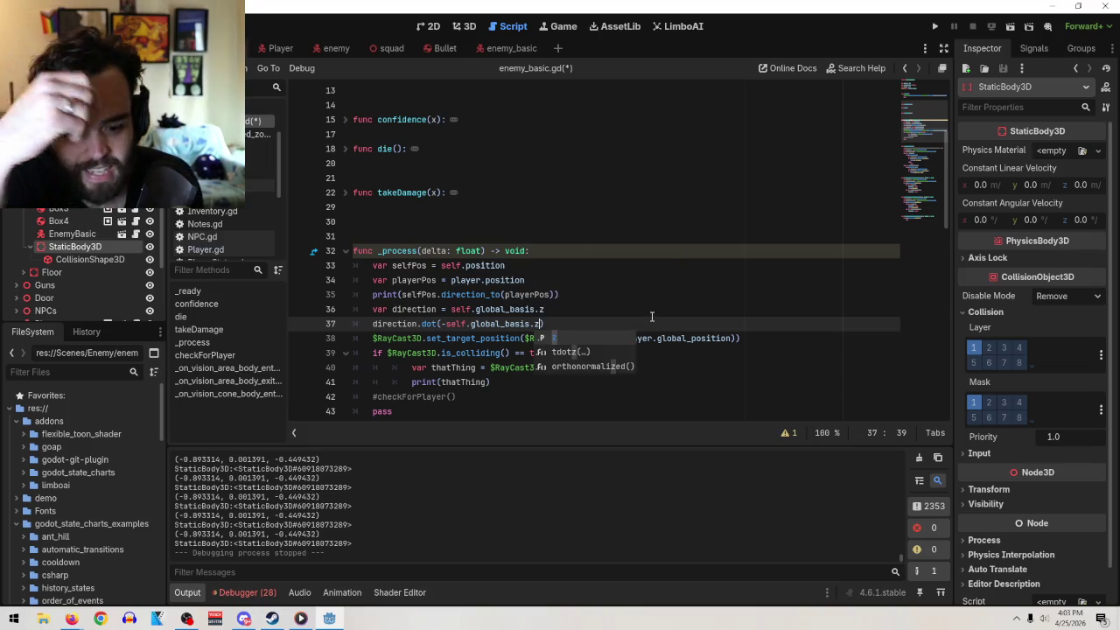
{"action": "type", "text": ")"}
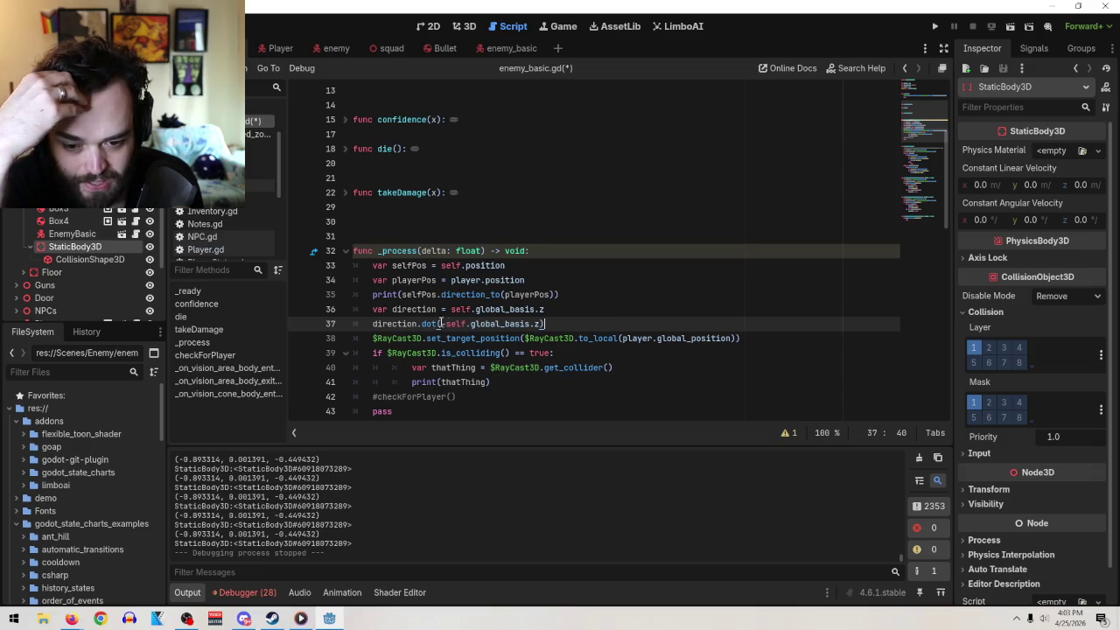
{"action": "mouse_move", "coordinate": [500, 320]}
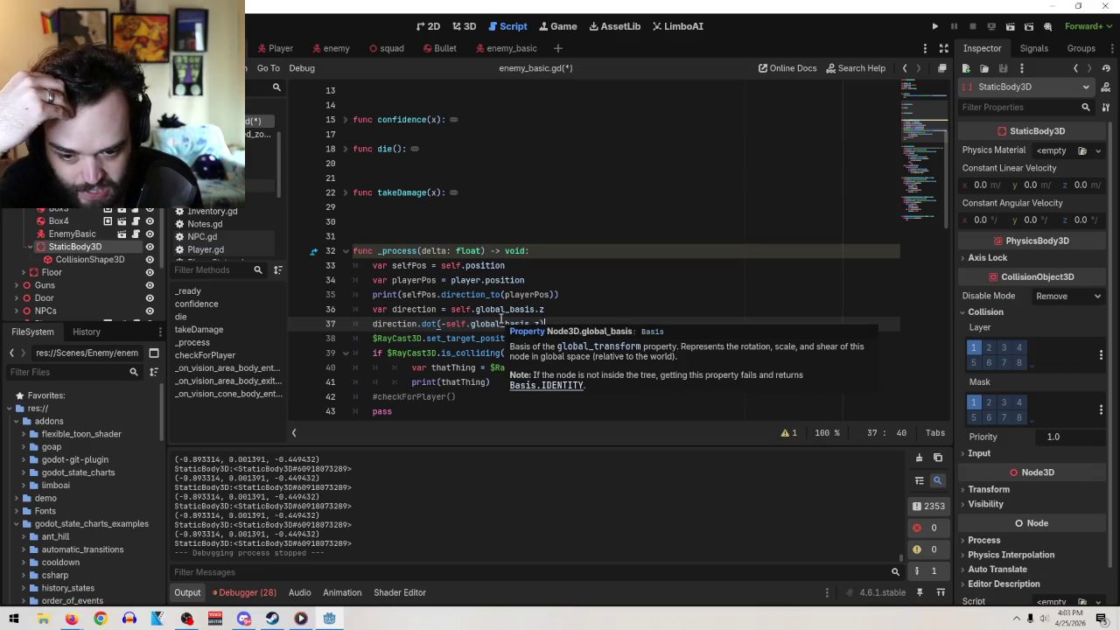
{"action": "left_click", "coordinate": [451, 309]}
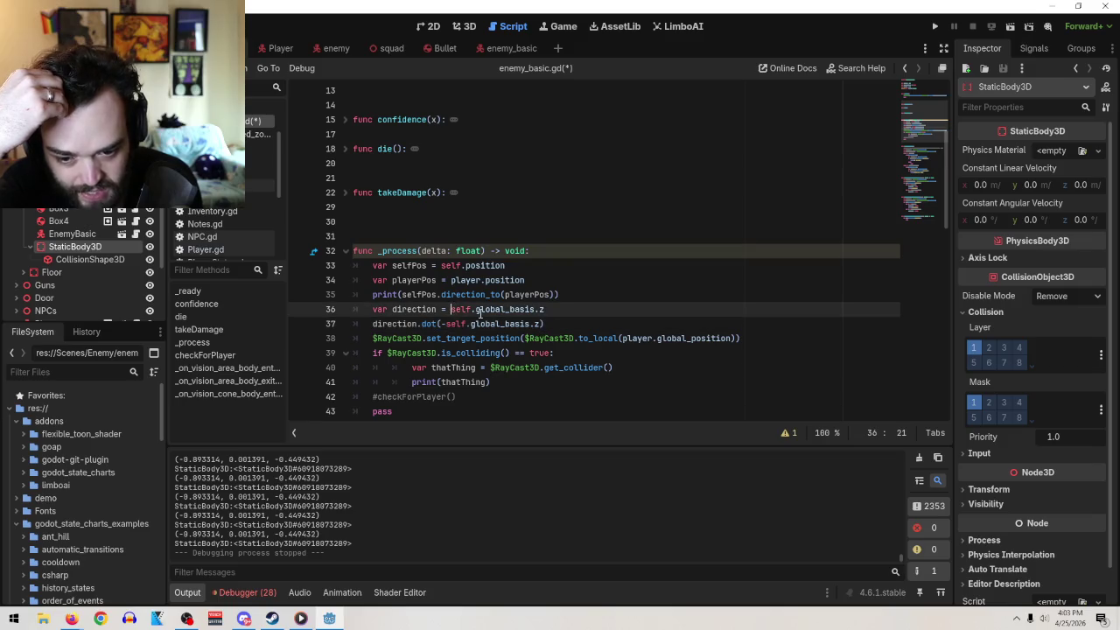
{"action": "type", "text": "-"}
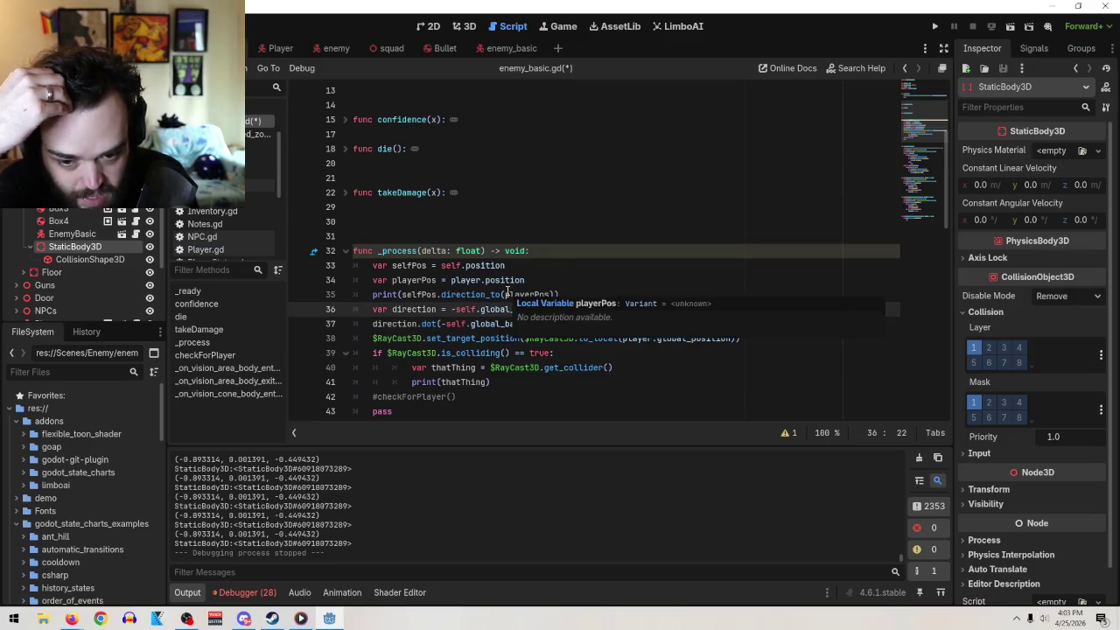
{"action": "key", "text": "BackSpace"}
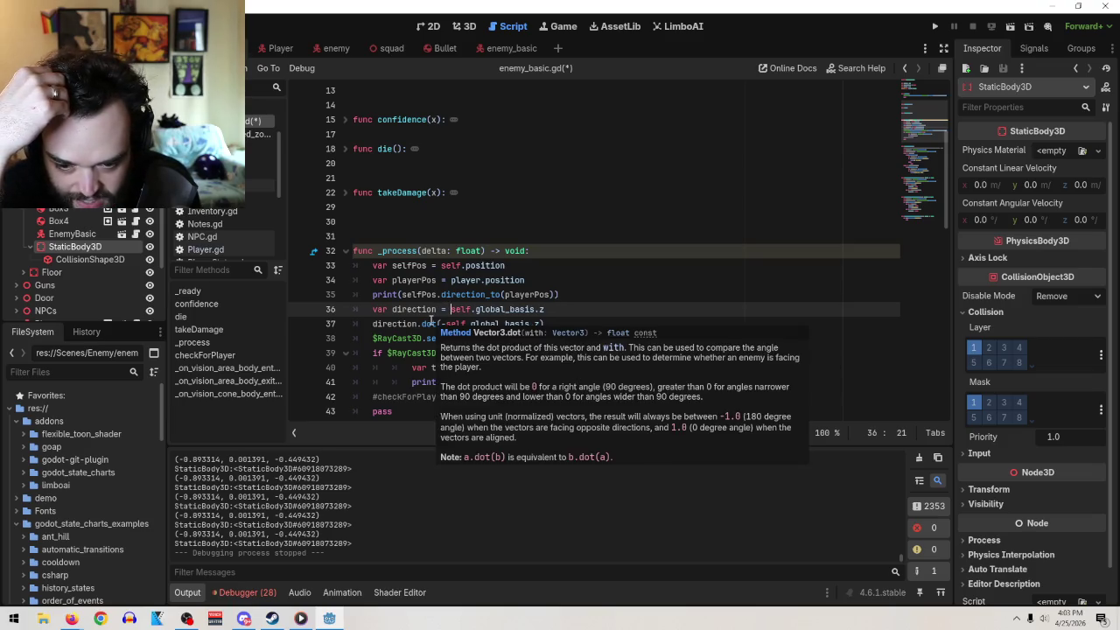
{"action": "left_click", "coordinate": [381, 323]}
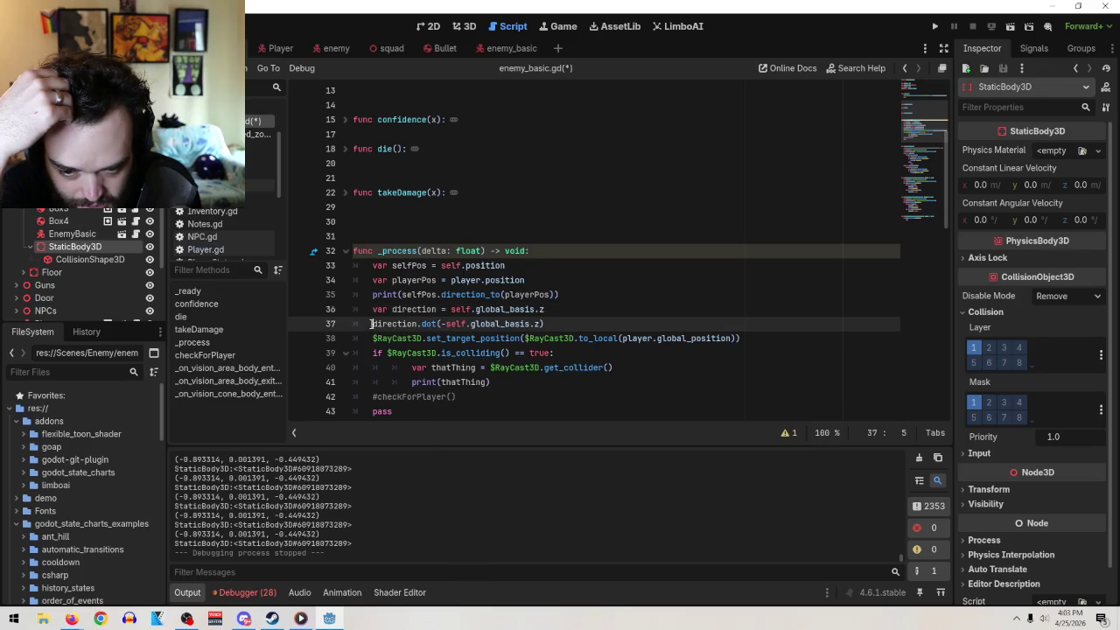
- Comment out the line 35 direction_to print and start print( before direction on line 37
{"action": "left_click", "coordinate": [372, 296]}
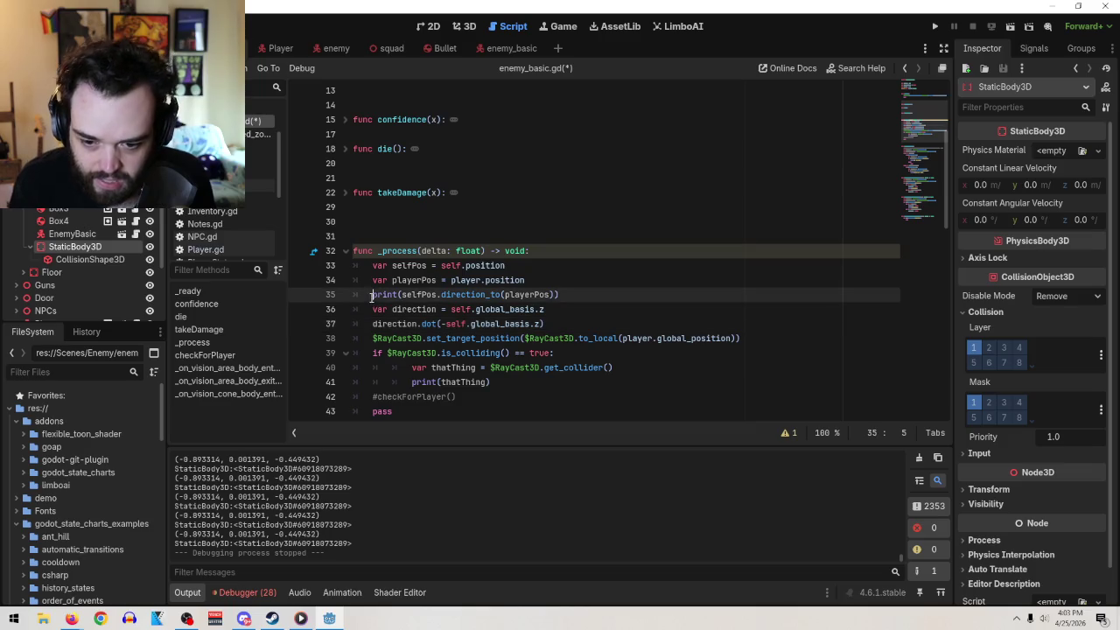
{"action": "key", "text": "ctrl+k"}
{"action": "left_click", "coordinate": [378, 323]}
{"action": "left_click", "coordinate": [355, 324]}
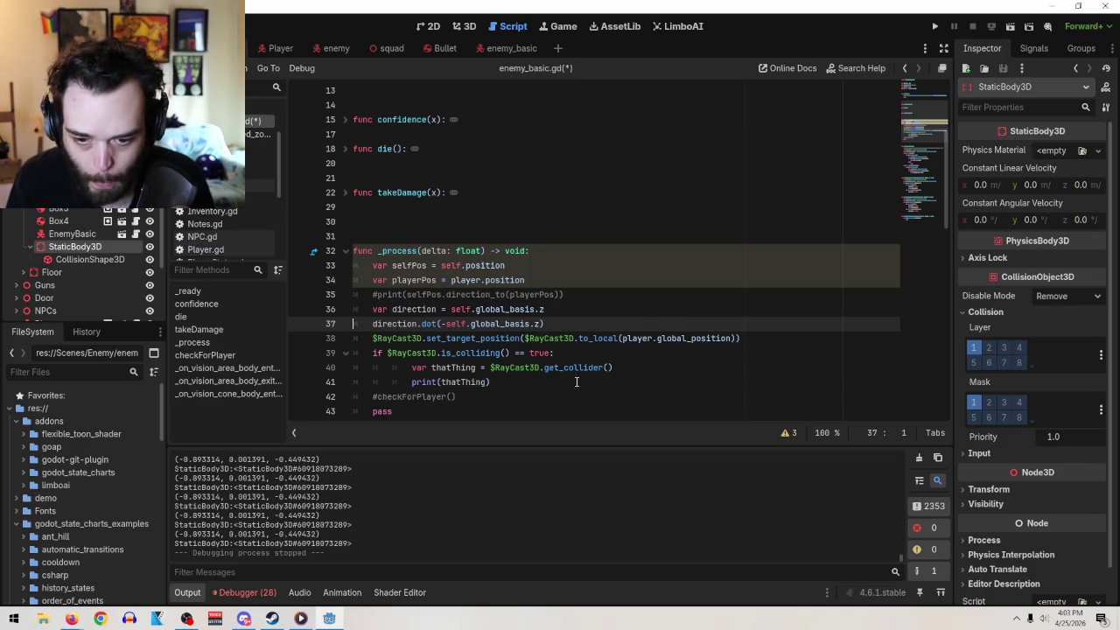
{"action": "key", "text": "Home"}
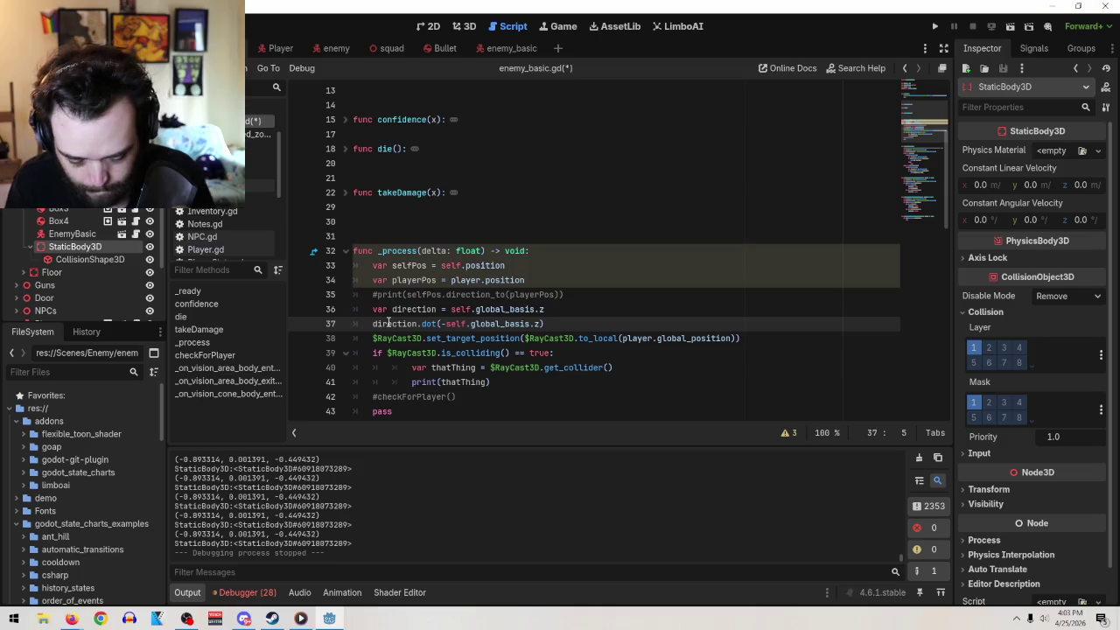
{"action": "type", "text": "print("}
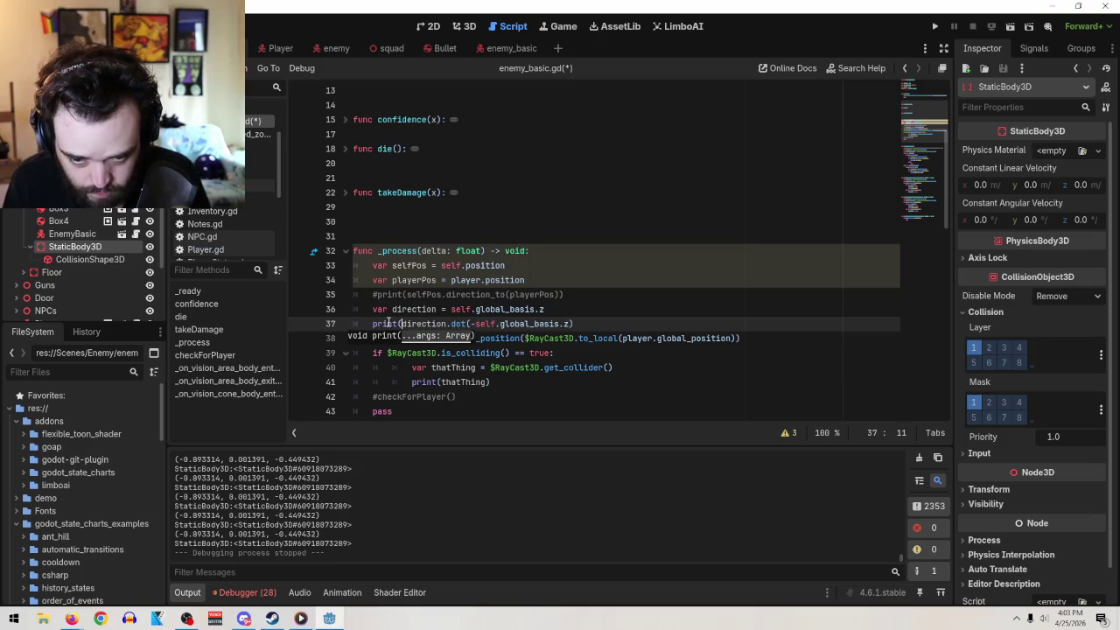
- Close the print call on line 37, run the scene, and confirm it logs -1.0
{"action": "key", "text": "End"}
{"action": "type", "text": ")"}
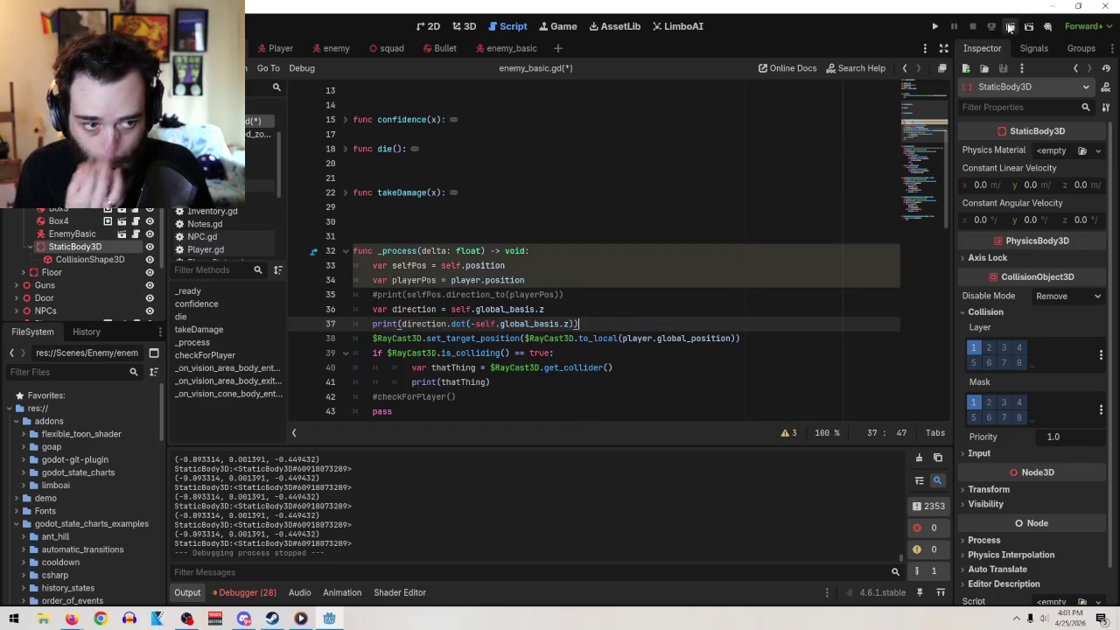
{"action": "left_click", "coordinate": [1010, 26]}
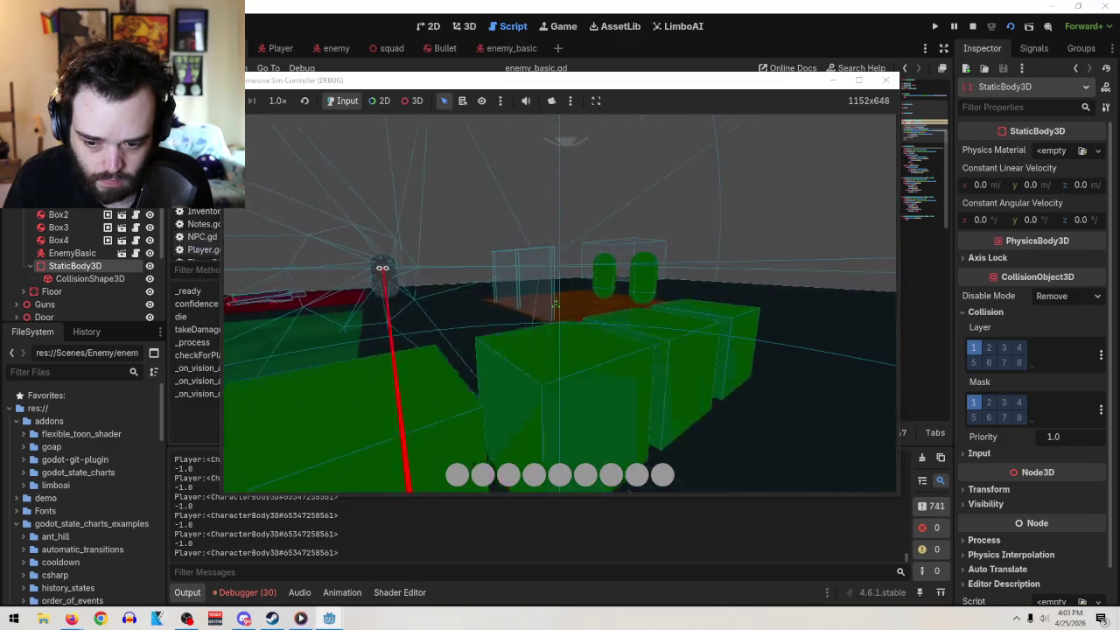
{"action": "key", "text": "Tab"}
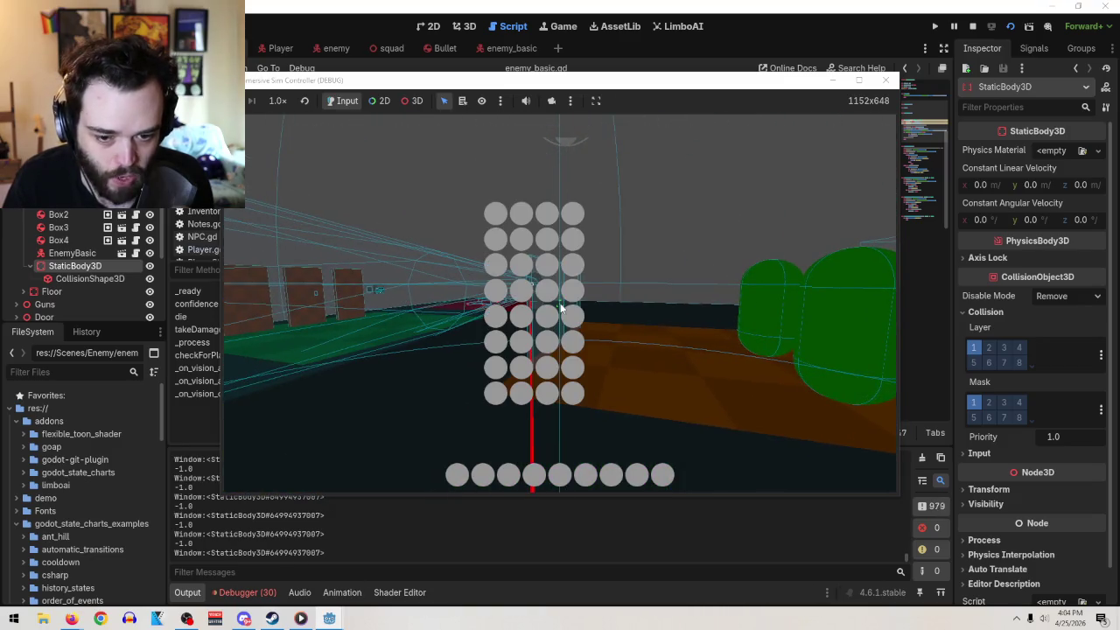
{"action": "left_click", "coordinate": [879, 83]}
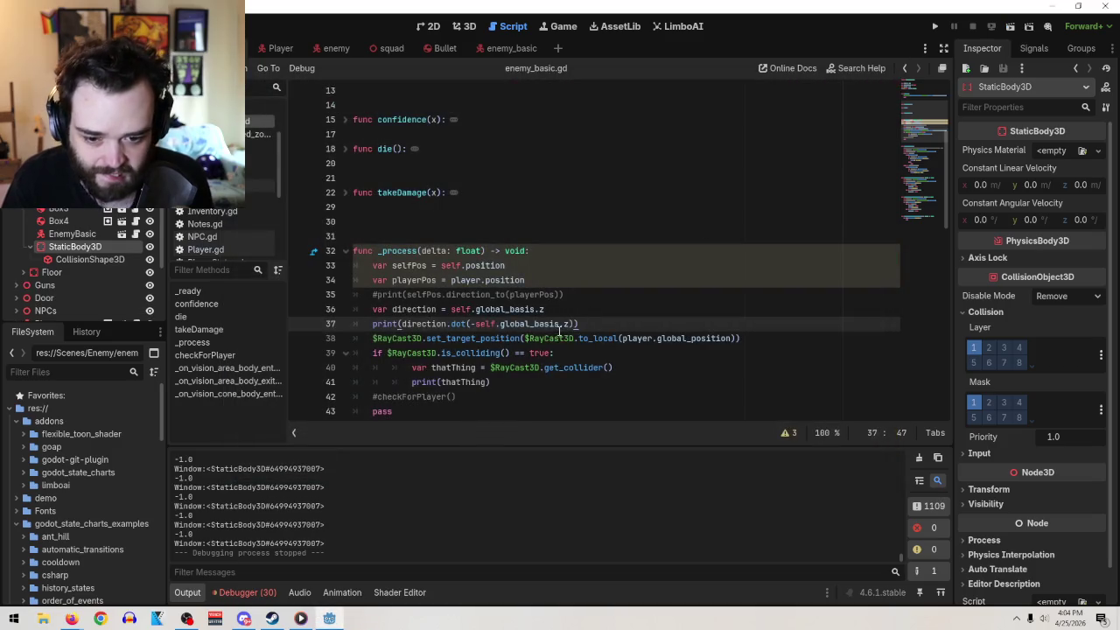
- Swap -self for playerPos in the dot call and run, hitting an invalid global_basis error
{"action": "left_click_drag", "start_coordinate": [494, 323], "coordinate": [473, 325]}
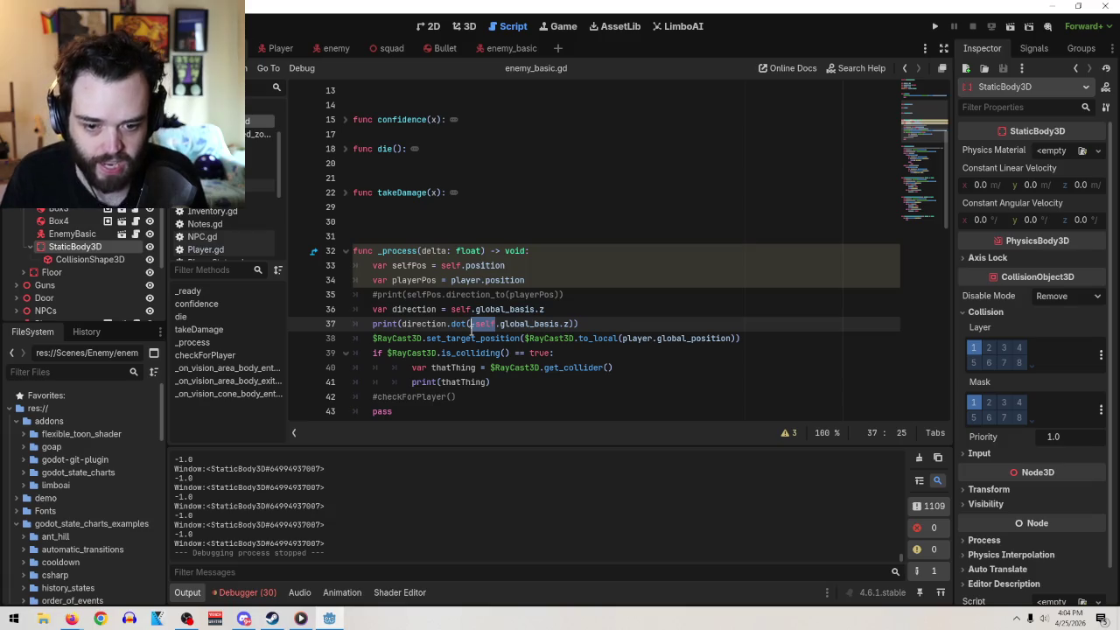
{"action": "type", "text": "player"}
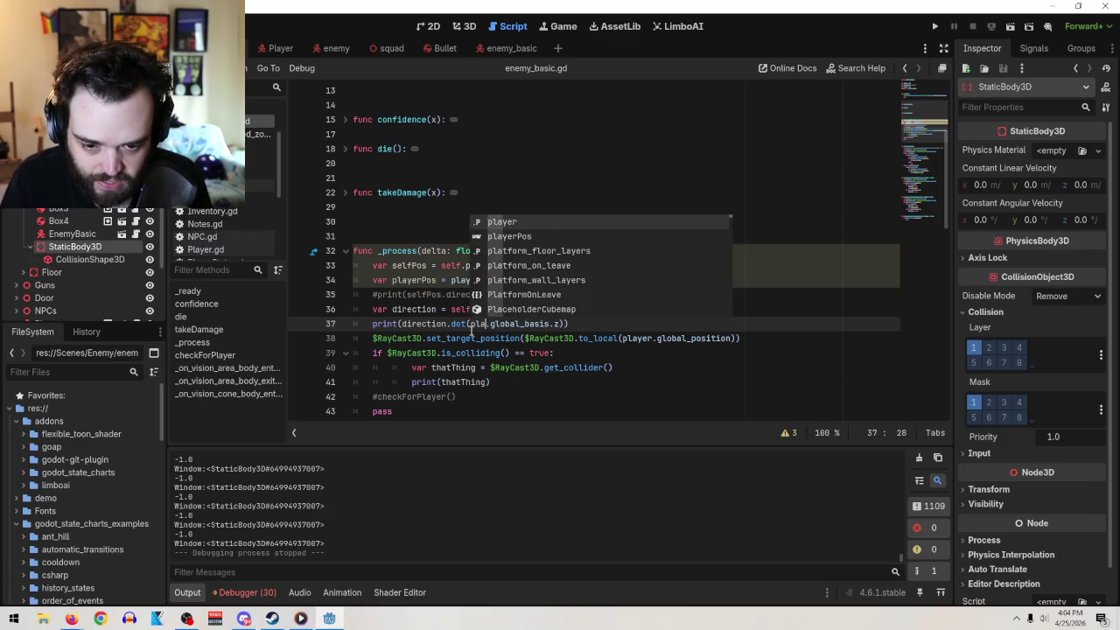
{"action": "type", "text": "Pos"}
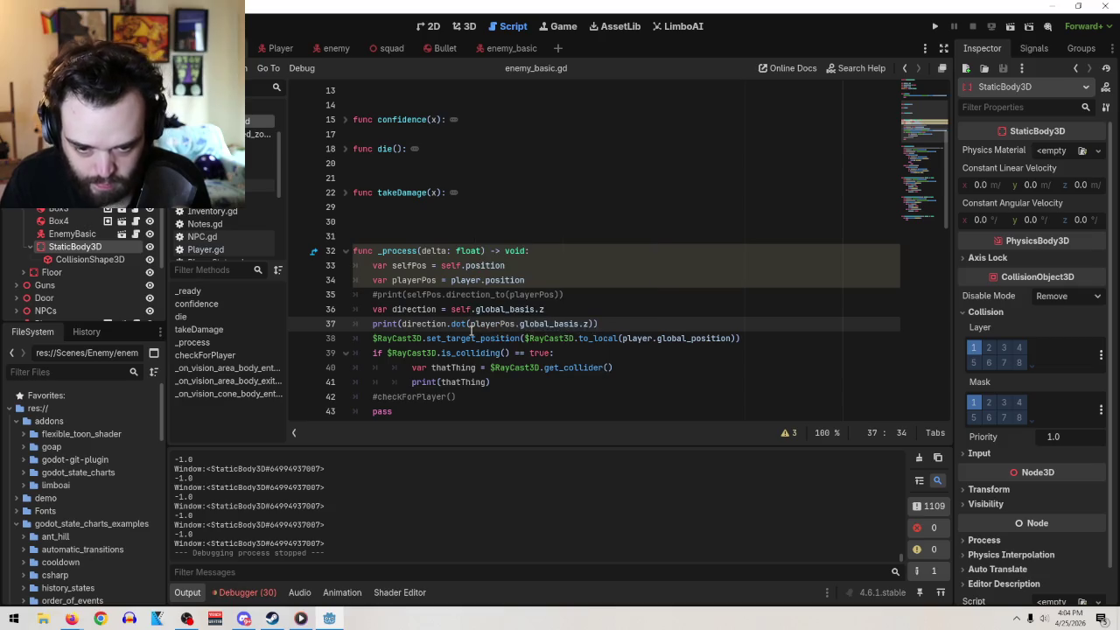
{"action": "left_click", "coordinate": [664, 325]}
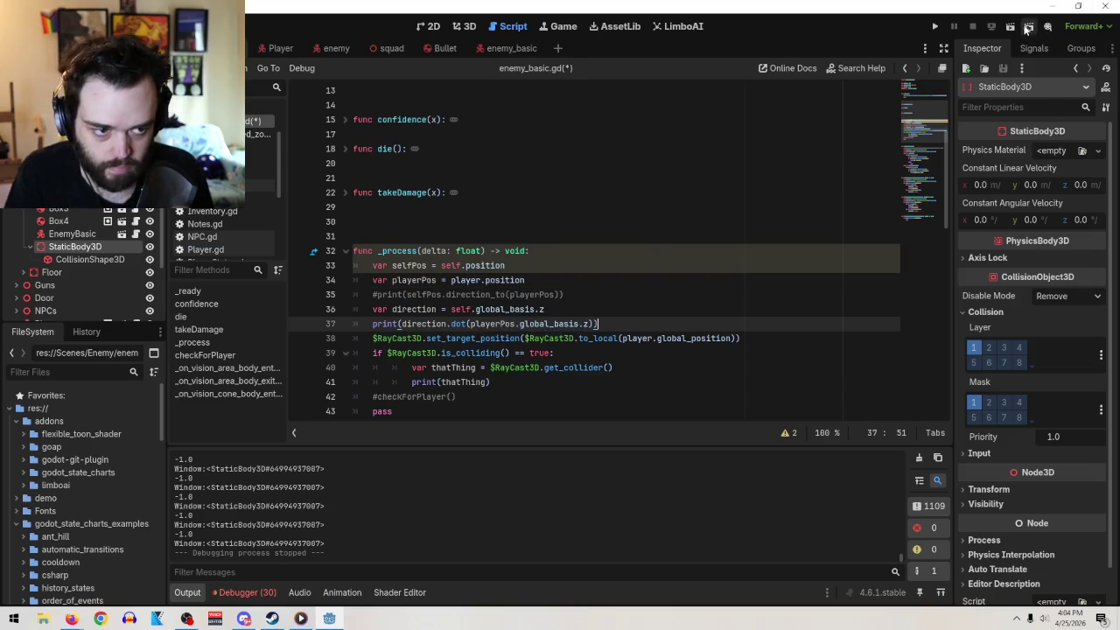
{"action": "left_click", "coordinate": [1010, 27]}
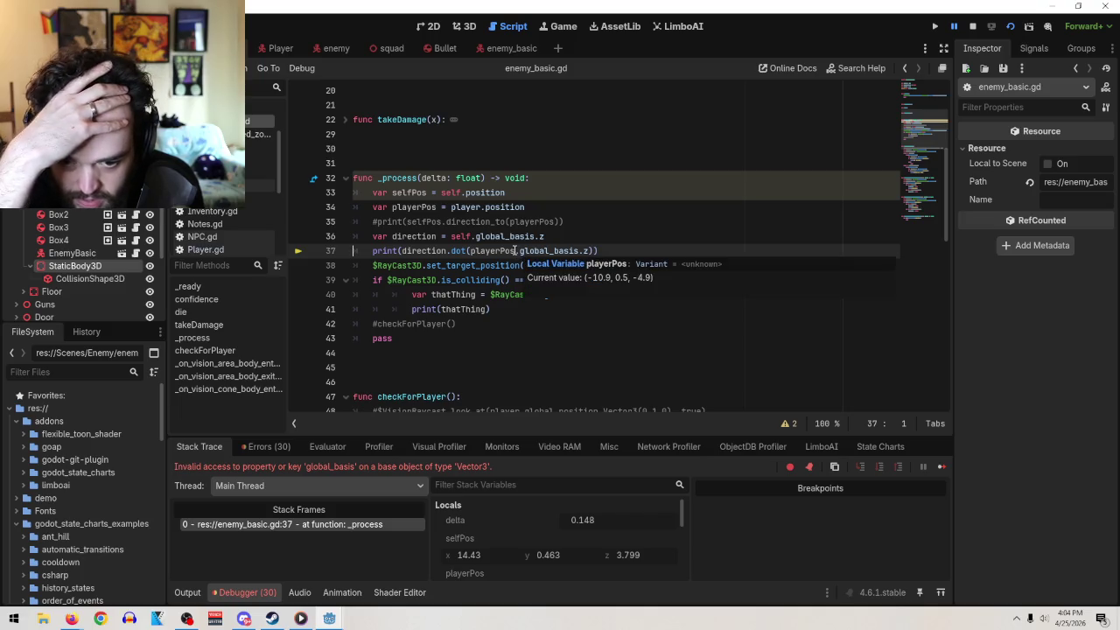
{"action": "mouse_move", "coordinate": [514, 251]}
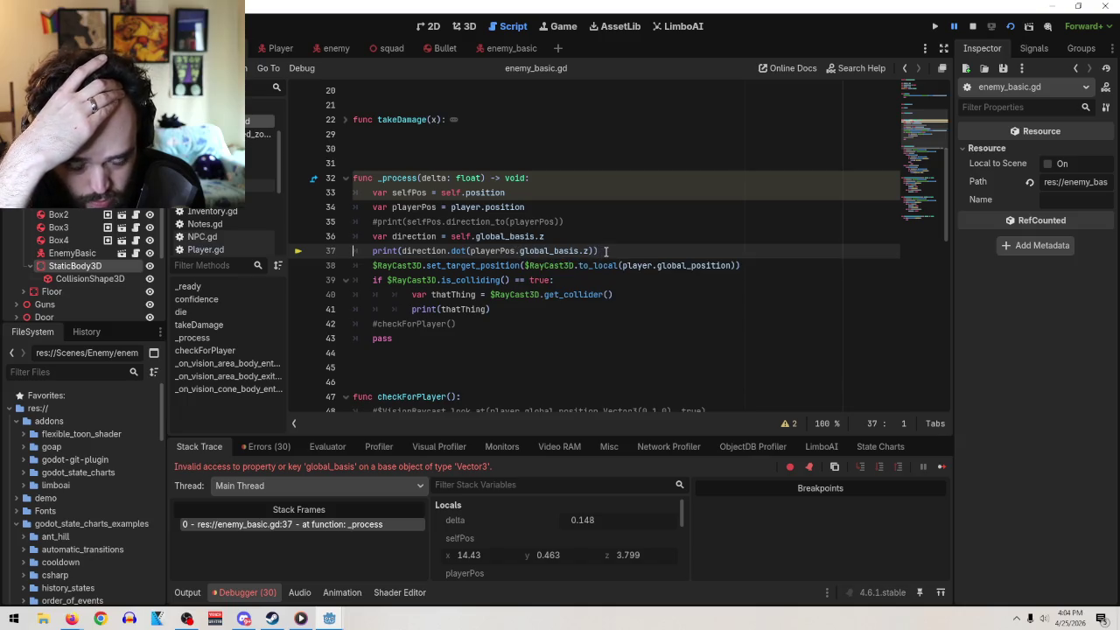
- Strip the print( wrapper from the dot-product line on line 37
{"action": "left_click_drag", "start_coordinate": [606, 251], "coordinate": [369, 251]}
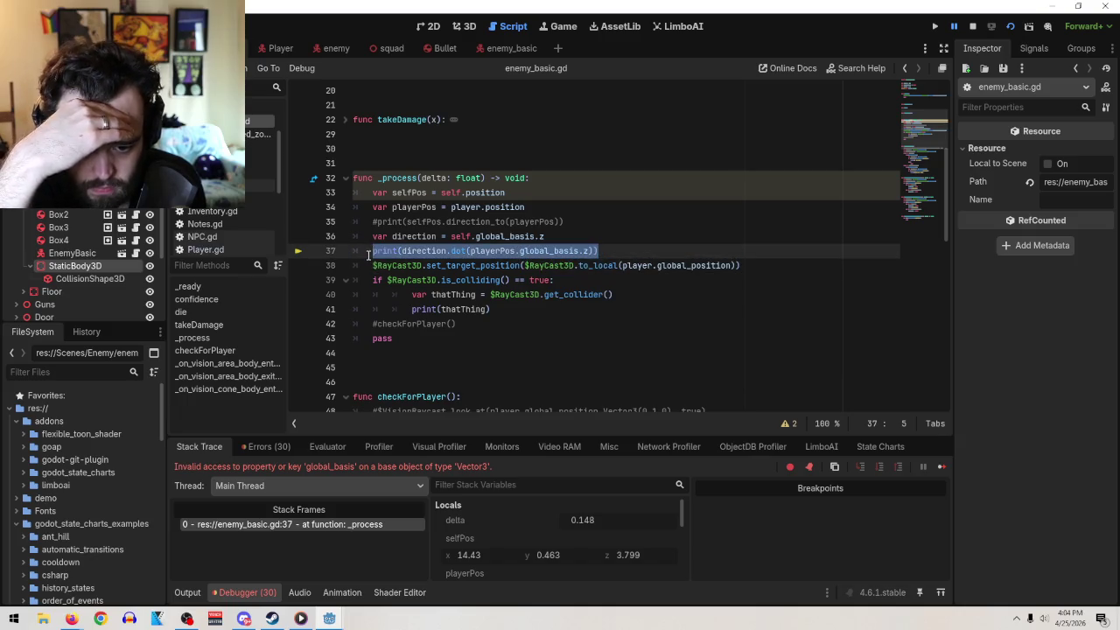
{"action": "left_click", "coordinate": [368, 251]}
{"action": "left_click", "coordinate": [399, 251]}
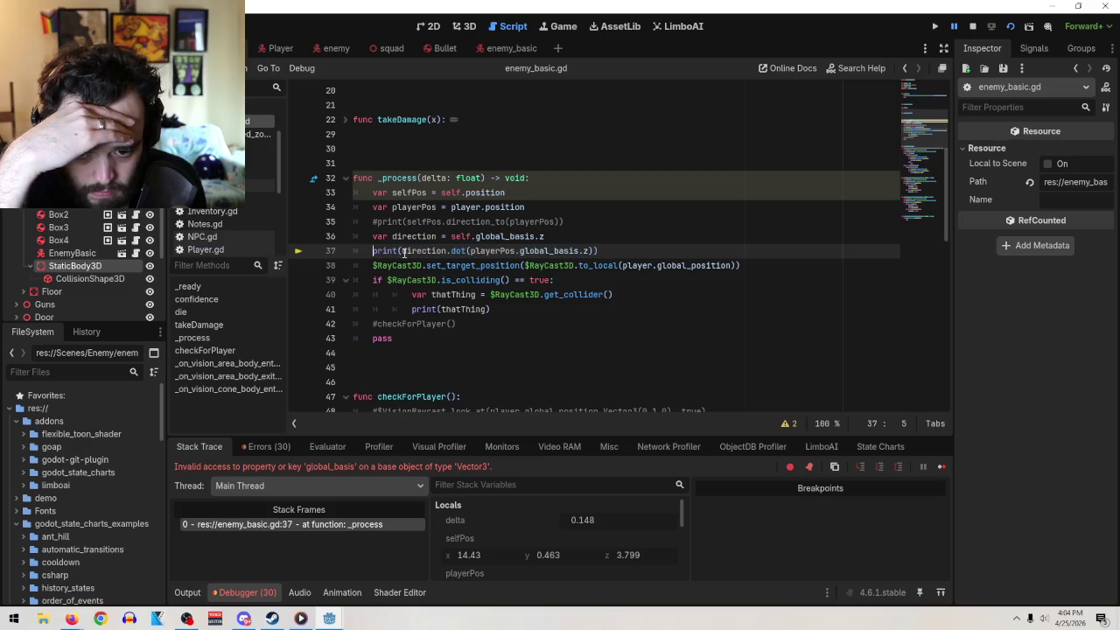
{"action": "key", "text": "BackSpace"}
{"action": "key", "text": "BackSpace"}
{"action": "key", "text": "BackSpace"}
{"action": "key", "text": "BackSpace"}
{"action": "key", "text": "BackSpace"}
{"action": "key", "text": "BackSpace"}
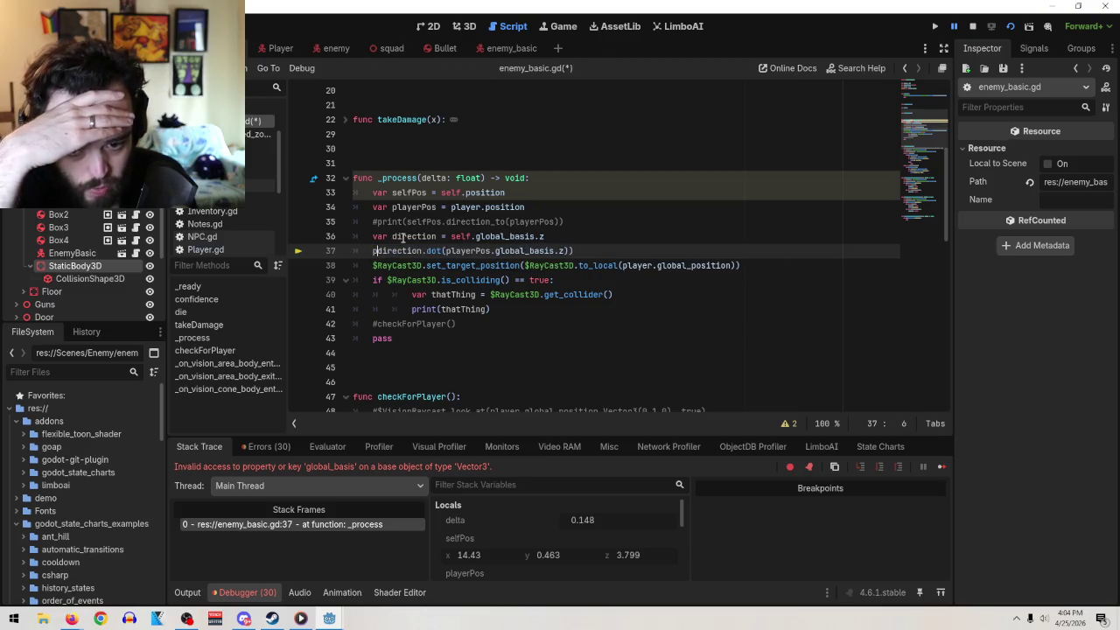
{"action": "key", "text": "End"}
{"action": "key", "text": "BackSpace"}
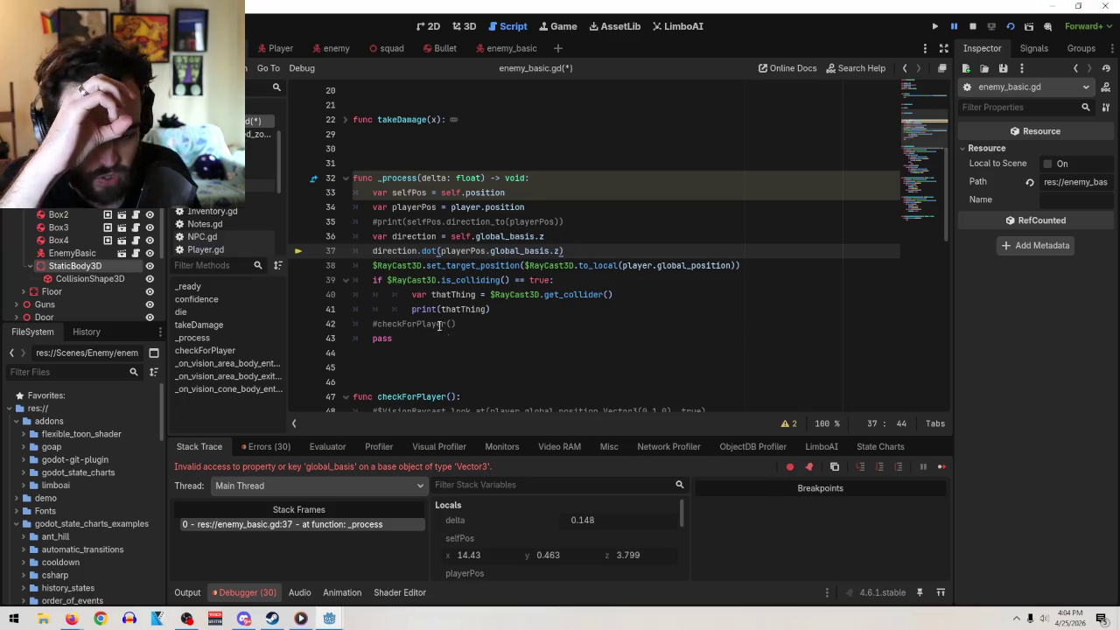
{"action": "left_click", "coordinate": [373, 251]}
{"action": "type", "text": "var "}
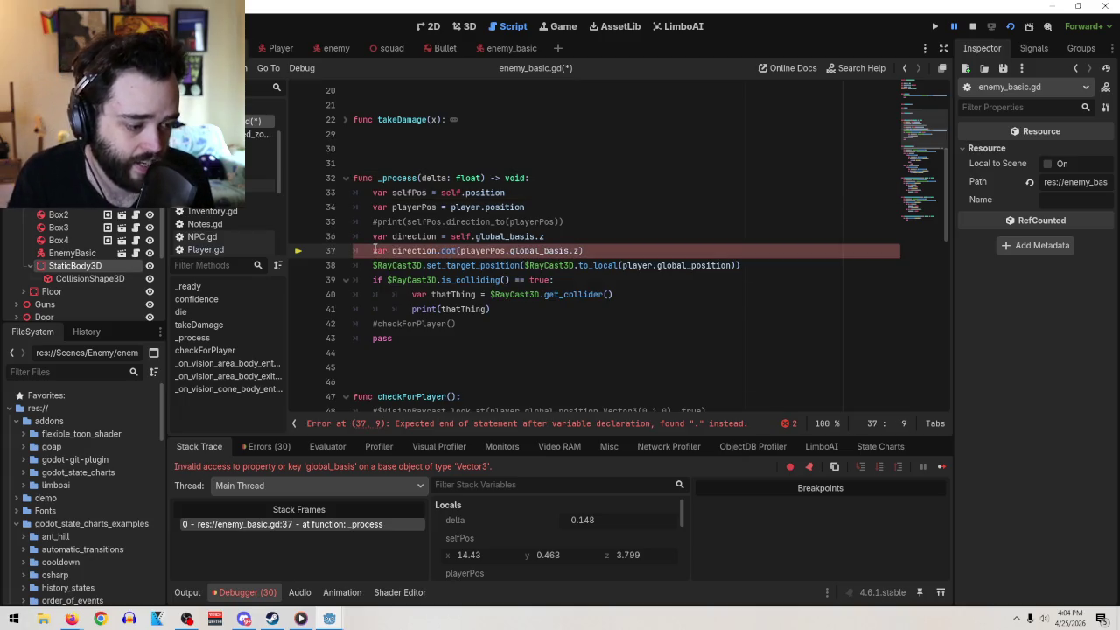
{"action": "type", "text": "di"}
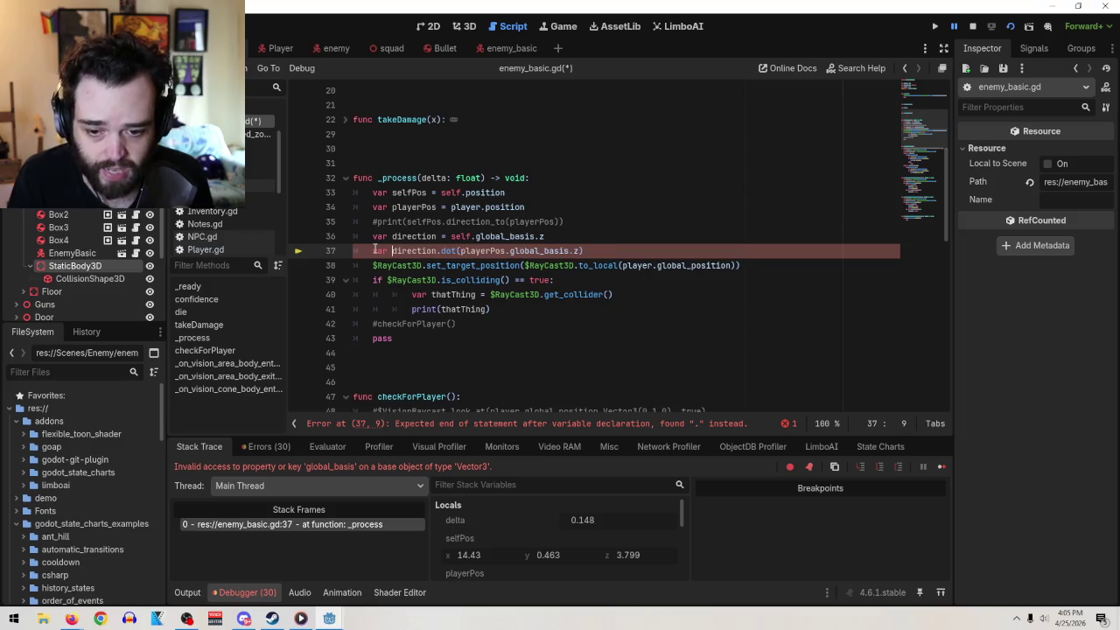
{"action": "key", "text": "BackSpace"}
{"action": "key", "text": "BackSpace"}
{"action": "key", "text": "BackSpace"}
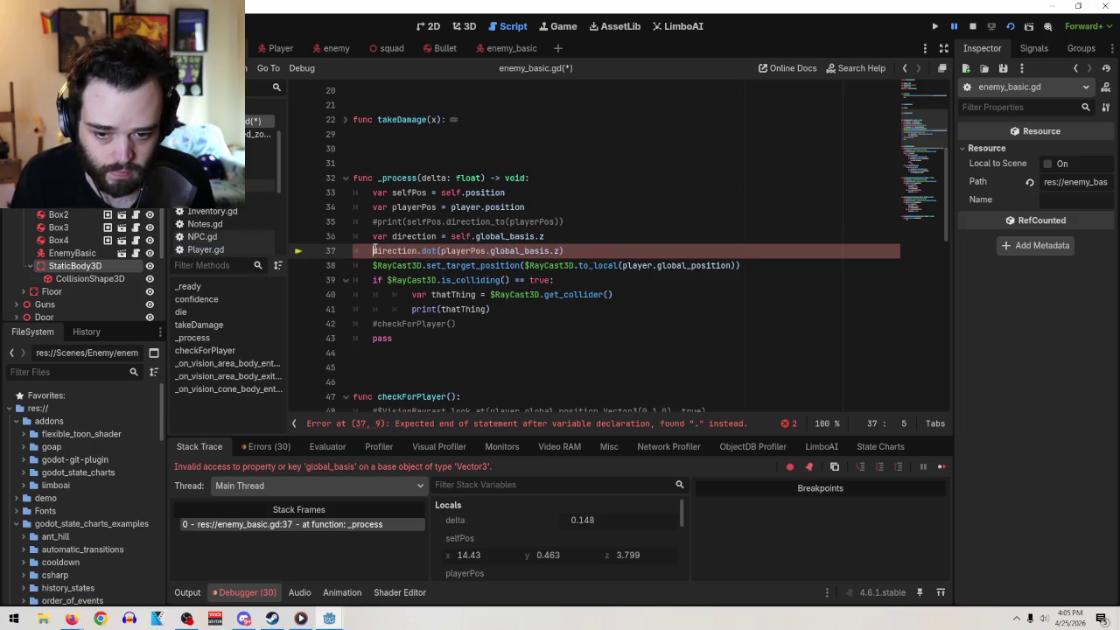
- Replace line 36's self.global_basis.z with selfPos.direction_to(playerPos) copied from line 35
{"action": "left_click_drag", "start_coordinate": [561, 221], "coordinate": [405, 221]}
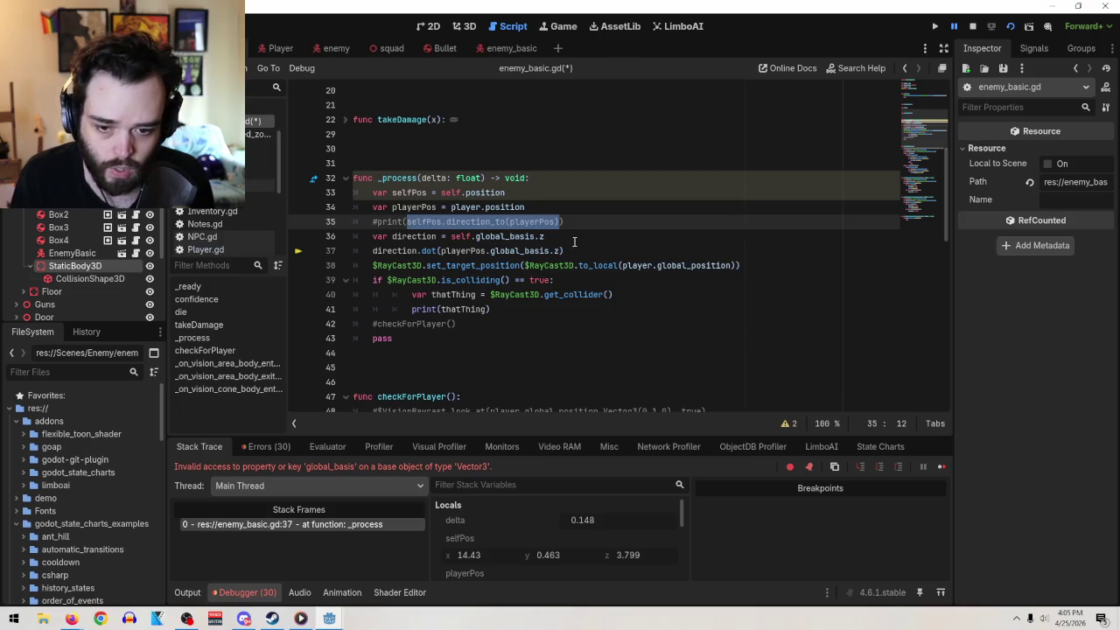
{"action": "key", "text": "ctrl+c"}
{"action": "left_click_drag", "start_coordinate": [564, 236], "coordinate": [451, 236]}
{"action": "key", "text": "ctrl+v"}
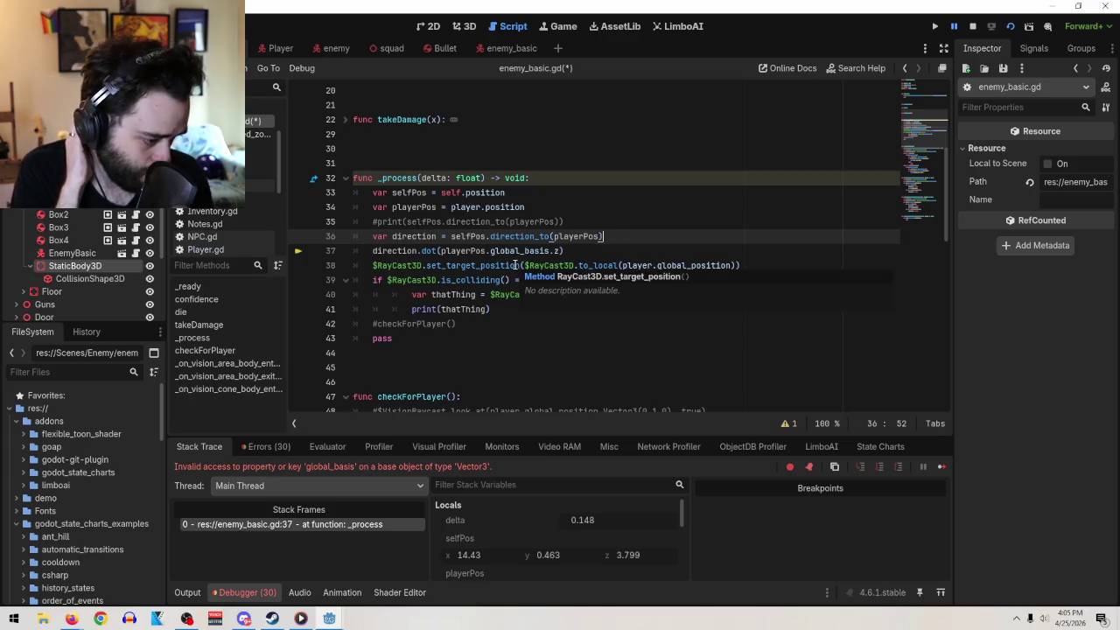
- Select playerPos in the dot call and stop the debug session
{"action": "left_click", "coordinate": [486, 251]}
{"action": "left_click_drag", "start_coordinate": [486, 251], "coordinate": [440, 251]}
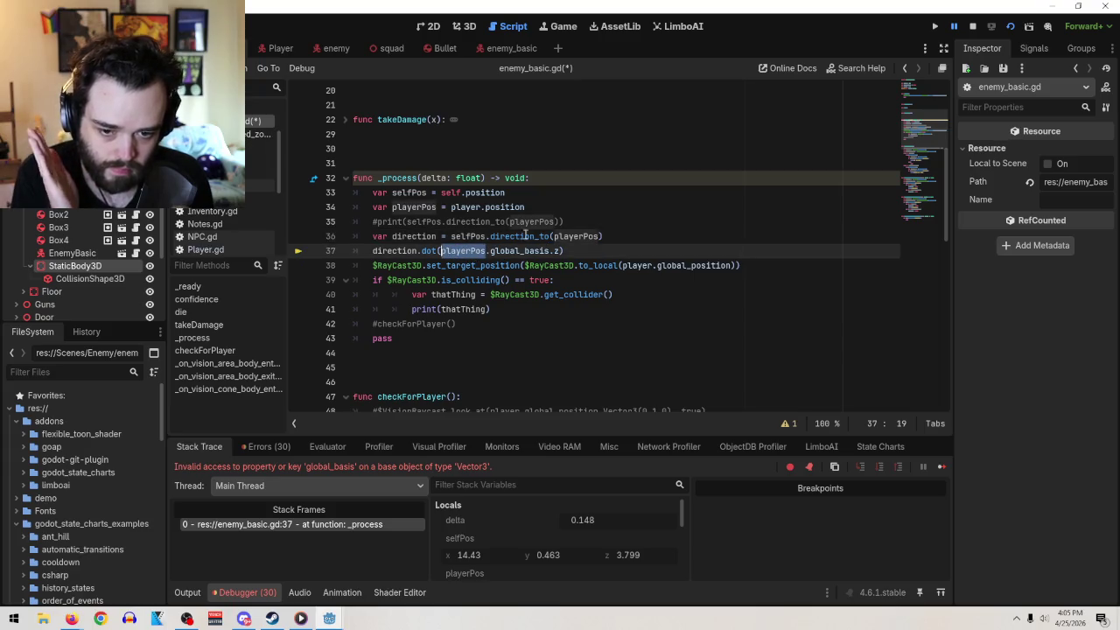
{"action": "mouse_move", "coordinate": [517, 259]}
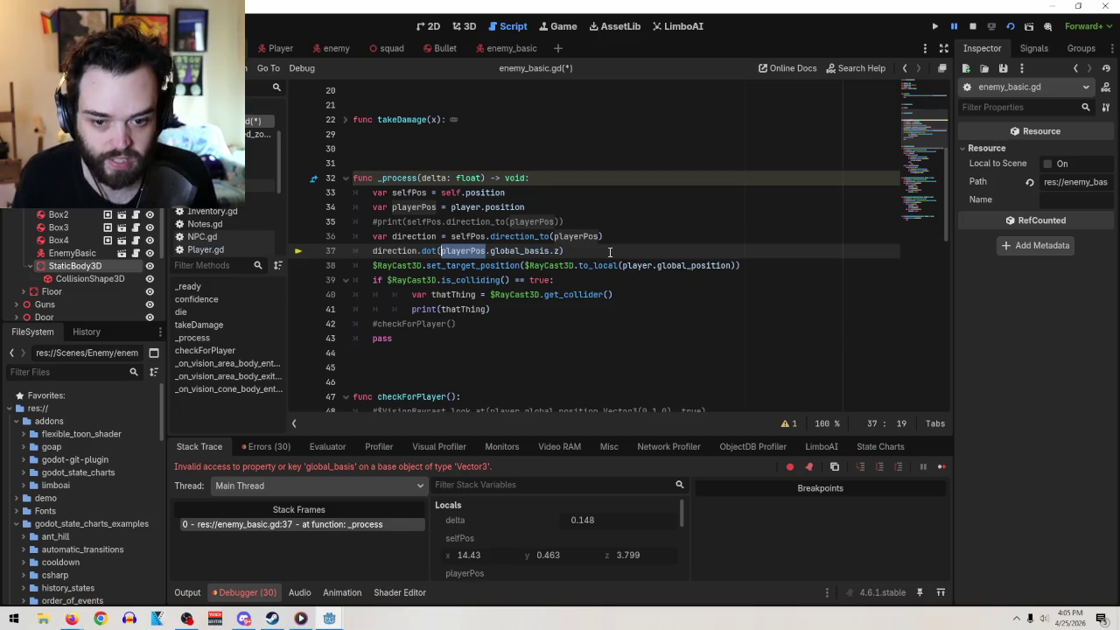
{"action": "left_click", "coordinate": [972, 26]}
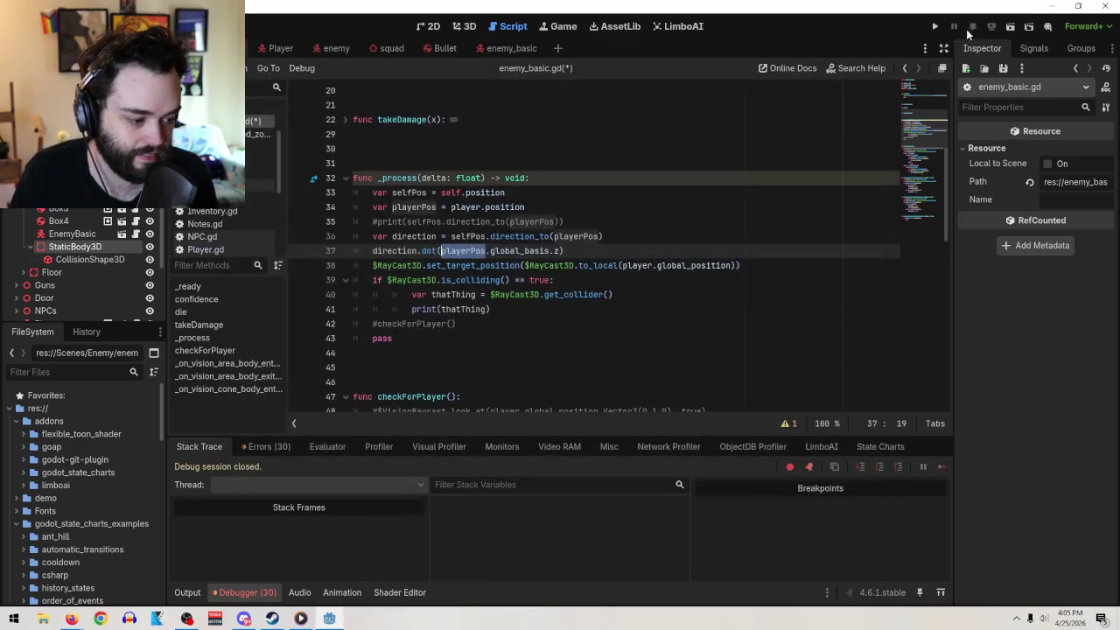
- Rerun the game and change the dot argument on line 37 from selfPos to self
{"action": "type", "text": "self"}
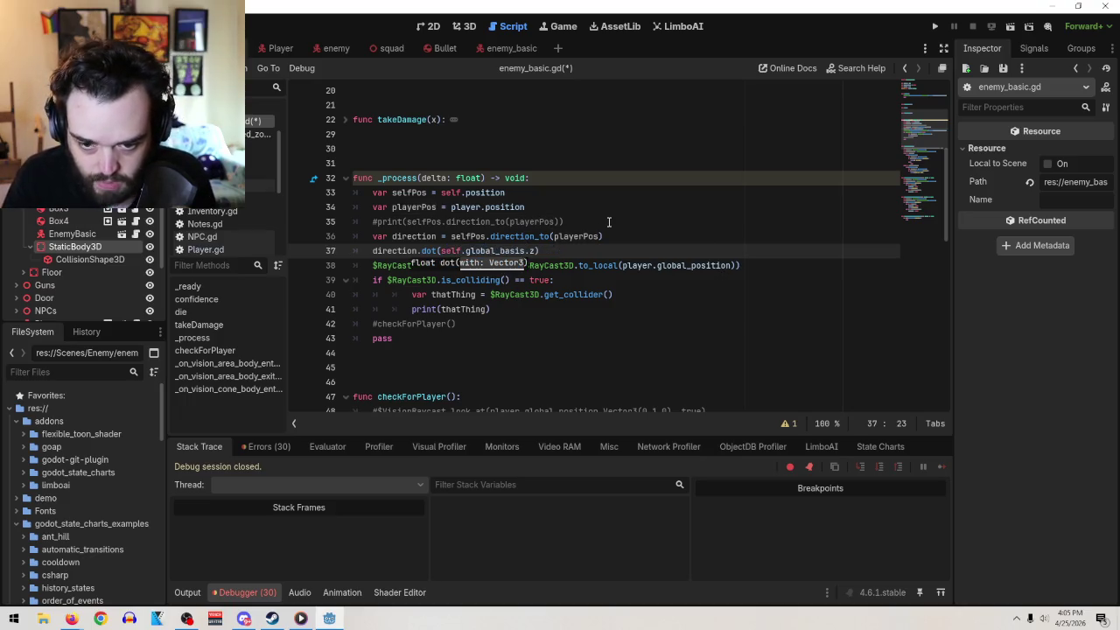
{"action": "type", "text": "Pos"}
{"action": "left_click", "coordinate": [605, 236]}
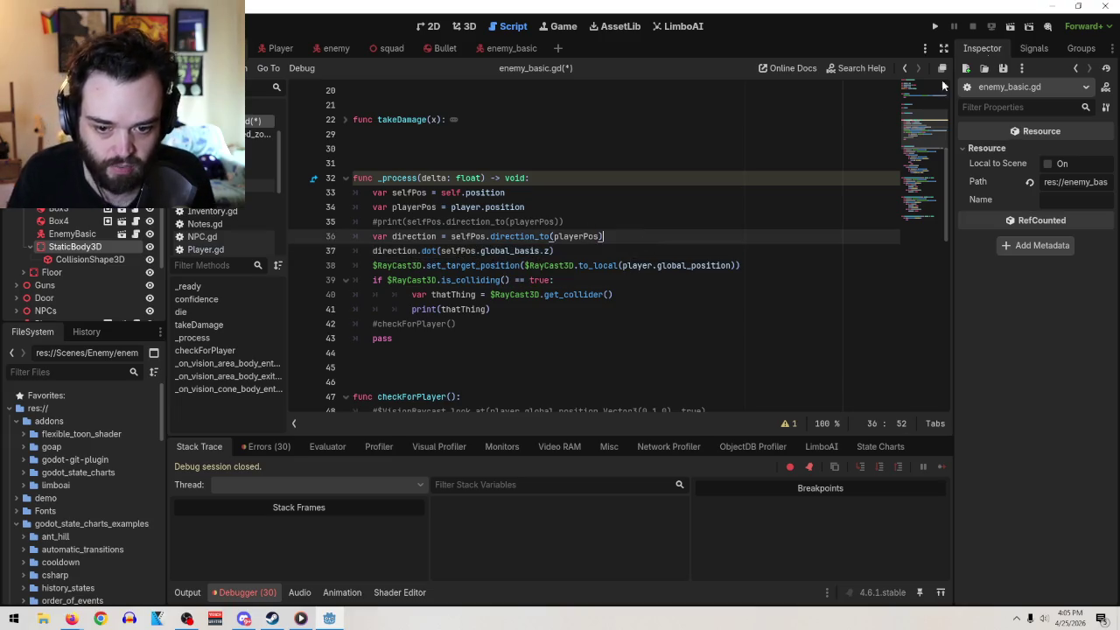
{"action": "left_click", "coordinate": [1009, 26]}
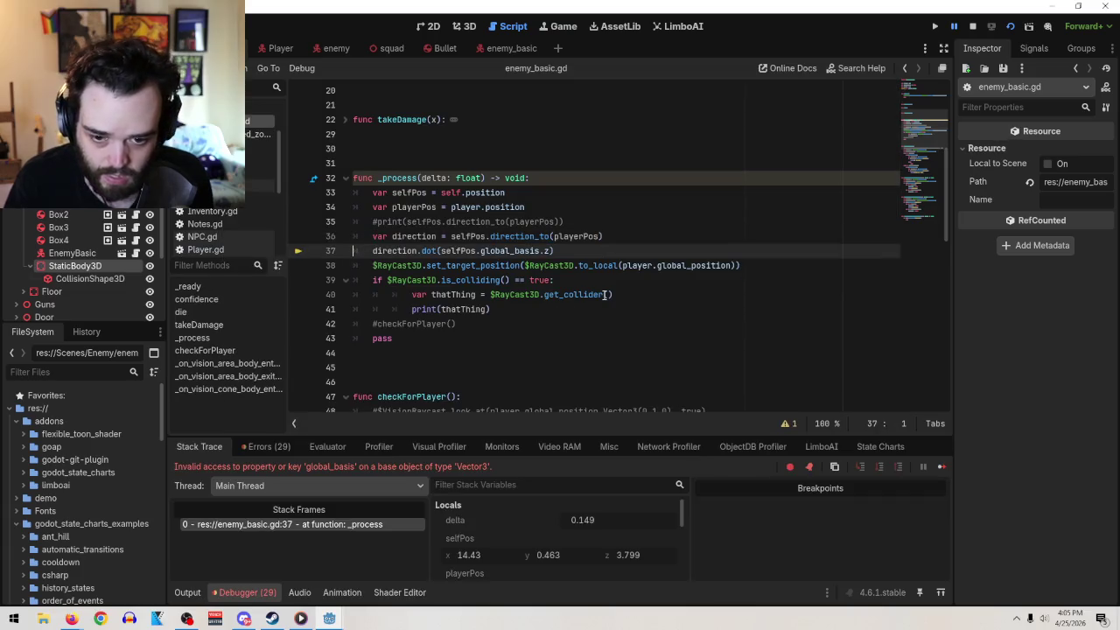
{"action": "left_click", "coordinate": [475, 251]}
{"action": "key", "text": "Home"}
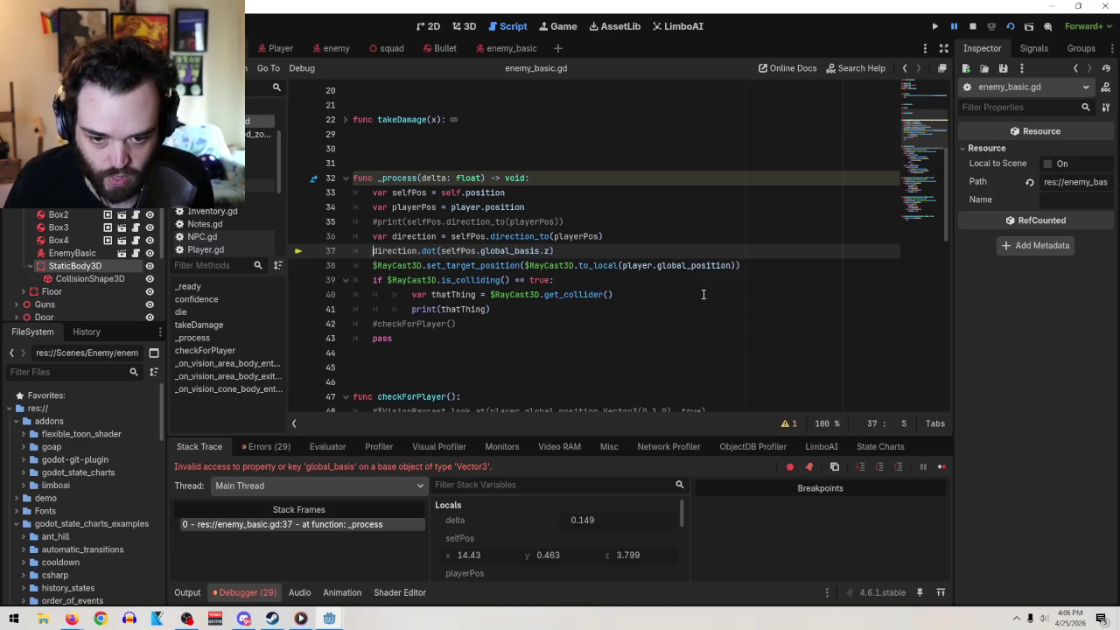
{"action": "left_click", "coordinate": [479, 250]}
{"action": "key", "text": "BackSpace"}
{"action": "key", "text": "BackSpace"}
{"action": "key", "text": "BackSpace"}
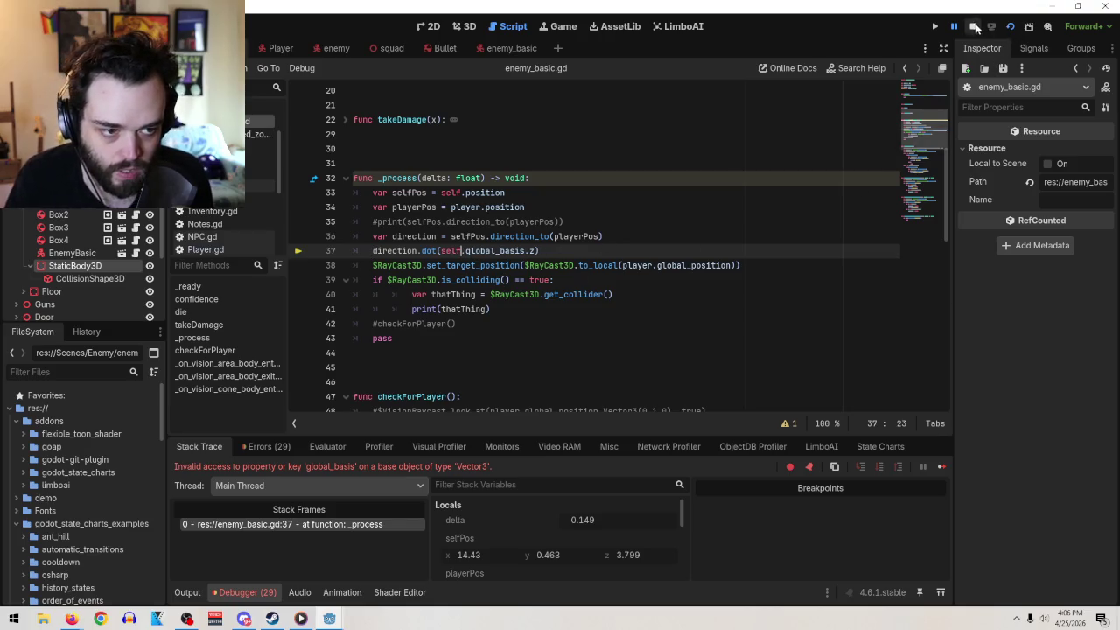
- Negate the dot argument to -self.global_basis.z and test-run the scene
{"action": "left_click", "coordinate": [972, 26]}
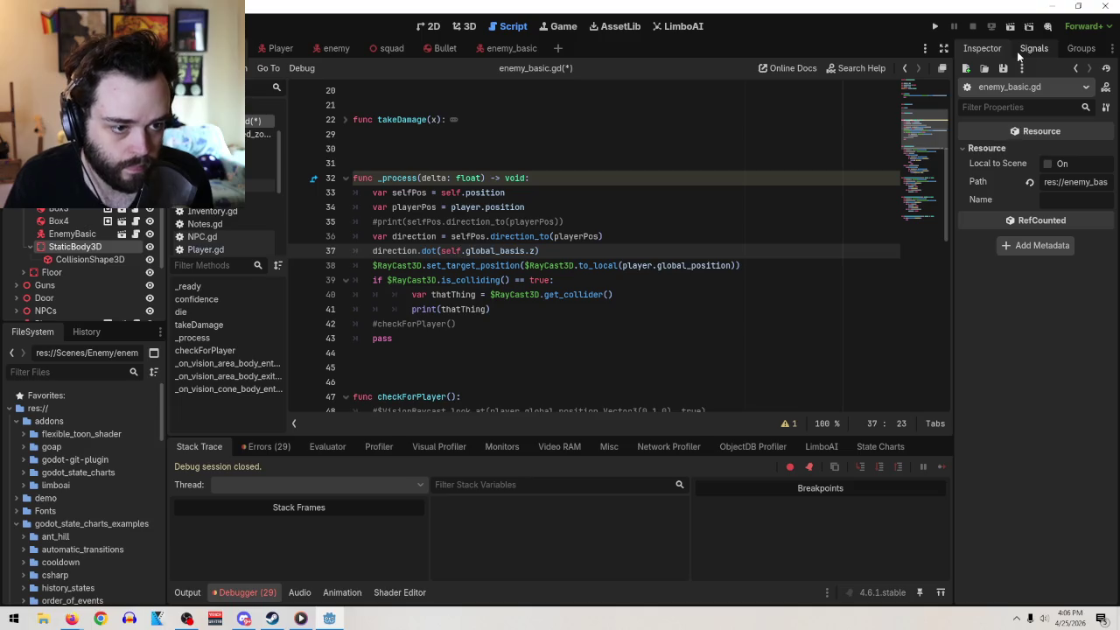
{"action": "key", "text": "ctrl+Left"}
{"action": "type", "text": "-"}
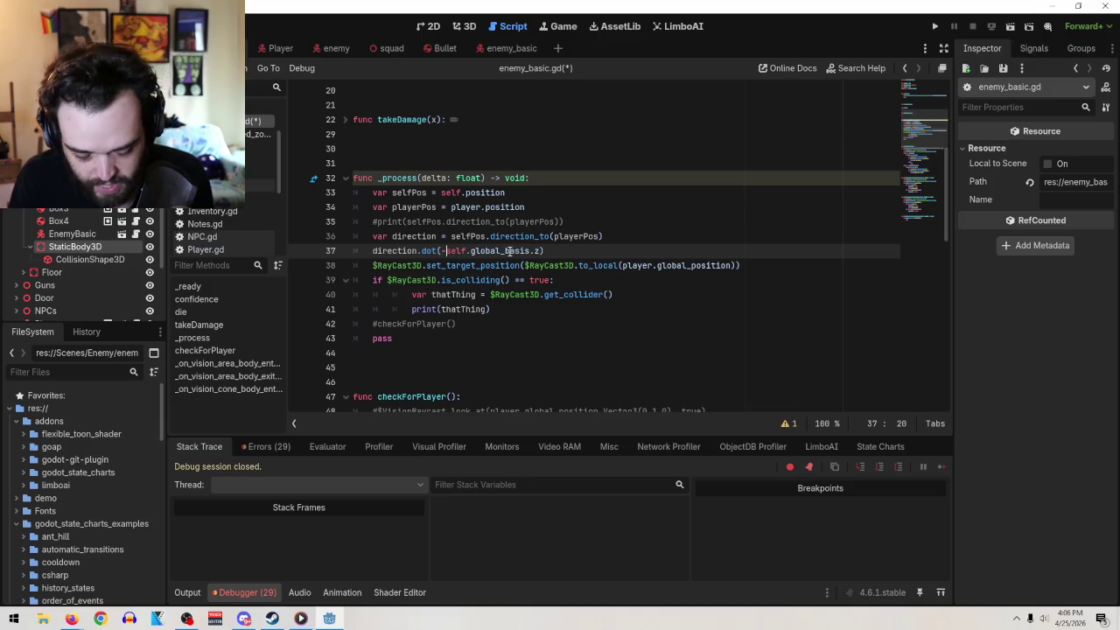
{"action": "left_click", "coordinate": [1010, 26]}
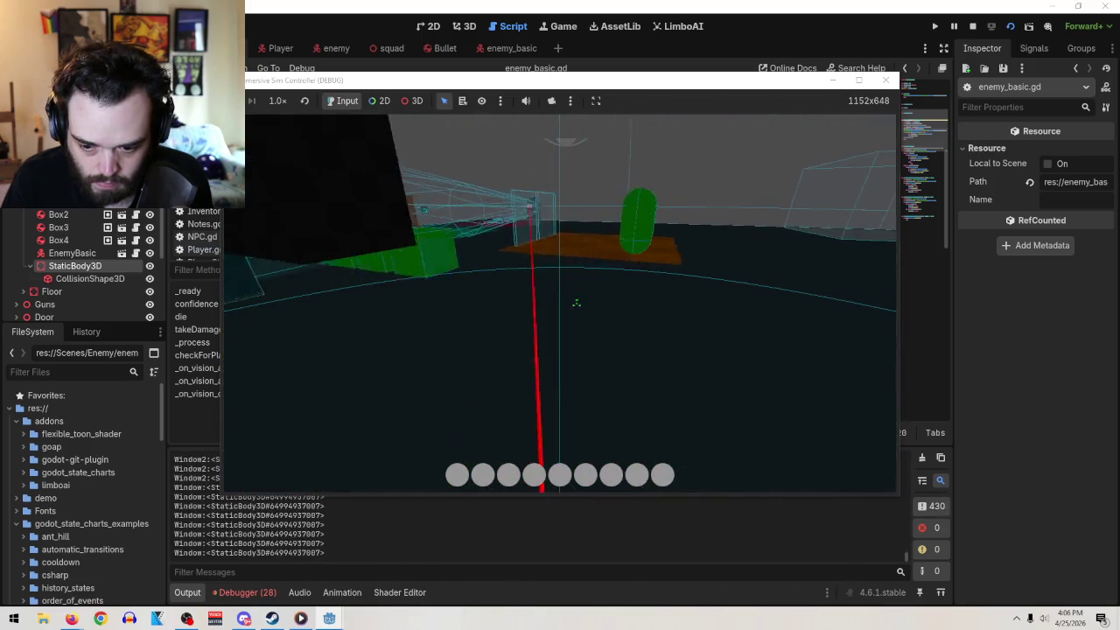
{"action": "key", "text": "Tab"}
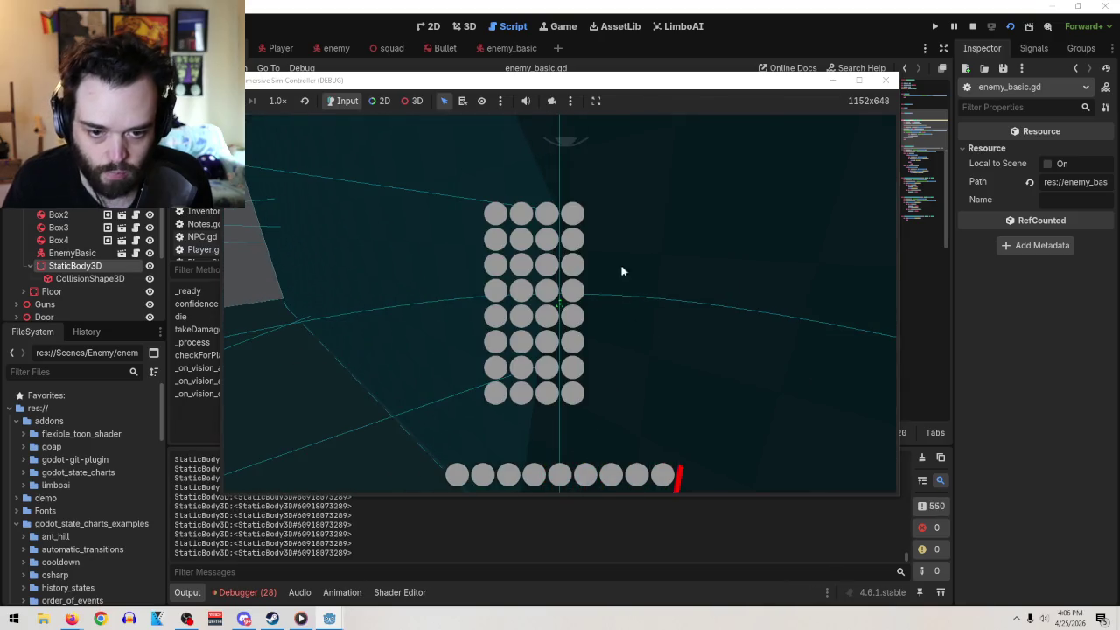
{"action": "left_click", "coordinate": [885, 79]}
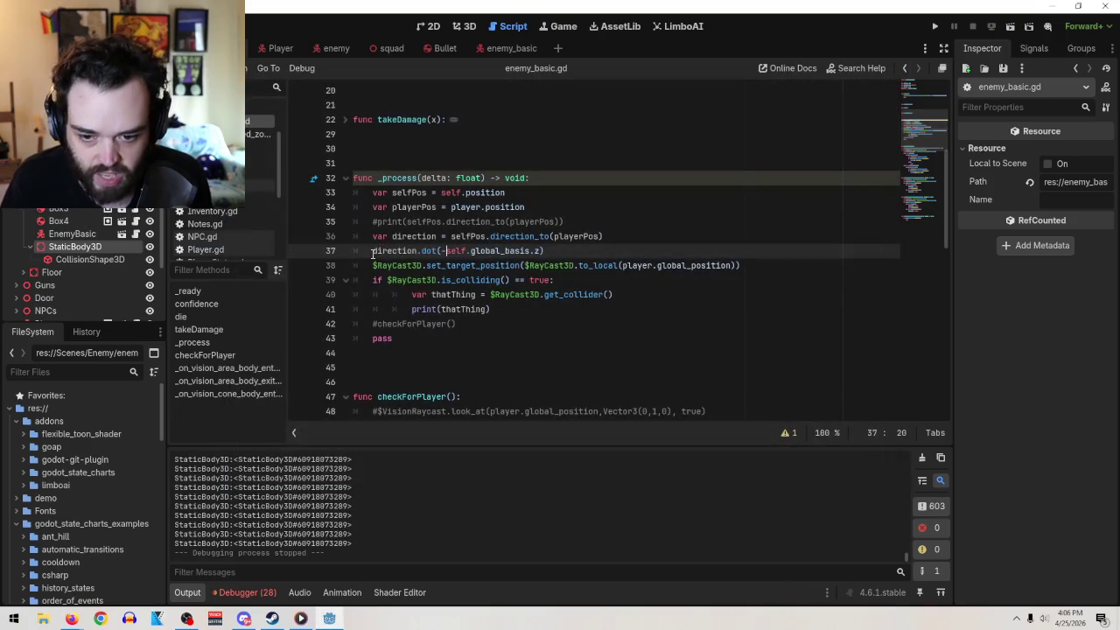
- Wrap line 37 in print(), comment out line 41's print(thatThing), and run the scene
{"action": "type", "text": "print"}
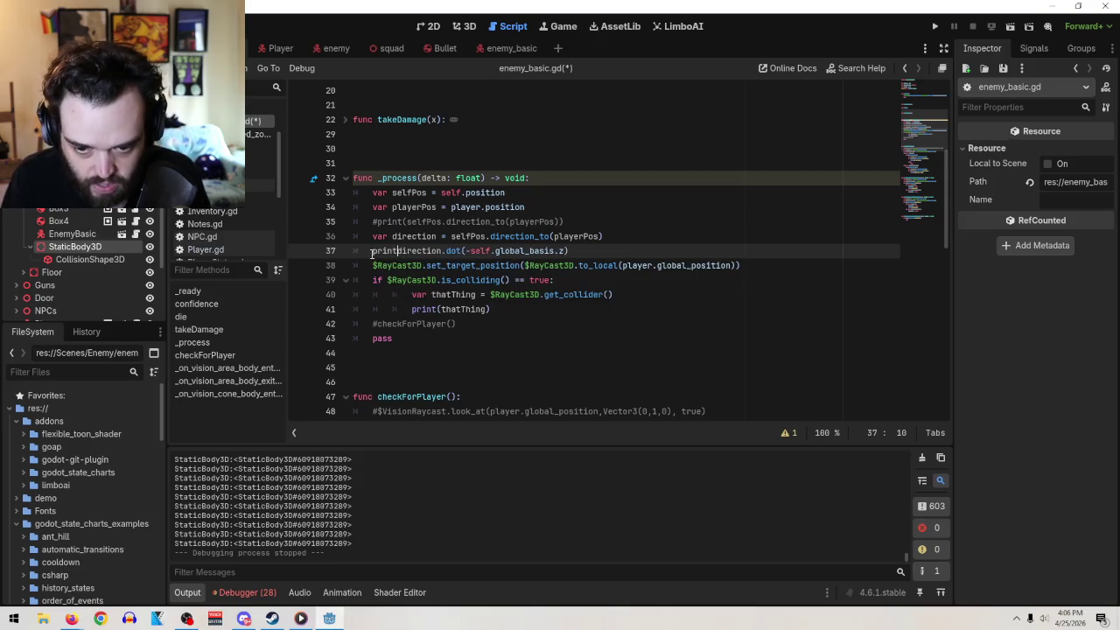
{"action": "type", "text": "("}
{"action": "left_click", "coordinate": [607, 253]}
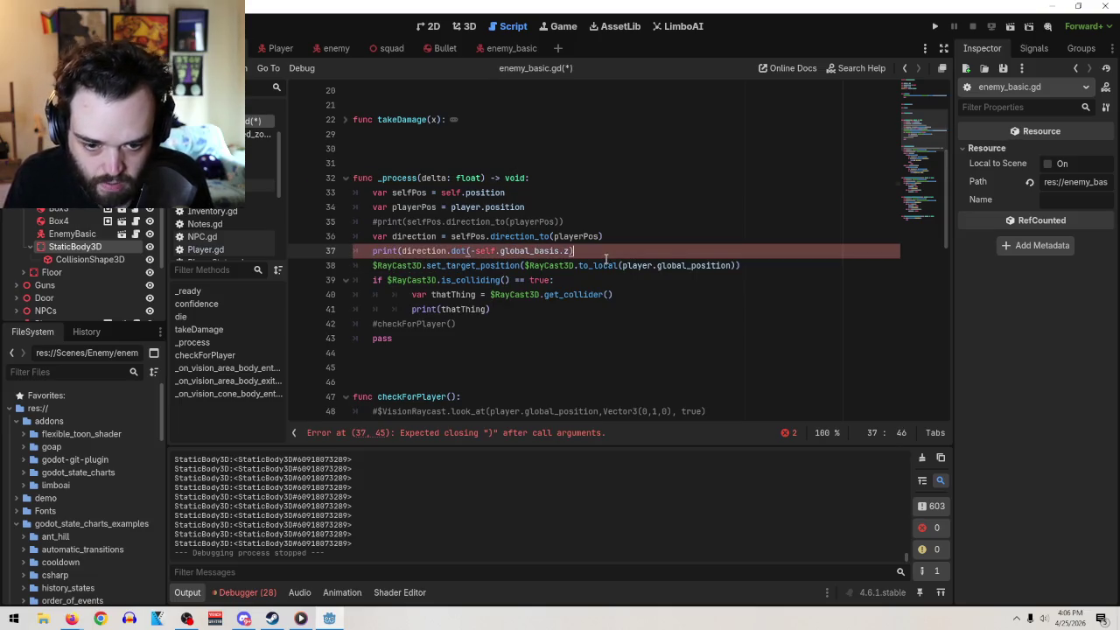
{"action": "left_click", "coordinate": [410, 310]}
{"action": "type", "text": "#"}
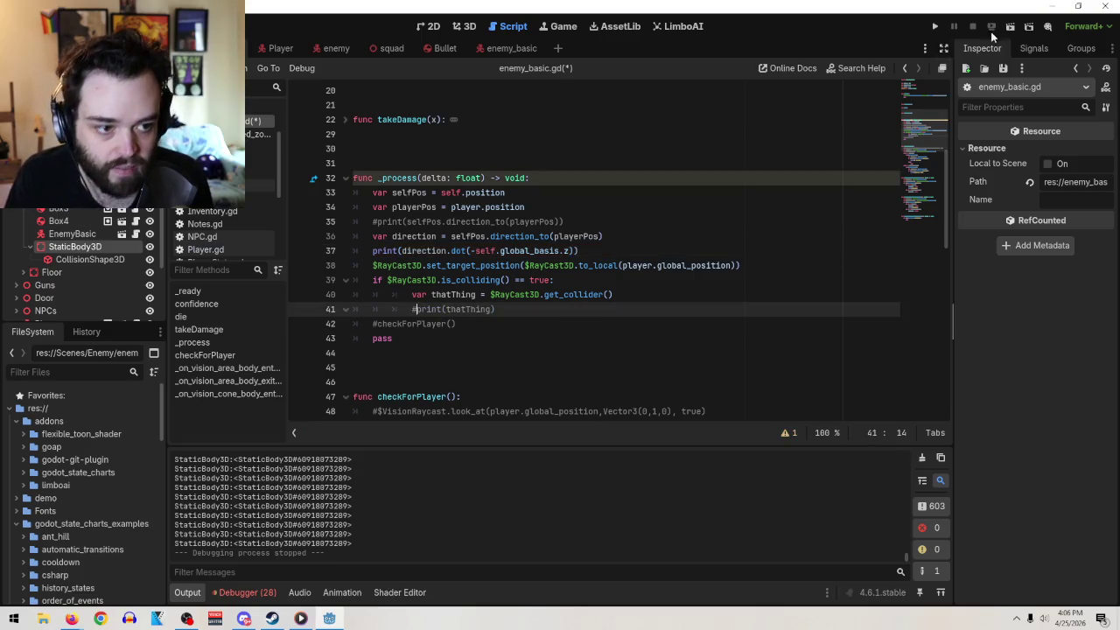
{"action": "left_click", "coordinate": [1010, 27]}
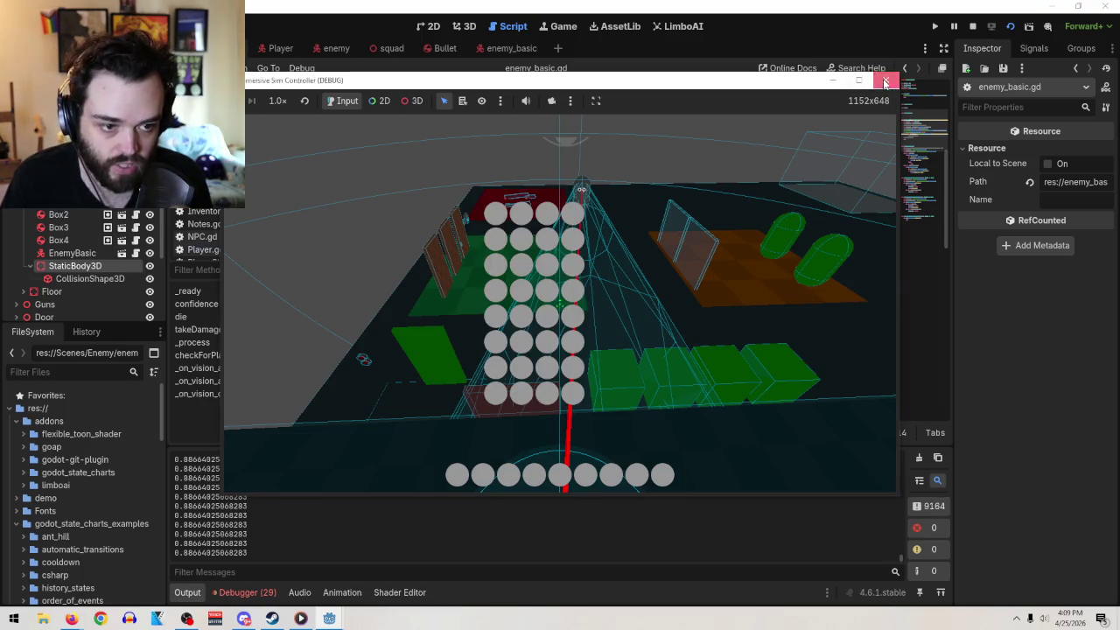
- Close the test game once the output shows the steady dot value 0.86664025068283
{"action": "left_click", "coordinate": [885, 80]}
- Append + Vector3(0,0.2,0) to player.global_position in line 38's raycast target, then run
{"action": "left_click", "coordinate": [731, 256]}
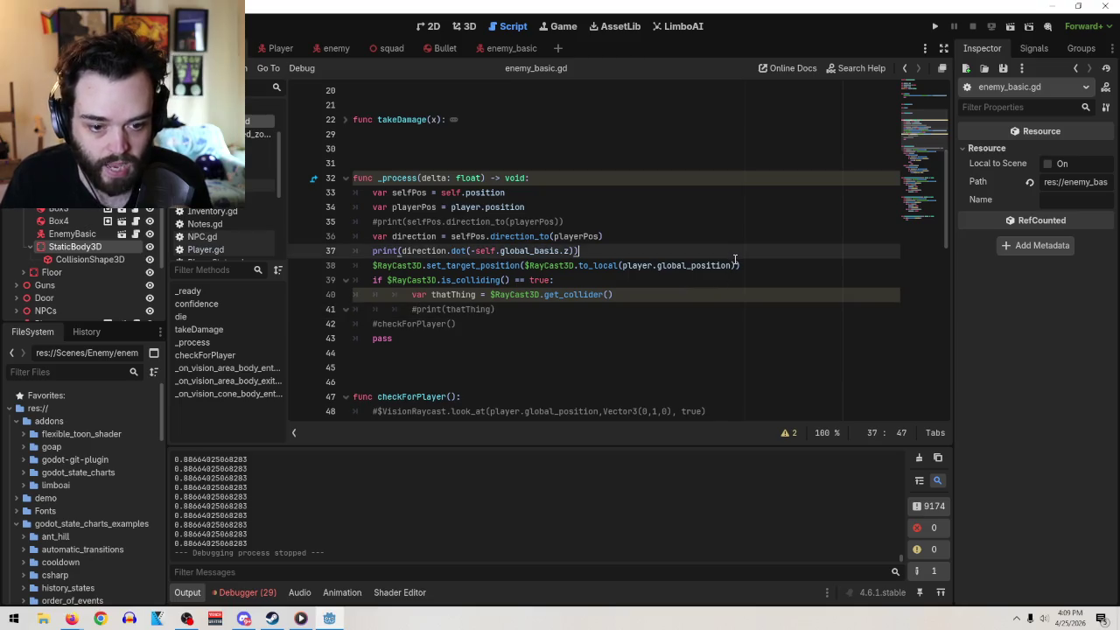
{"action": "left_click", "coordinate": [740, 262]}
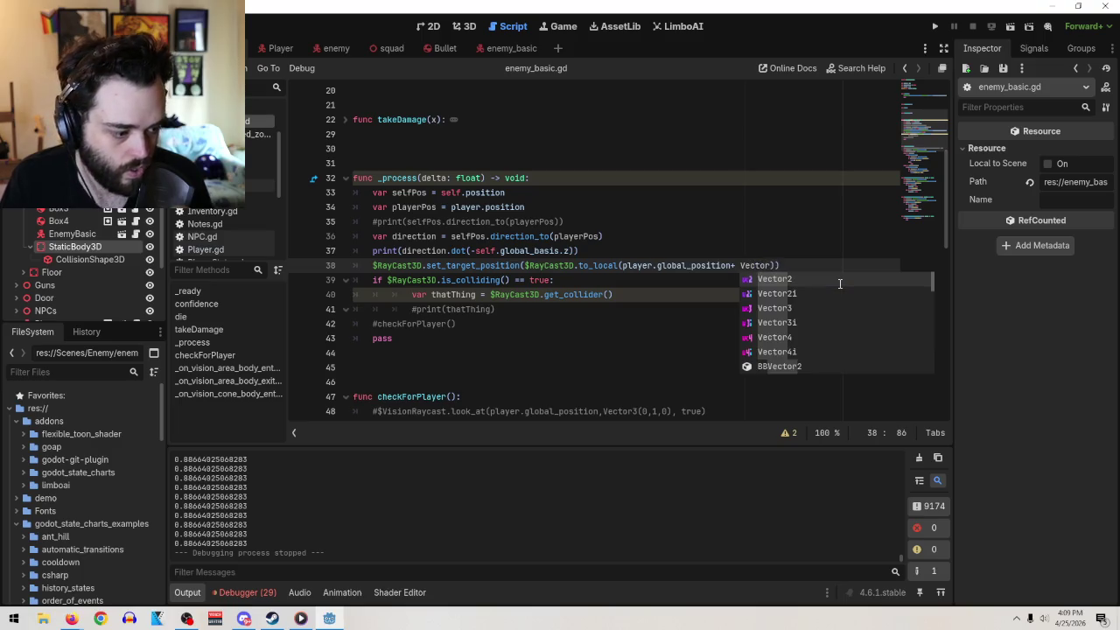
{"action": "type", "text": "3"}
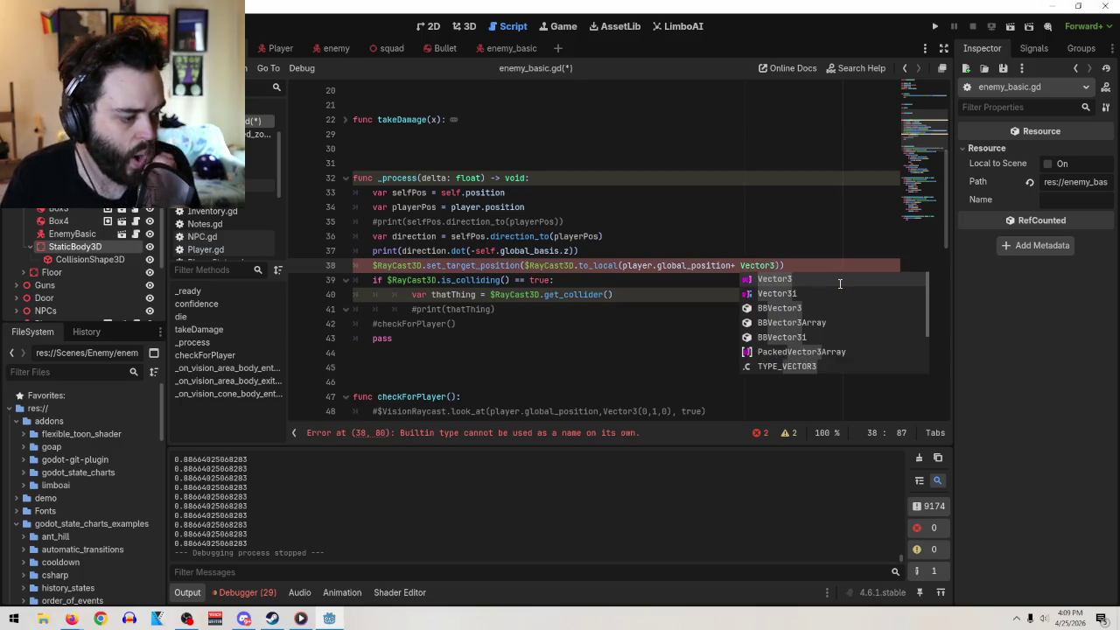
{"action": "type", "text": "(0,"}
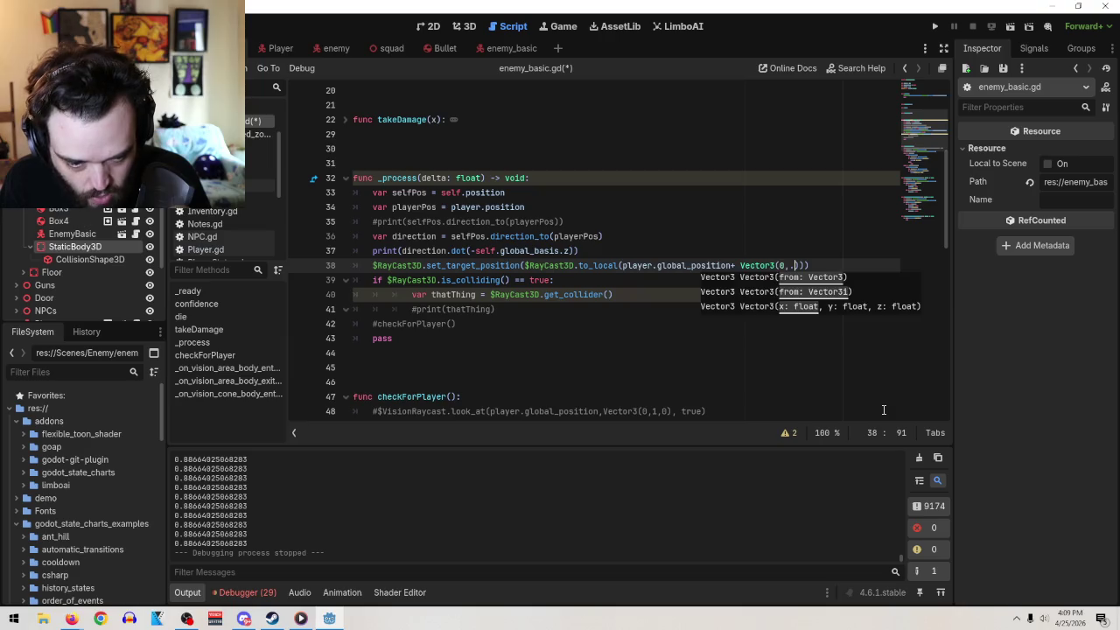
{"action": "key", "text": "BackSpace"}
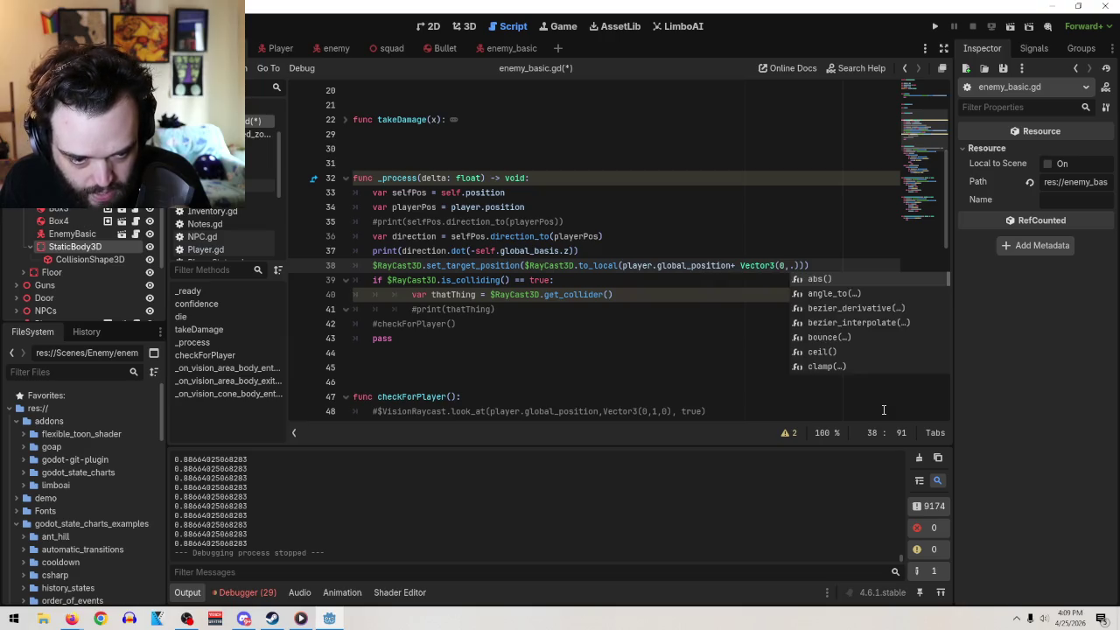
{"action": "type", "text": ".2"}
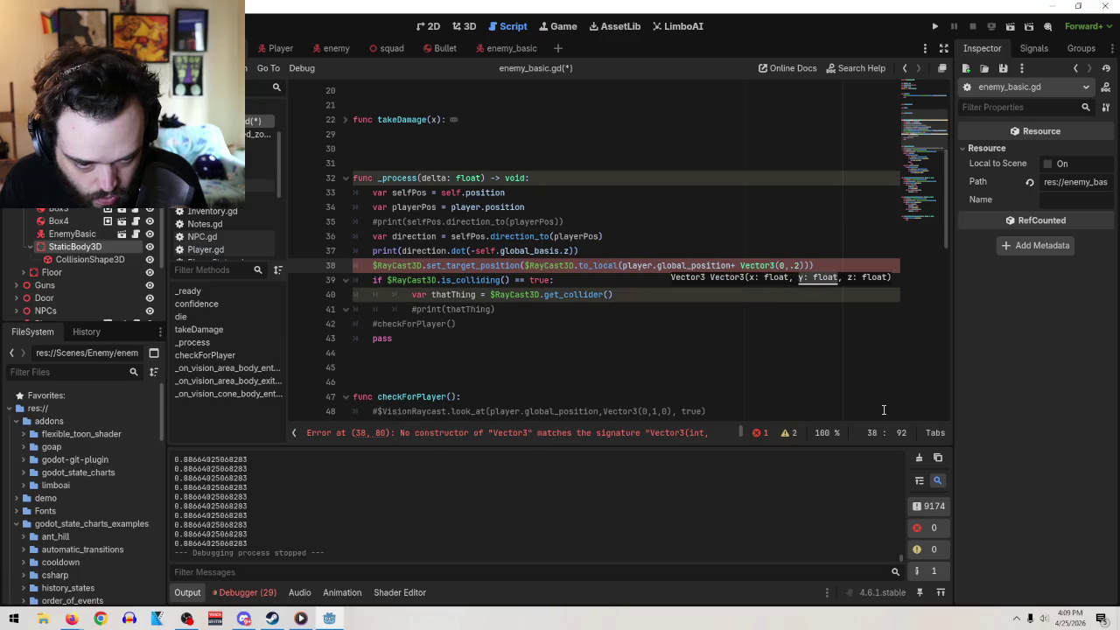
{"action": "type", "text": ",0"}
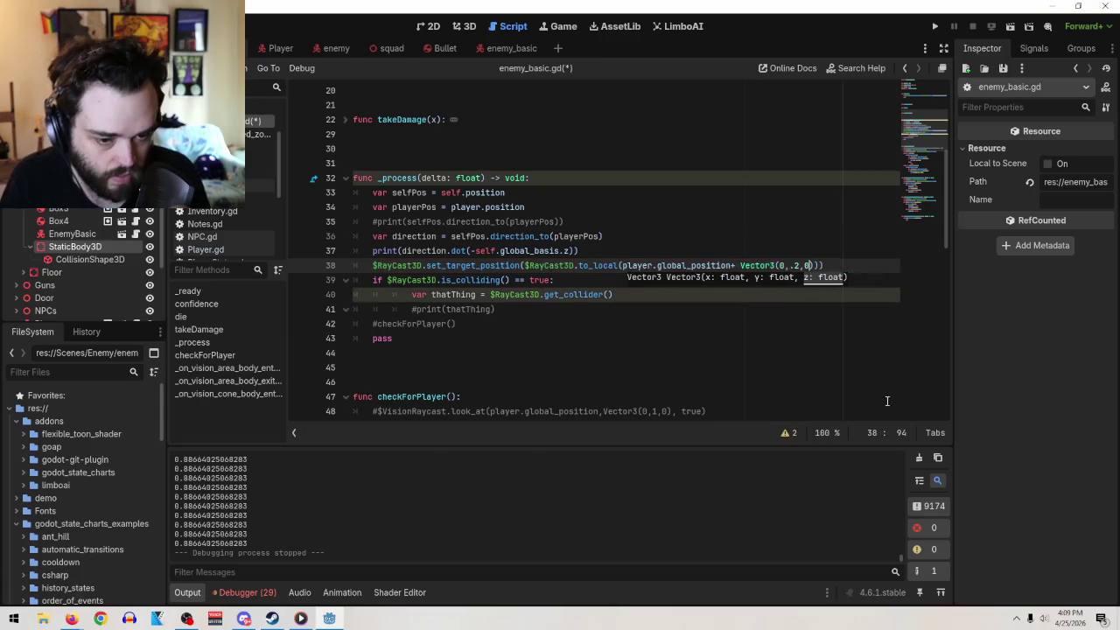
{"action": "left_click", "coordinate": [792, 264]}
{"action": "type", "text": "0"}
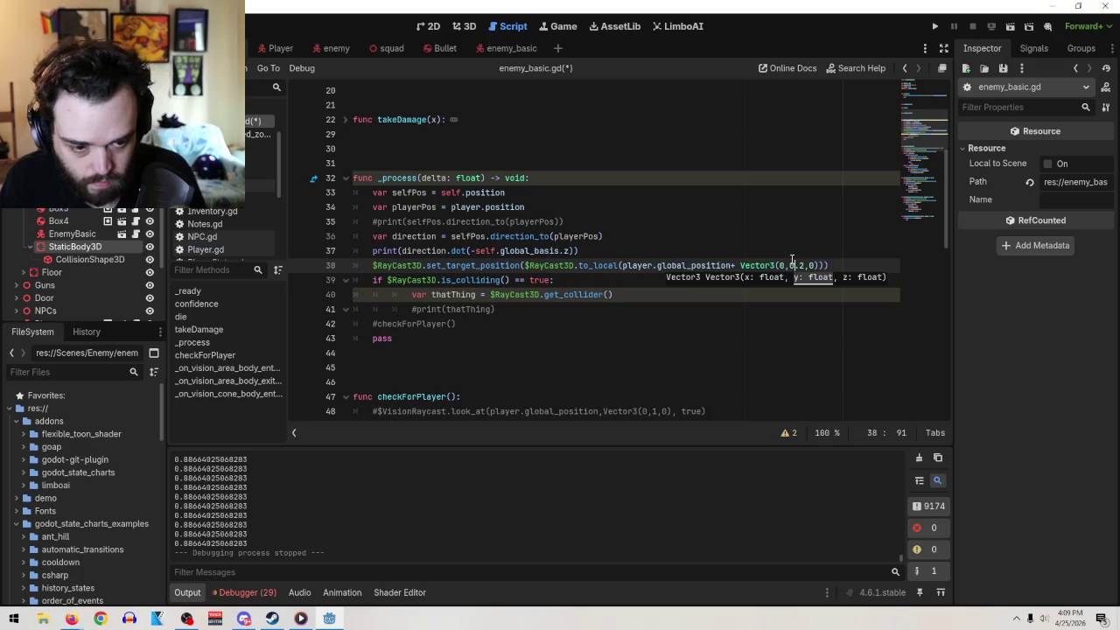
{"action": "left_click", "coordinate": [845, 260]}
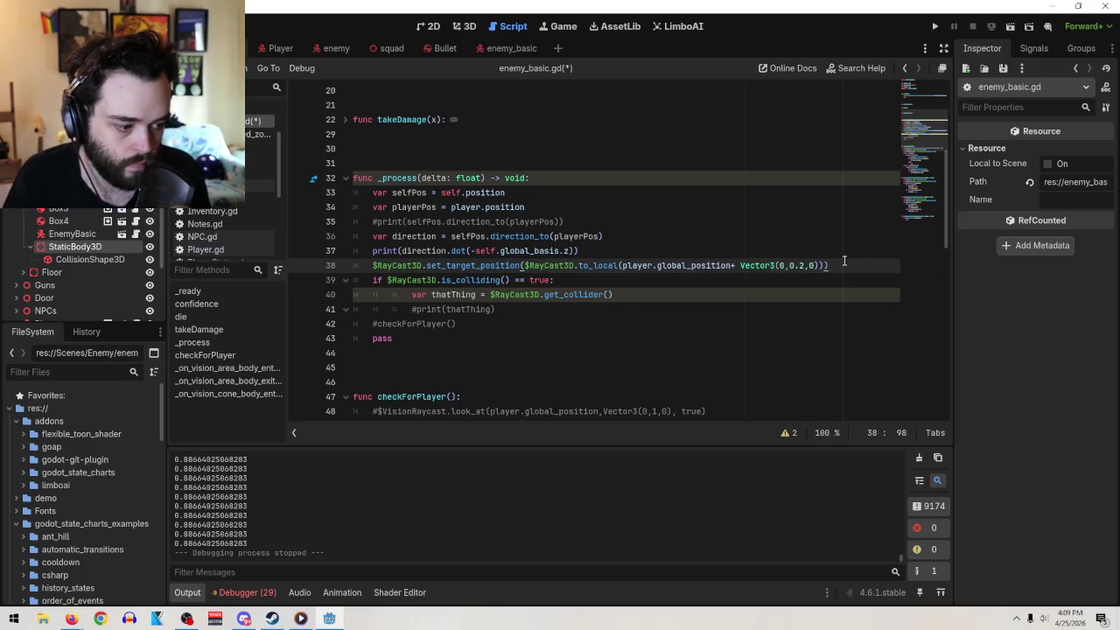
{"action": "left_click", "coordinate": [729, 268]}
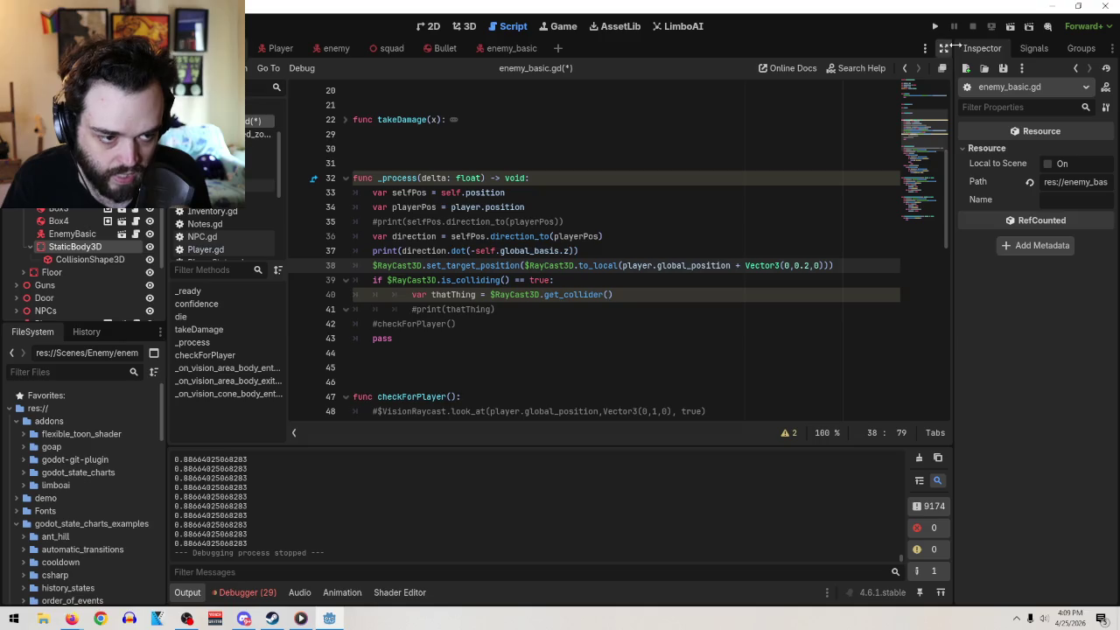
{"action": "left_click", "coordinate": [1009, 27]}
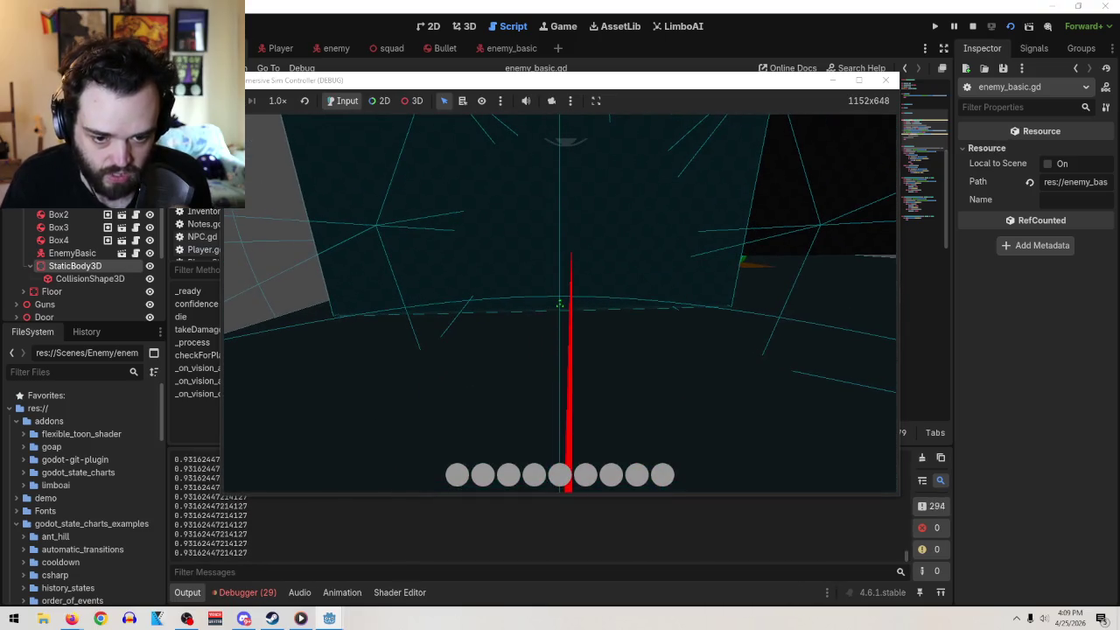
- Test the Vector3(0,0.5,0) raycast offset in a fresh run, then stop it with F8
{"action": "left_click", "coordinate": [885, 80]}
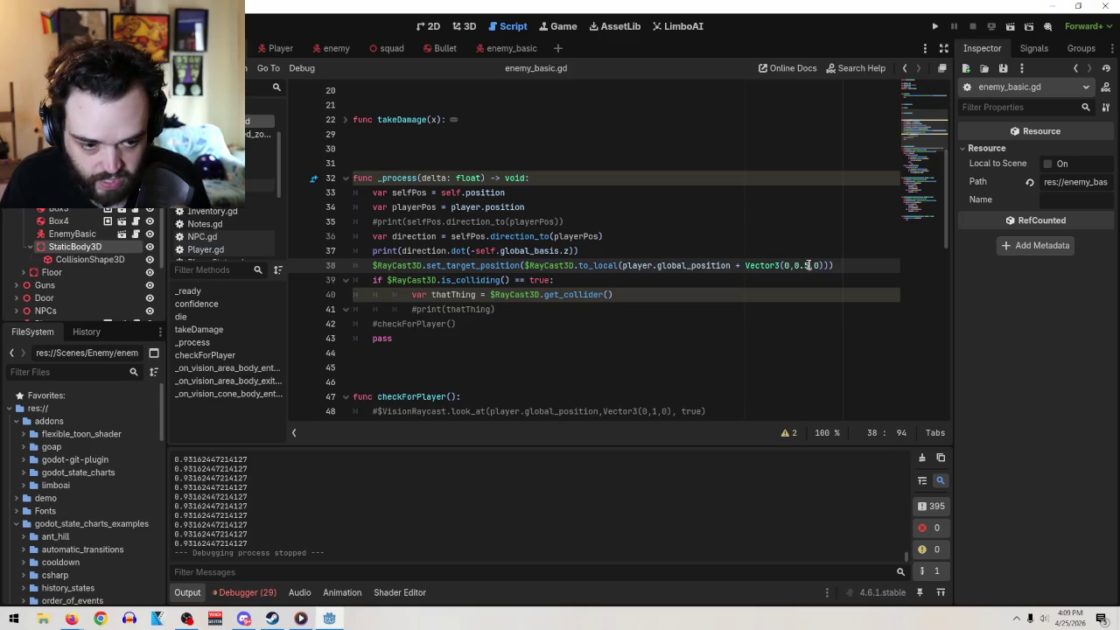
{"action": "left_click", "coordinate": [1008, 32]}
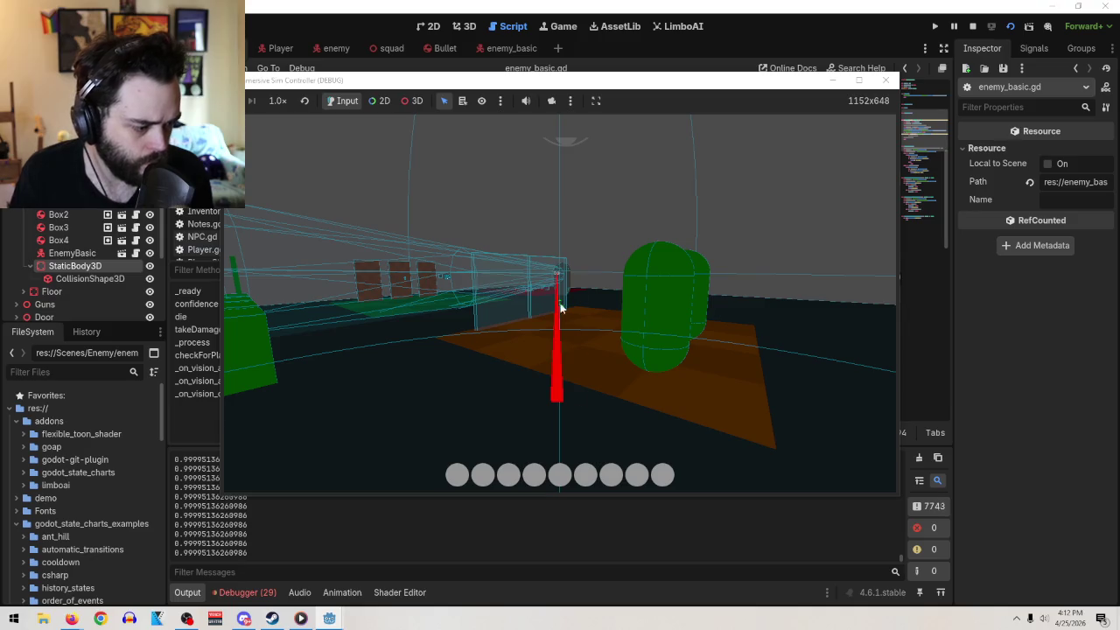
{"action": "key", "text": "Tab"}
{"action": "key", "text": "F8"}
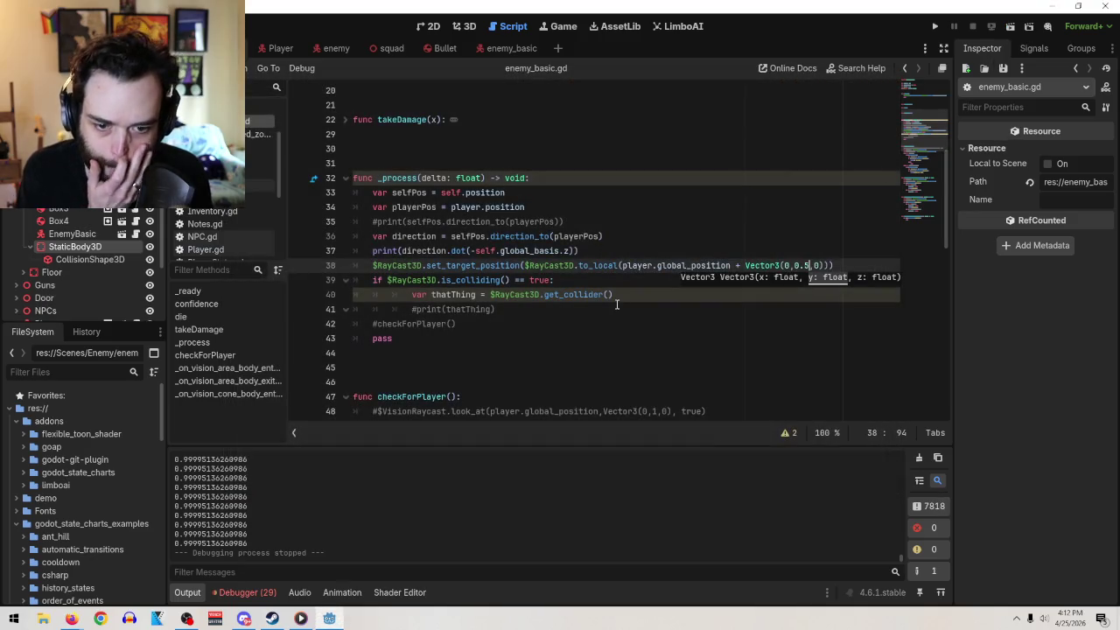
- Remove the minus so line 37 dots direction with self.global_basis.z
{"action": "left_click", "coordinate": [622, 265]}
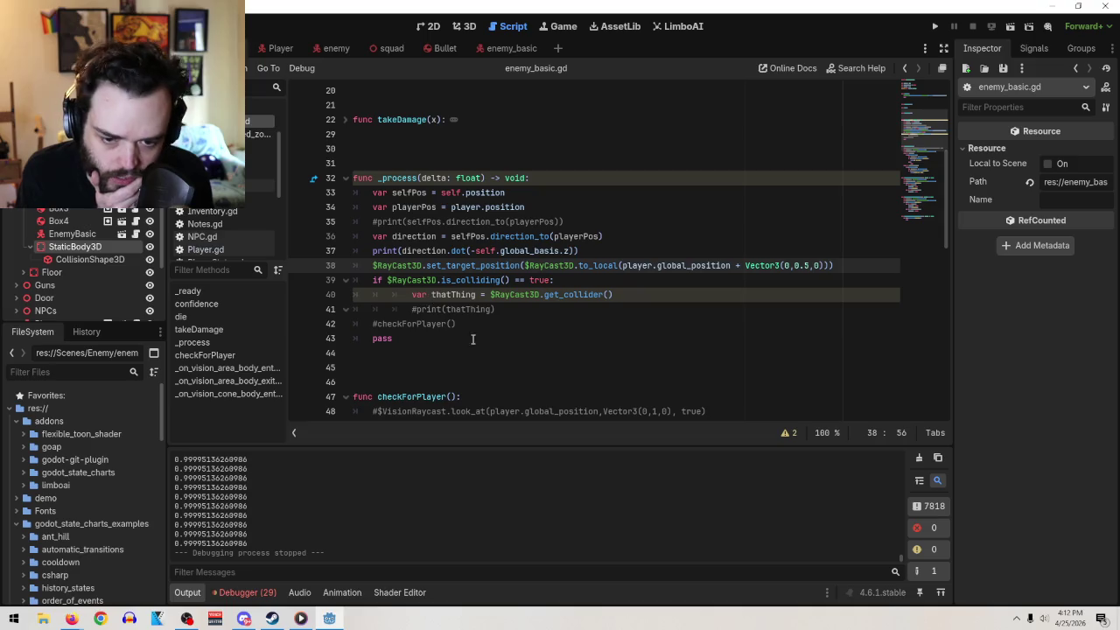
{"action": "mouse_move", "coordinate": [565, 255]}
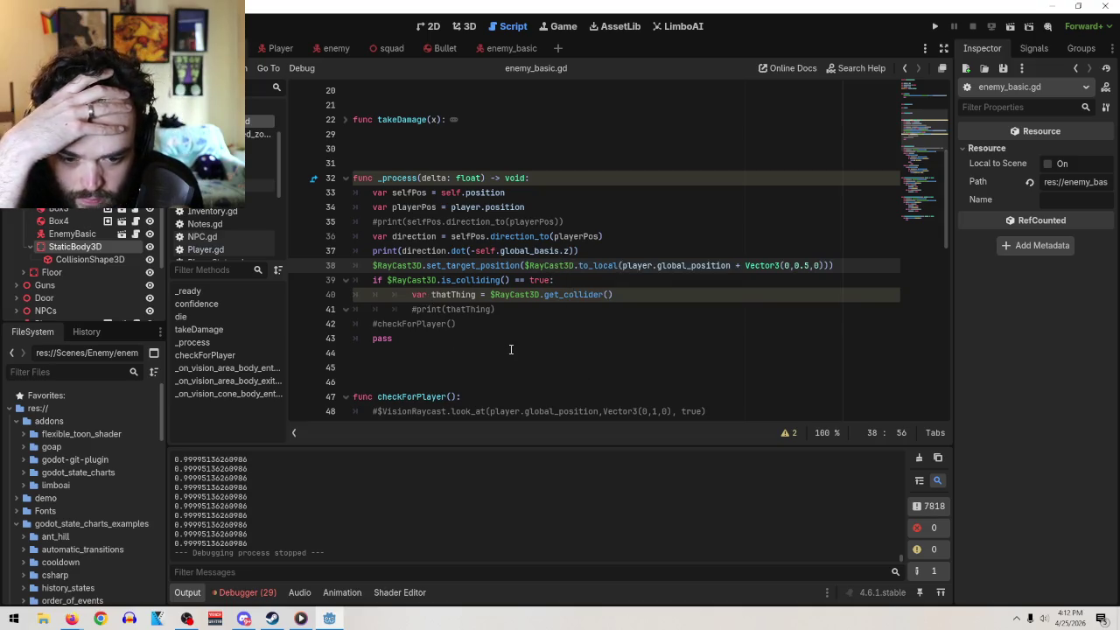
{"action": "mouse_move", "coordinate": [623, 265]}
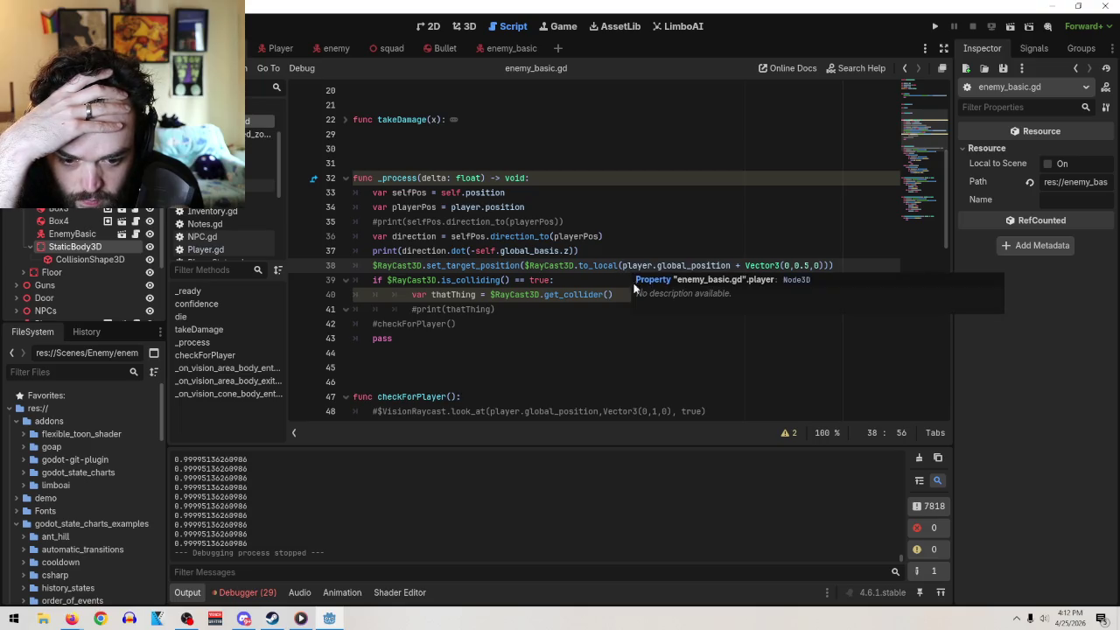
{"action": "left_click", "coordinate": [593, 294]}
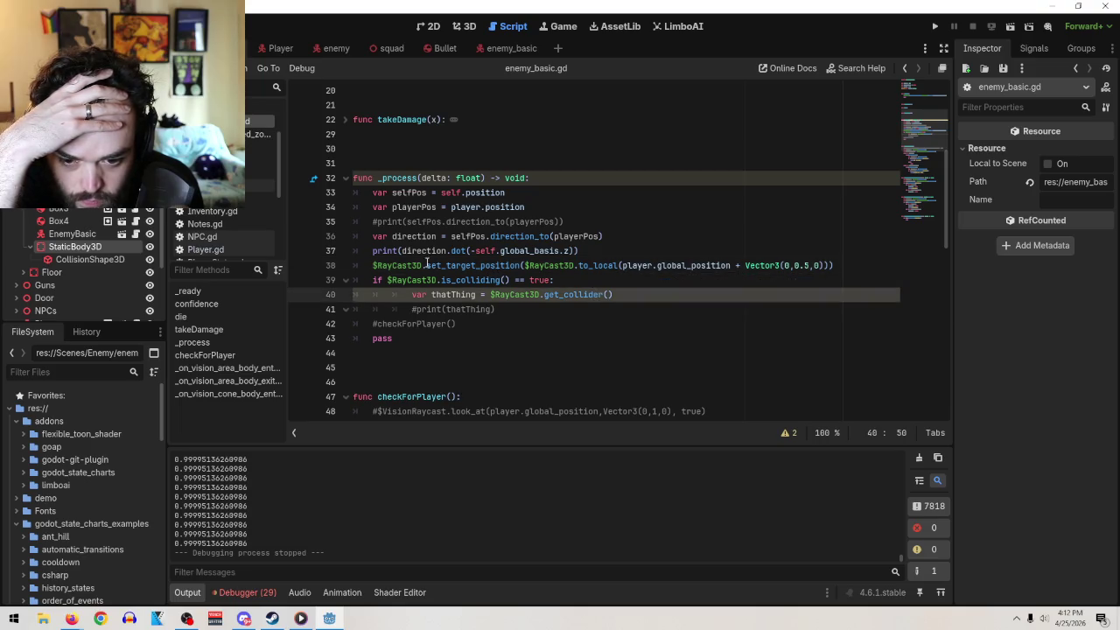
{"action": "left_click_drag", "start_coordinate": [373, 251], "coordinate": [566, 251]}
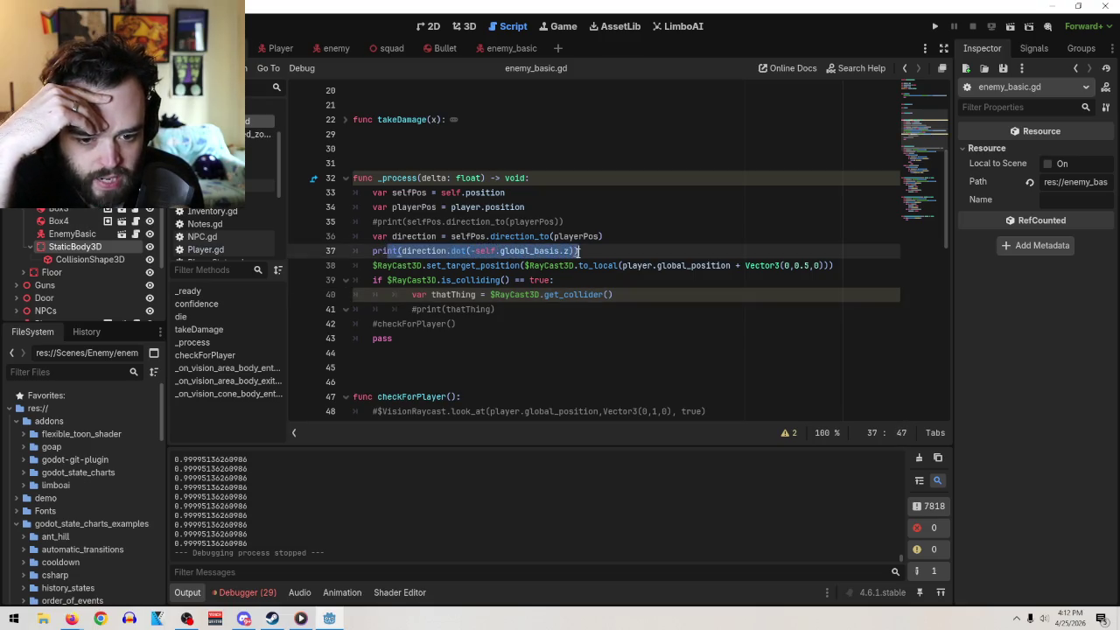
{"action": "left_click", "coordinate": [475, 251]}
{"action": "key", "text": "BackSpace"}
- Run the scene, walk the player toward the enemy capsule, then stop the game
{"action": "left_click", "coordinate": [1009, 26]}
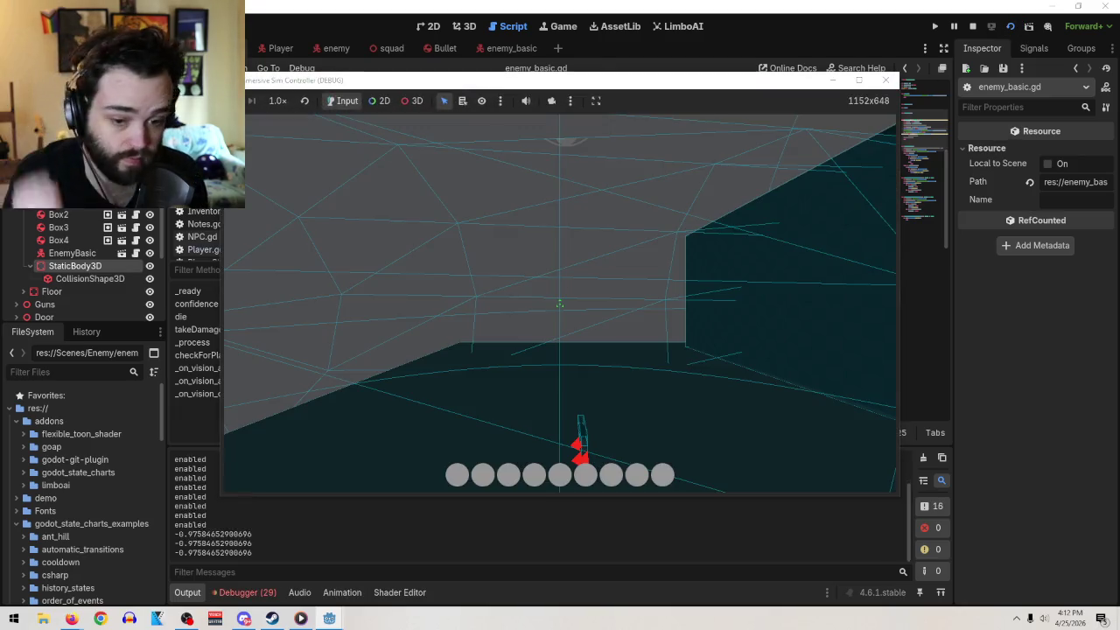
{"action": "key", "text": "w"}
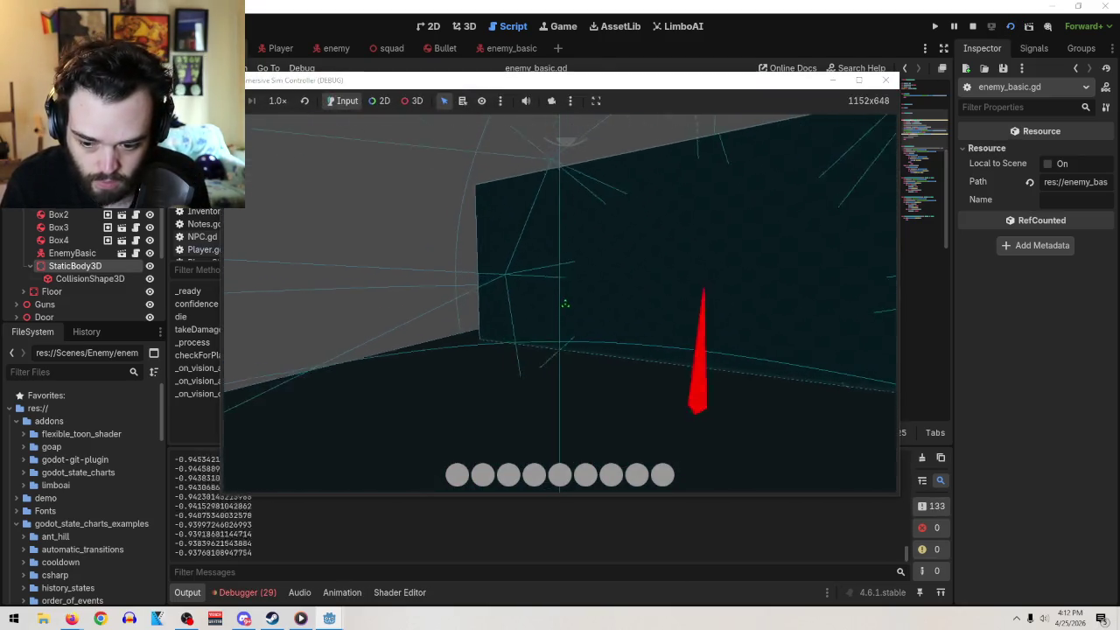
{"action": "key", "text": "s"}
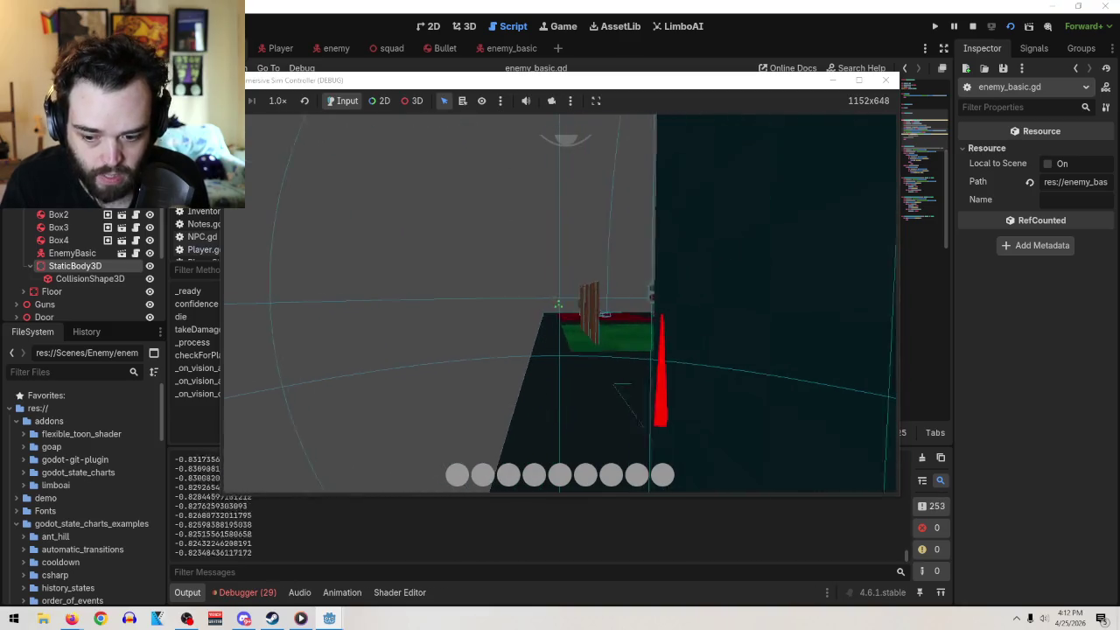
{"action": "key", "text": "w"}
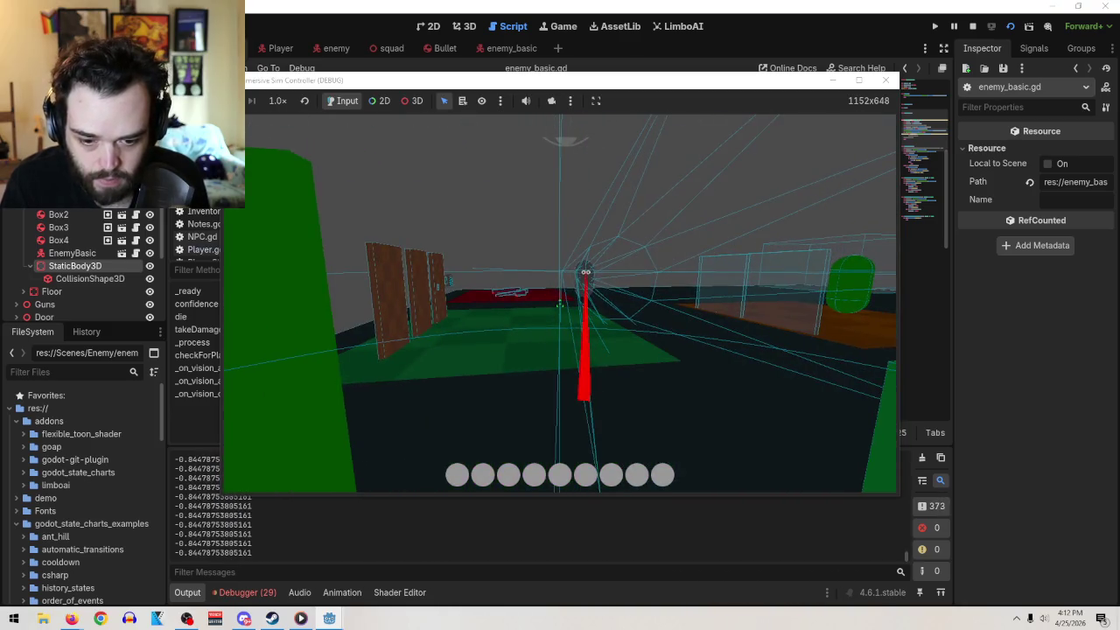
{"action": "key", "text": "w"}
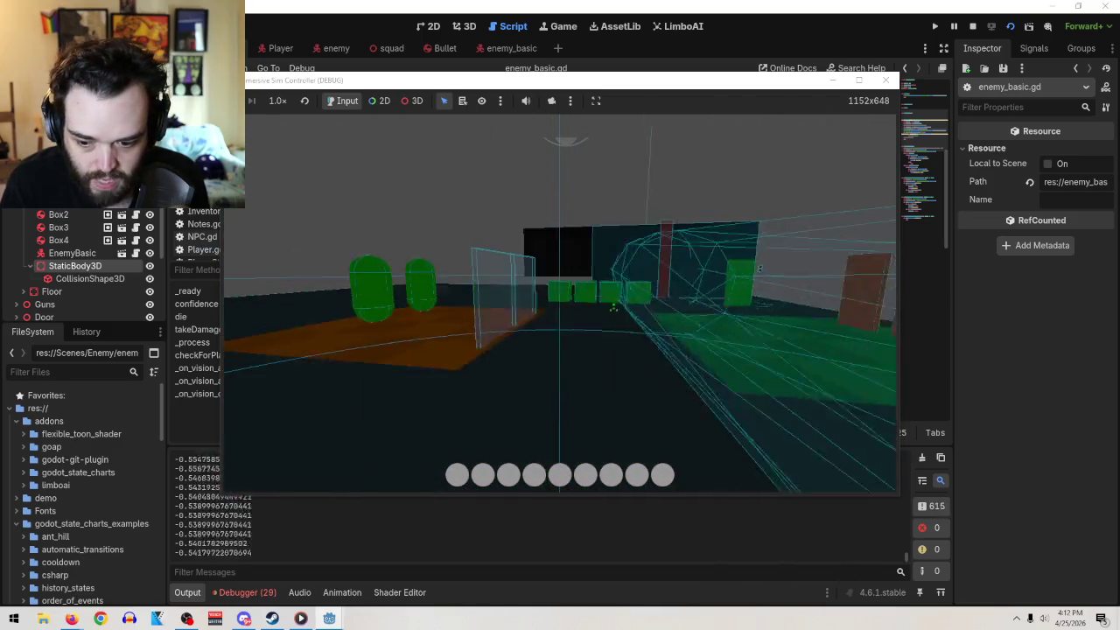
{"action": "key", "text": "i"}
{"action": "left_click", "coordinate": [885, 79]}
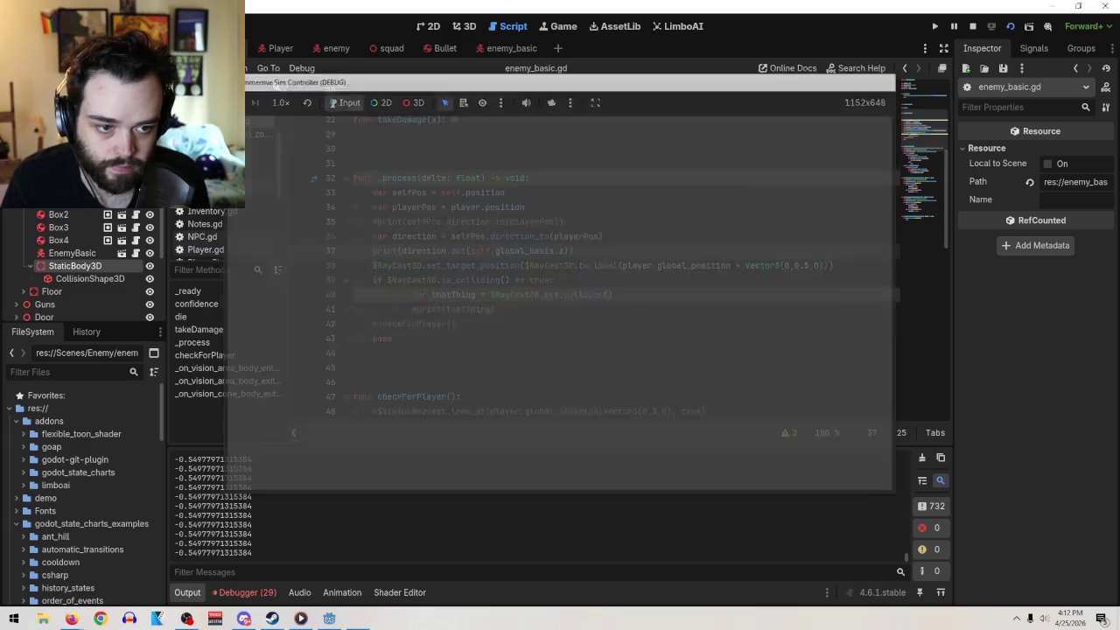
- Open the enemy_basic scene in the 3D view to inspect its vision cone
{"action": "left_click", "coordinate": [467, 26]}
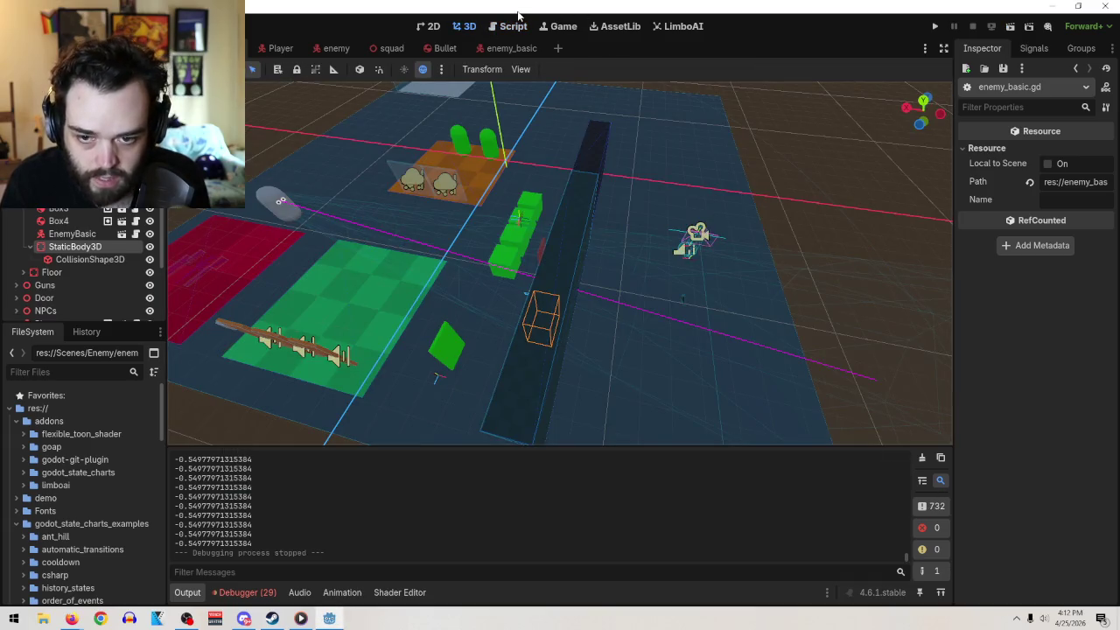
{"action": "left_click", "coordinate": [511, 49]}
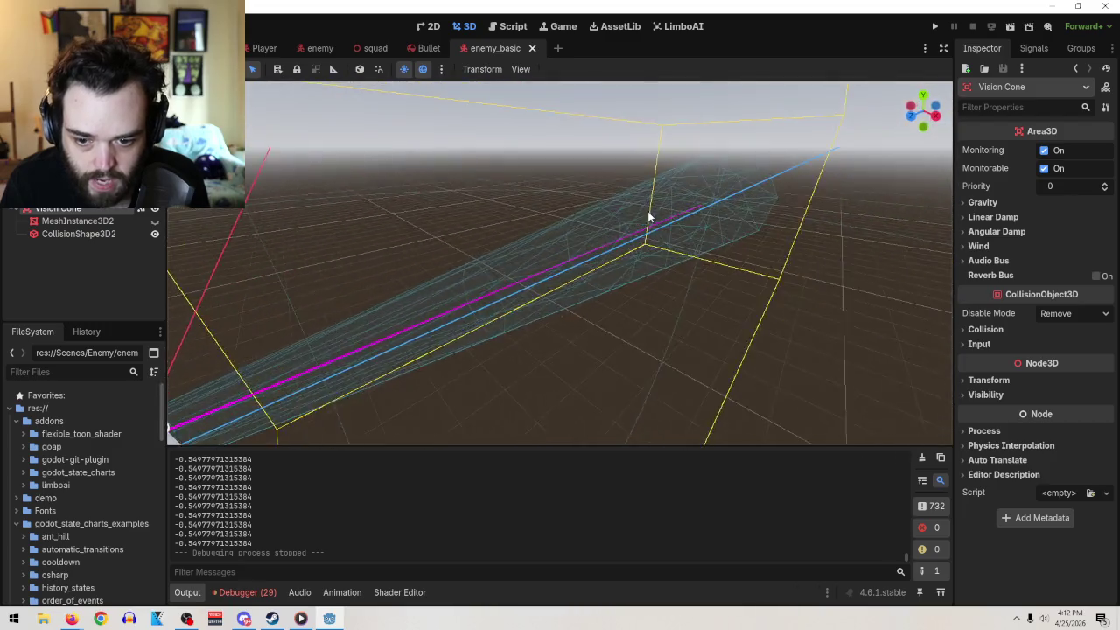
{"action": "scroll", "coordinate": [627, 295], "scroll_direction": "up", "scroll_amount": 5}
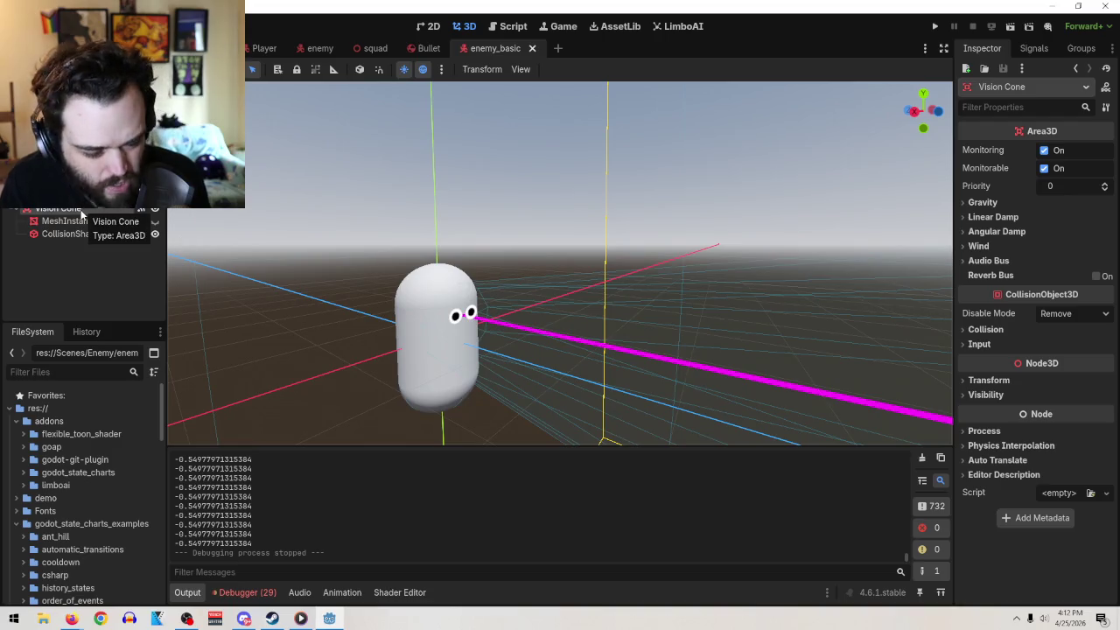
- Scroll through enemy_basic.gd's vision-area enter/exit handlers, then return to the level scene
{"action": "left_click", "coordinate": [563, 26]}
{"action": "left_click", "coordinate": [514, 26]}
{"action": "scroll", "coordinate": [875, 298], "scroll_direction": "down", "scroll_amount": 10}
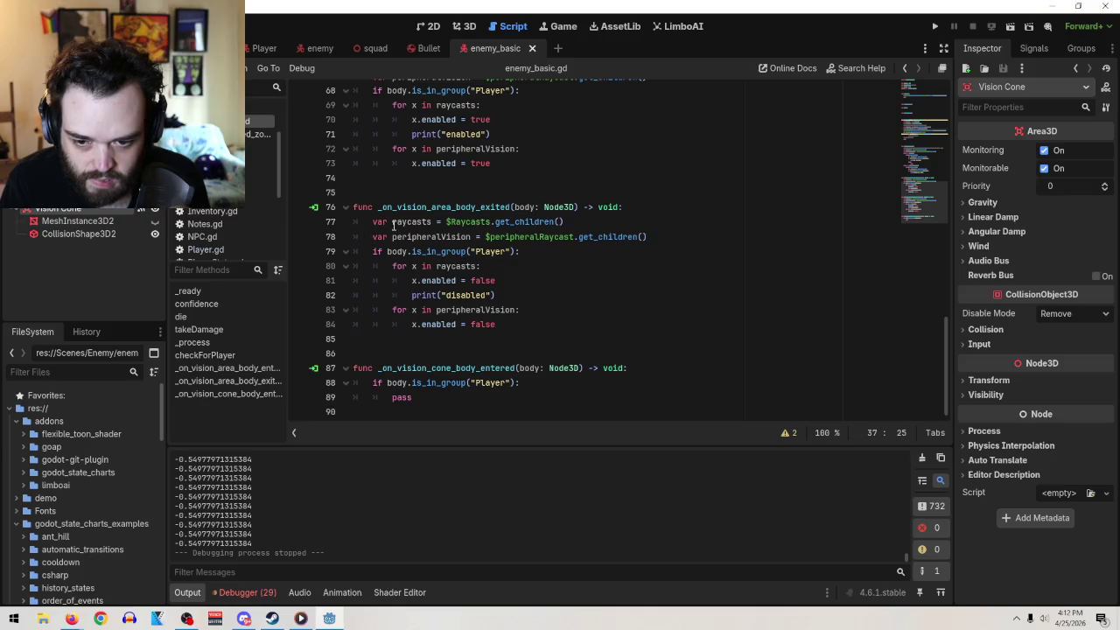
{"action": "scroll", "coordinate": [600, 320], "scroll_direction": "up", "scroll_amount": 5}
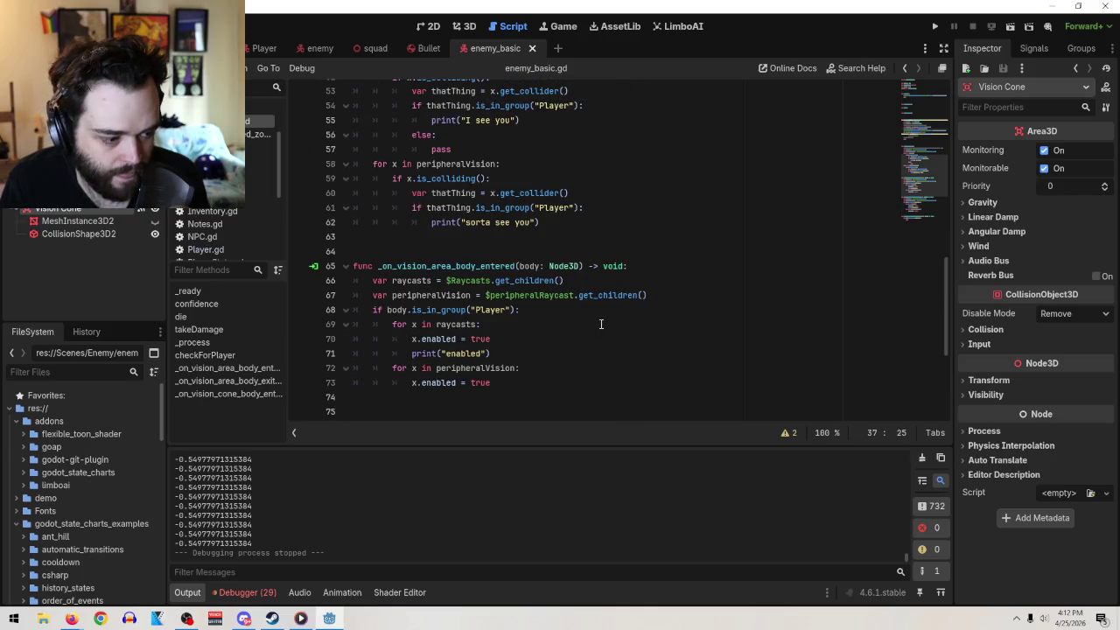
{"action": "scroll", "coordinate": [600, 324], "scroll_direction": "down", "scroll_amount": 5}
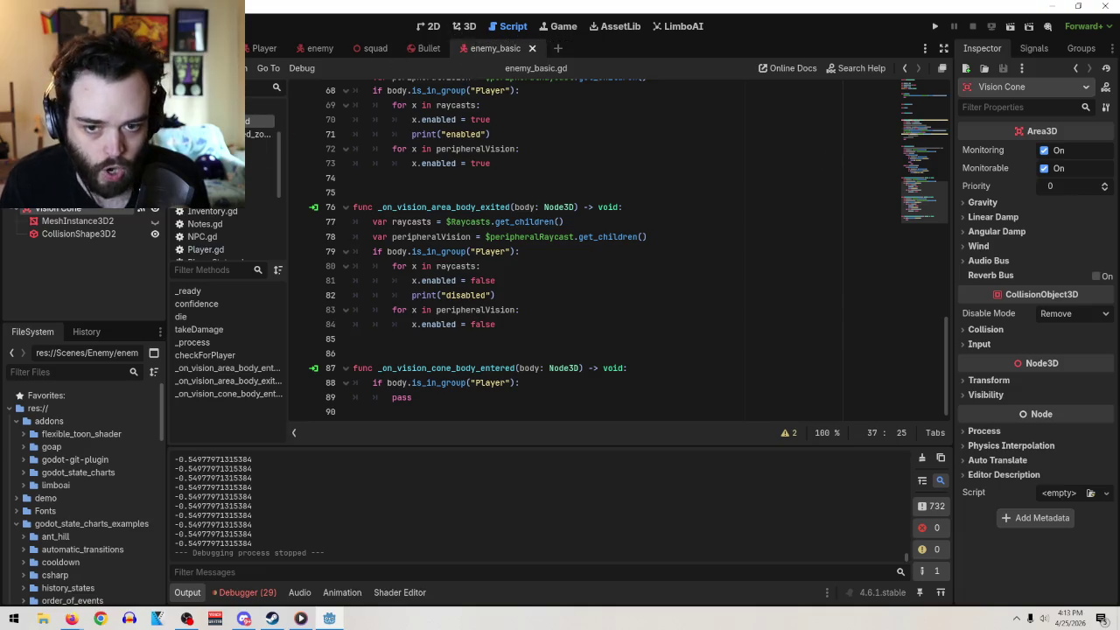
{"action": "left_click", "coordinate": [75, 246]}
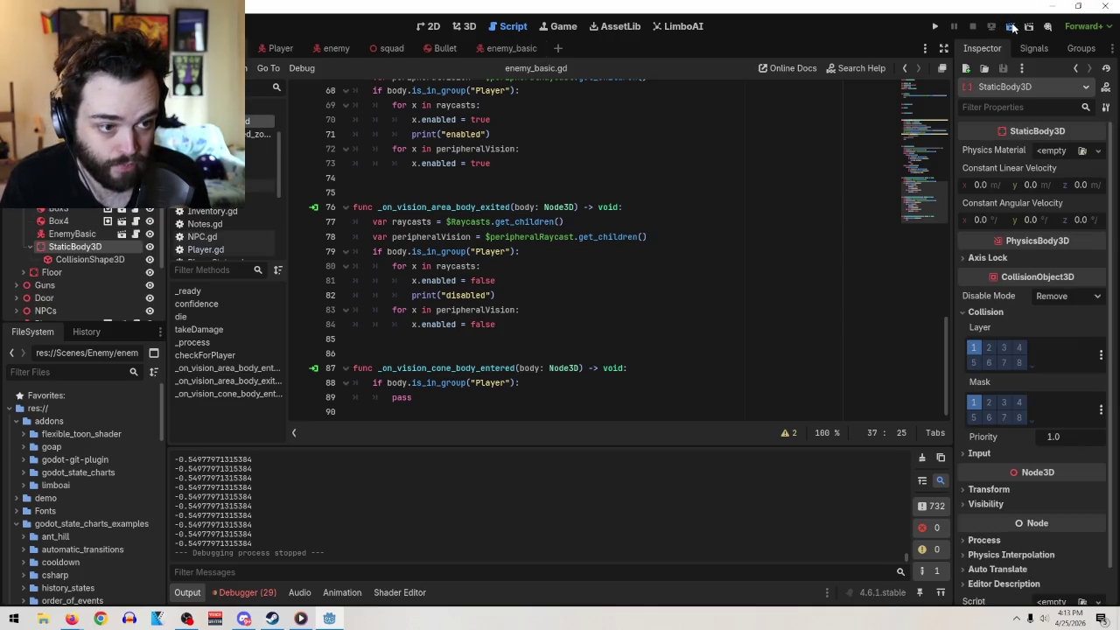
- Run the level, move around the enemy while dot values print, then stop with F8
{"action": "left_click", "coordinate": [1010, 26]}
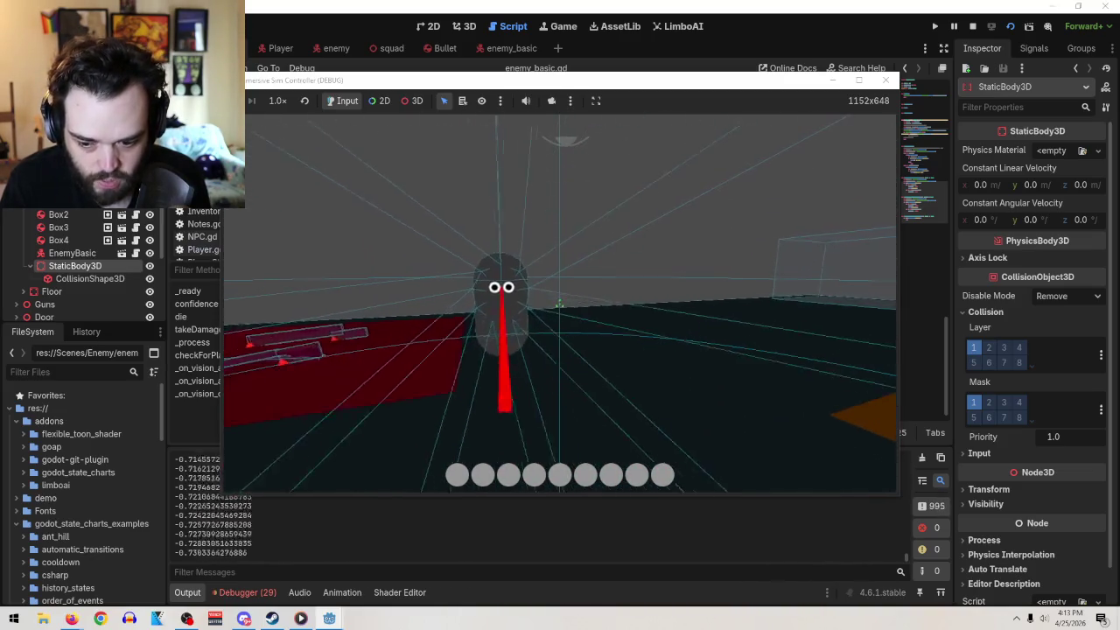
{"action": "key", "text": "i"}
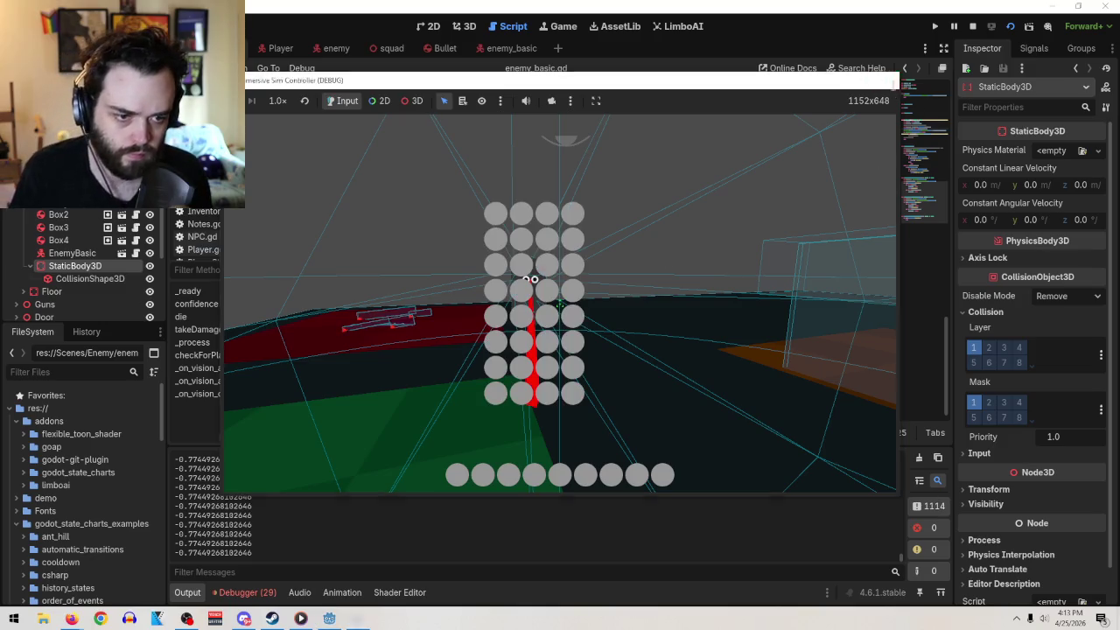
{"action": "key", "text": "F8"}
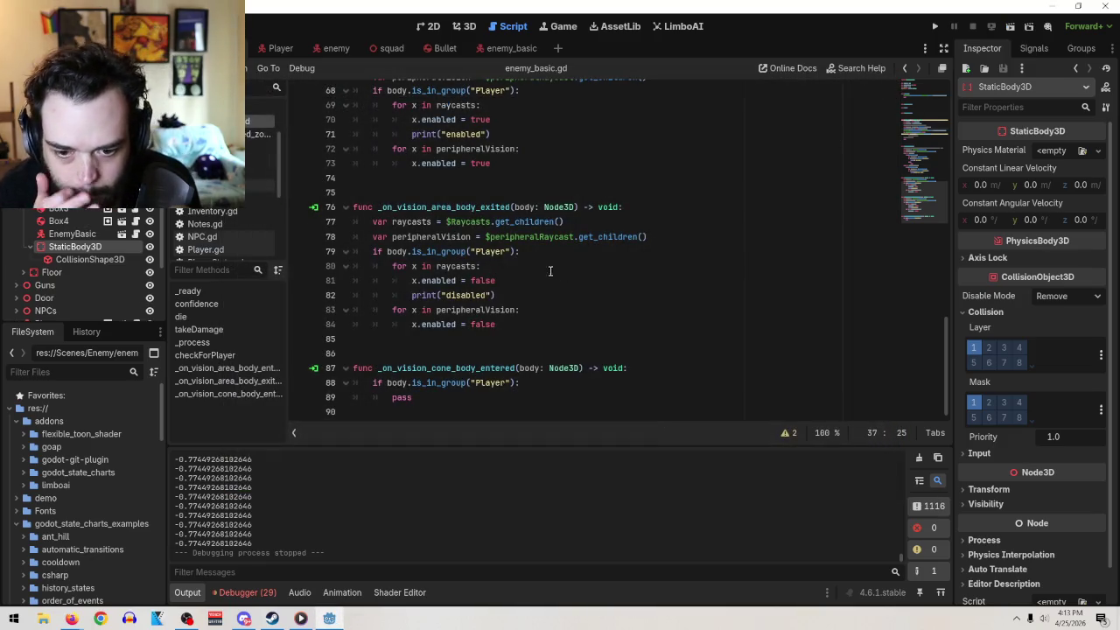
{"action": "scroll", "coordinate": [553, 271], "scroll_direction": "up", "scroll_amount": 2}
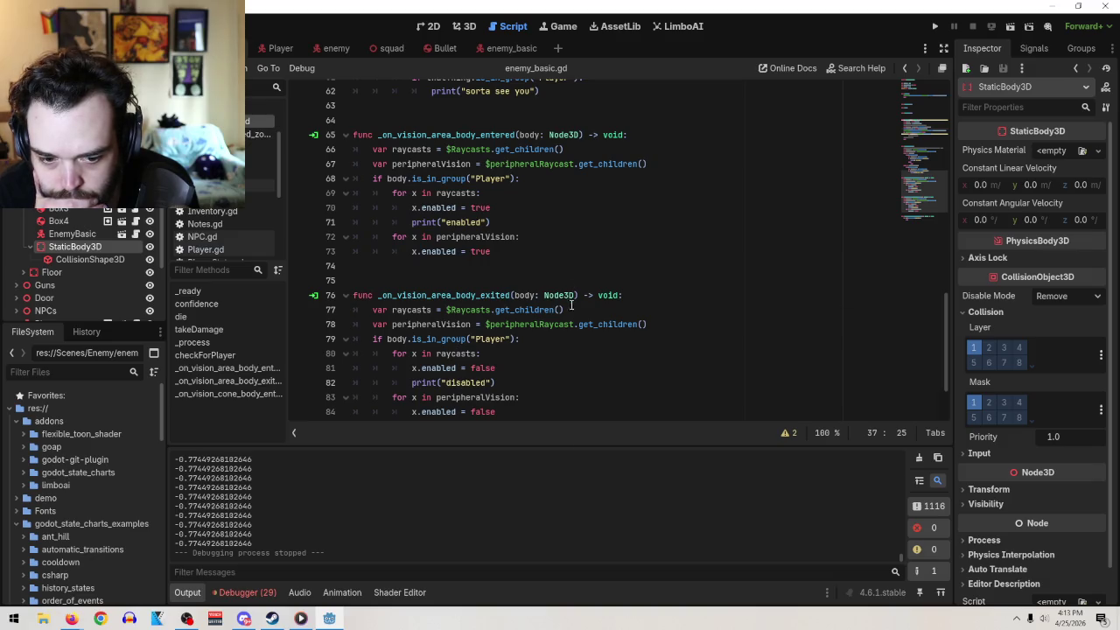
{"action": "scroll", "coordinate": [666, 335], "scroll_direction": "up", "scroll_amount": 5}
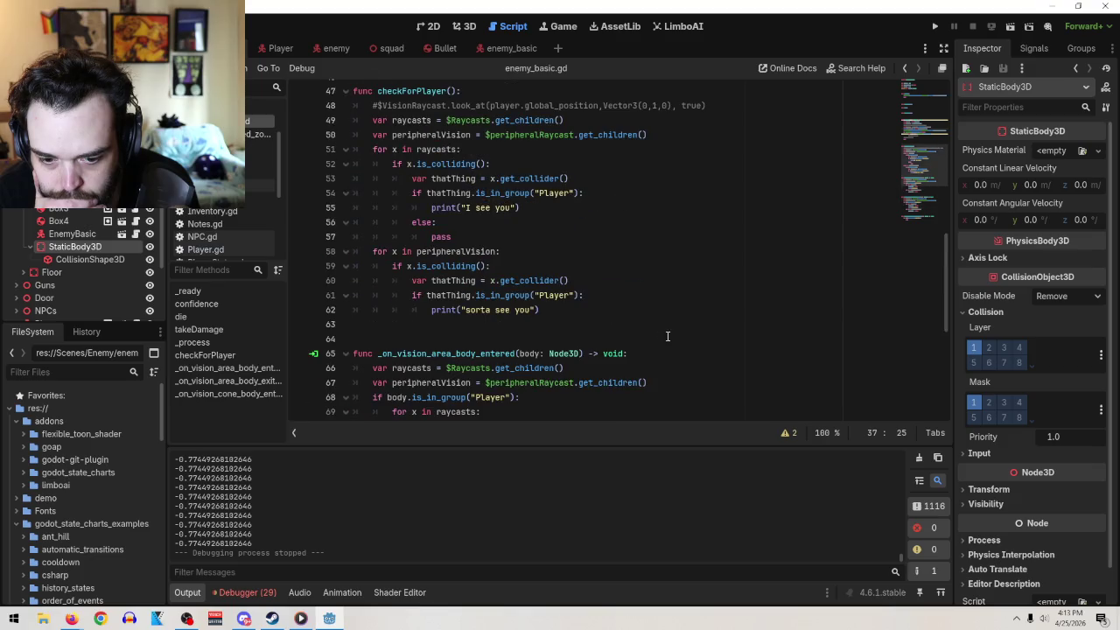
{"action": "scroll", "coordinate": [667, 335], "scroll_direction": "down", "scroll_amount": 7}
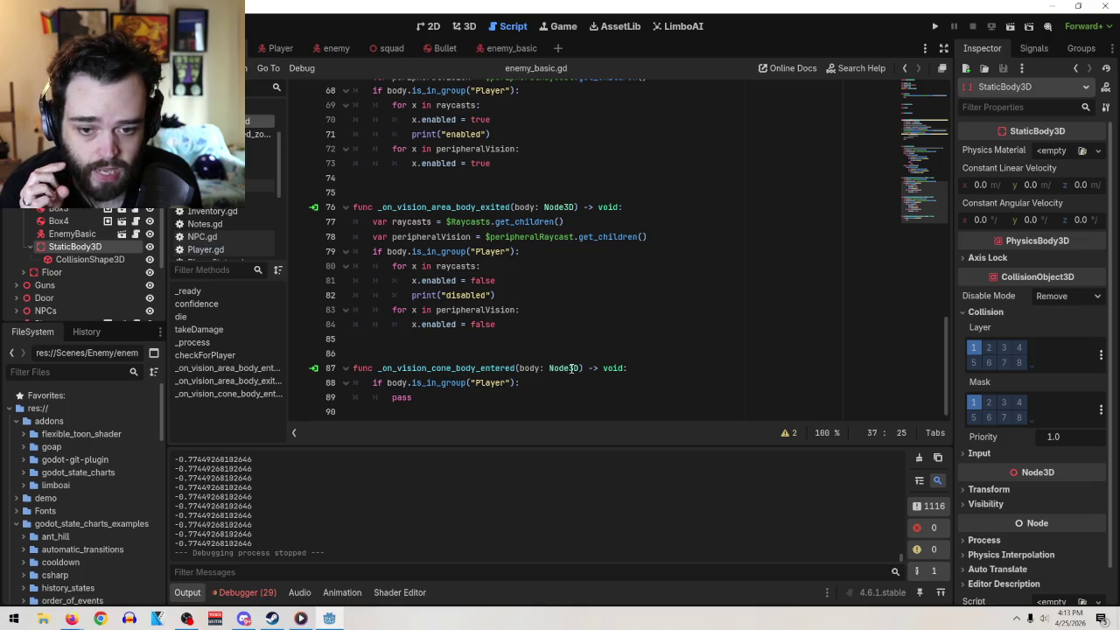
{"action": "scroll", "coordinate": [570, 355], "scroll_direction": "up", "scroll_amount": 3}
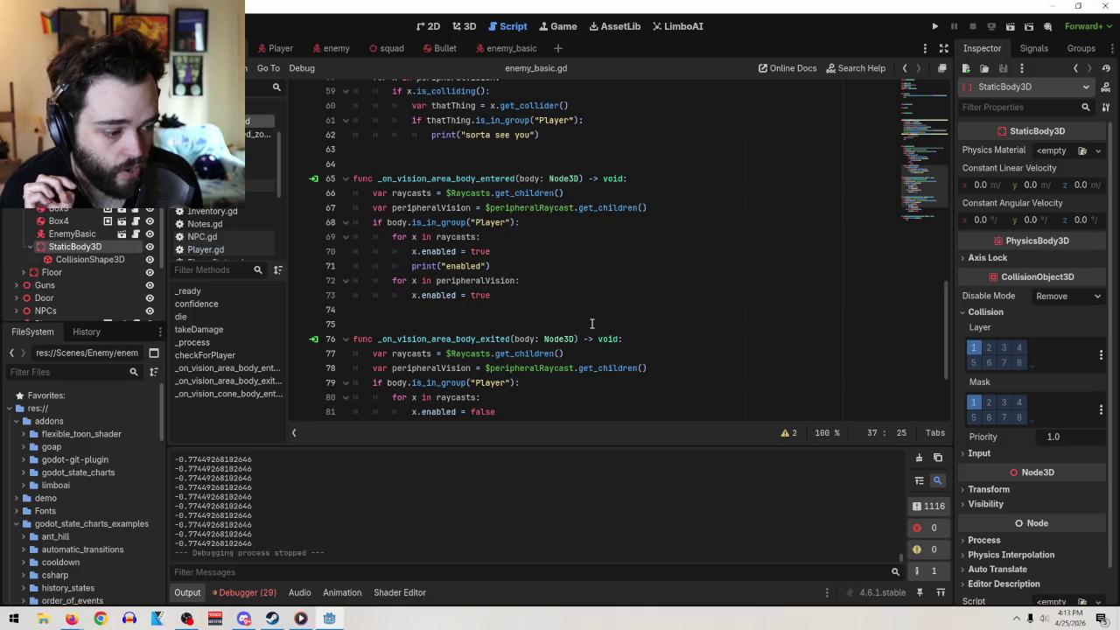
{"action": "scroll", "coordinate": [592, 321], "scroll_direction": "up", "scroll_amount": 3}
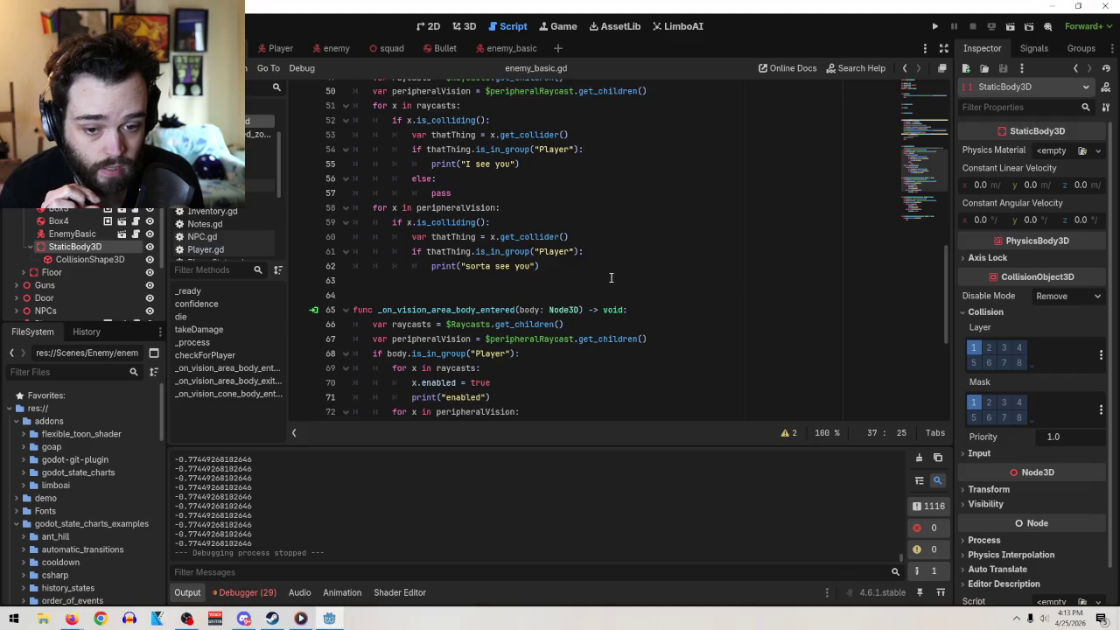
{"action": "scroll", "coordinate": [610, 277], "scroll_direction": "up", "scroll_amount": 3}
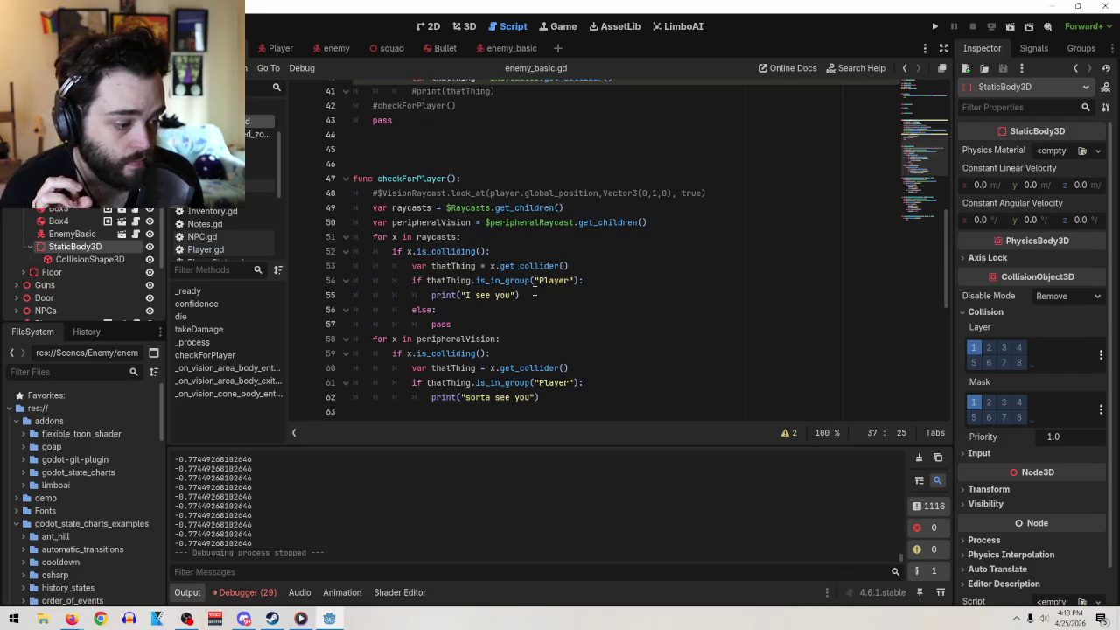
{"action": "scroll", "coordinate": [560, 306], "scroll_direction": "up", "scroll_amount": 5}
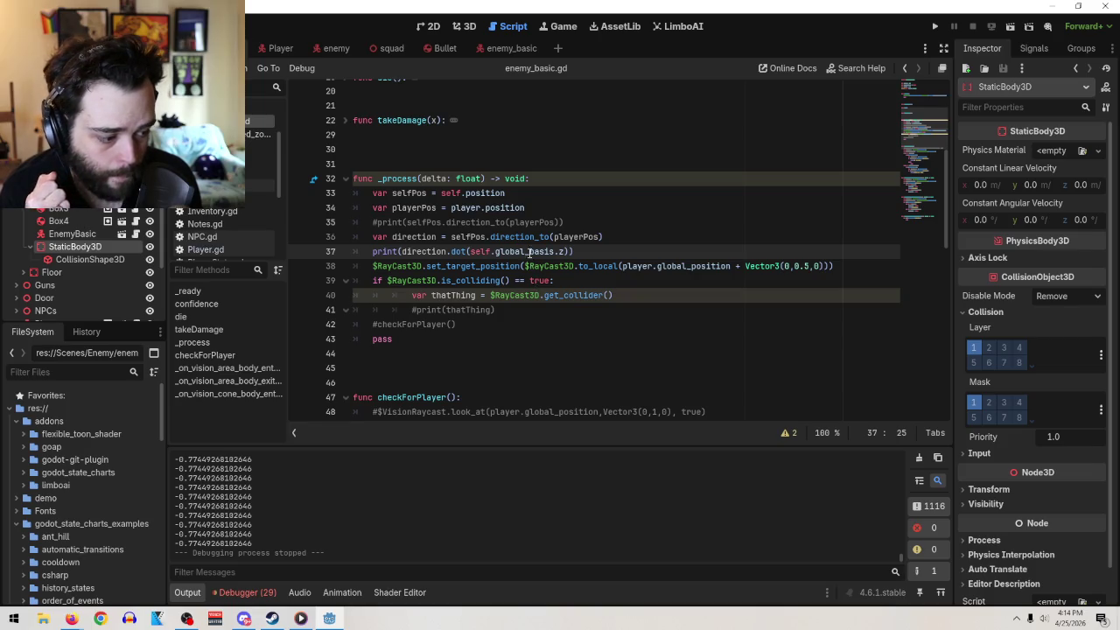
{"action": "mouse_move", "coordinate": [529, 252]}
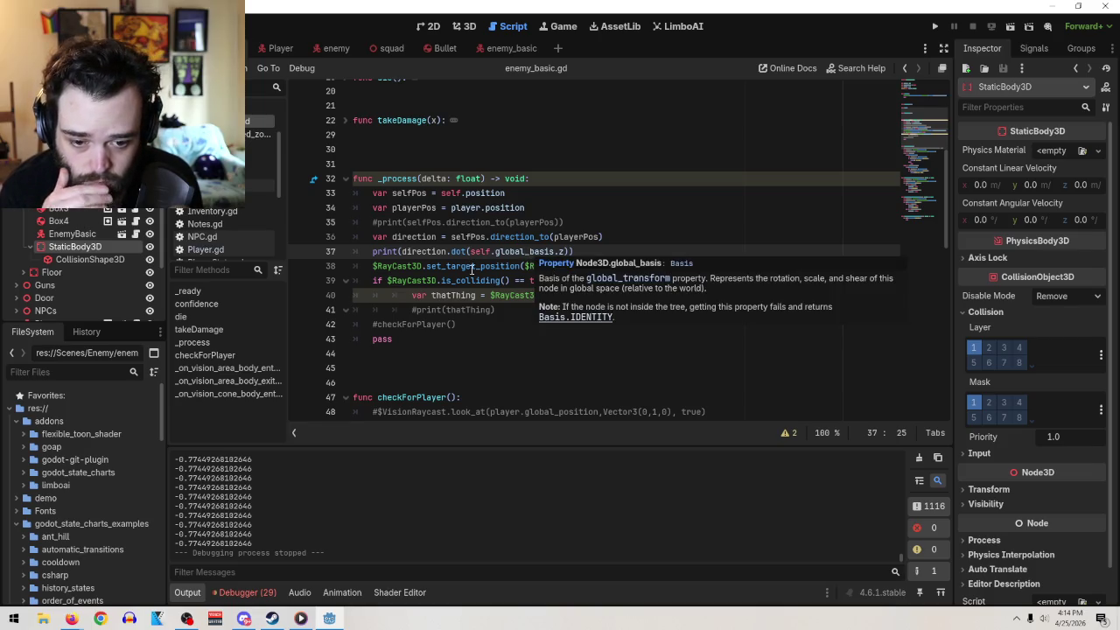
{"action": "left_click", "coordinate": [470, 281]}
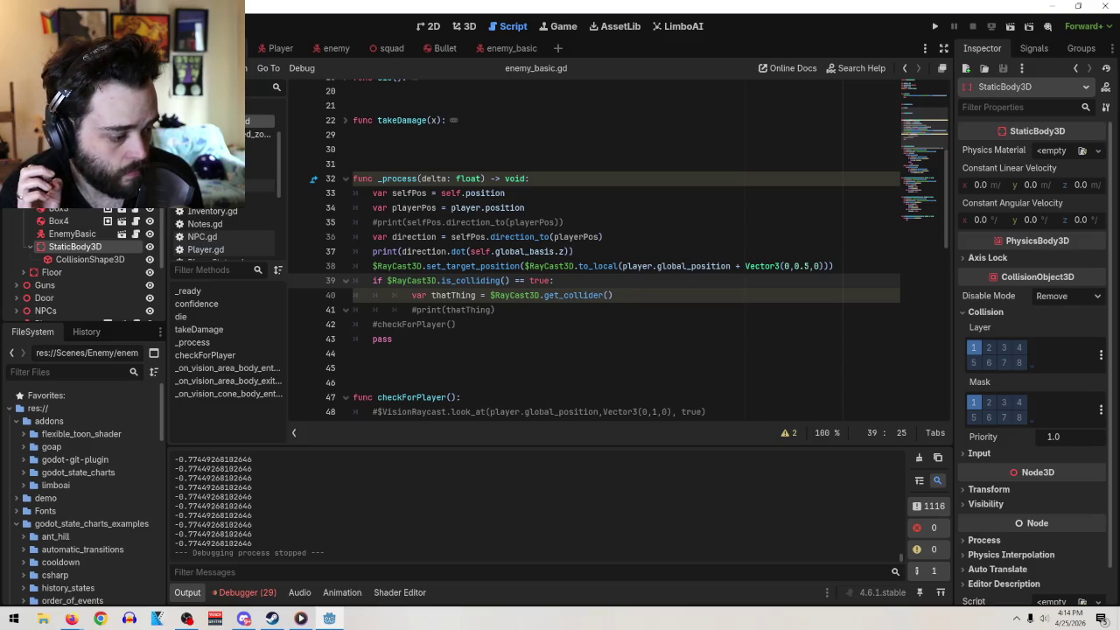
{"action": "left_click", "coordinate": [71, 619]}
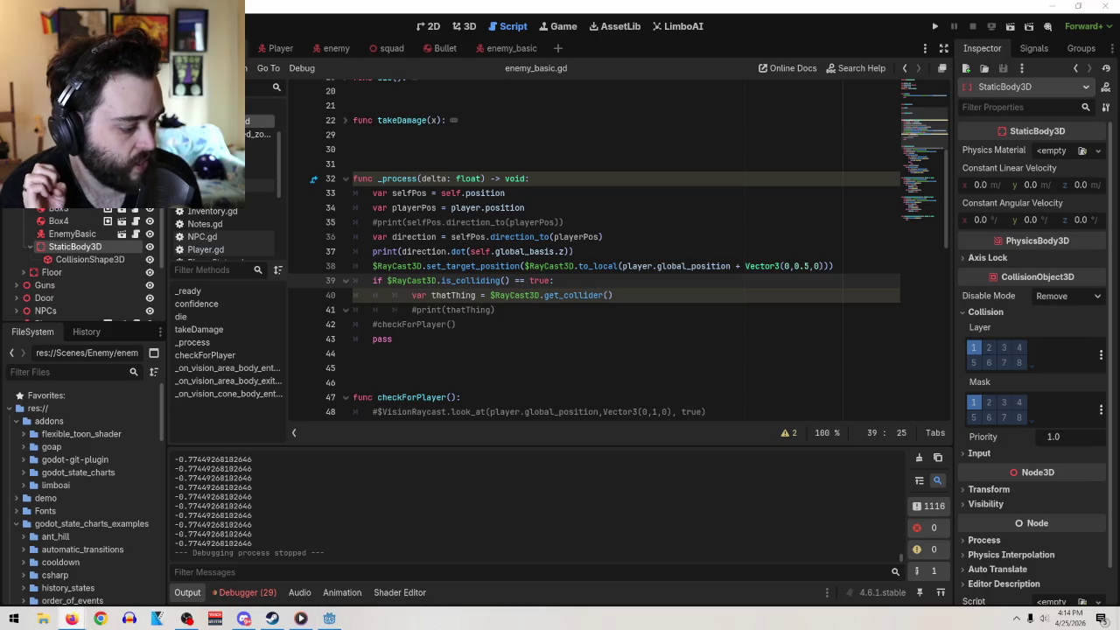
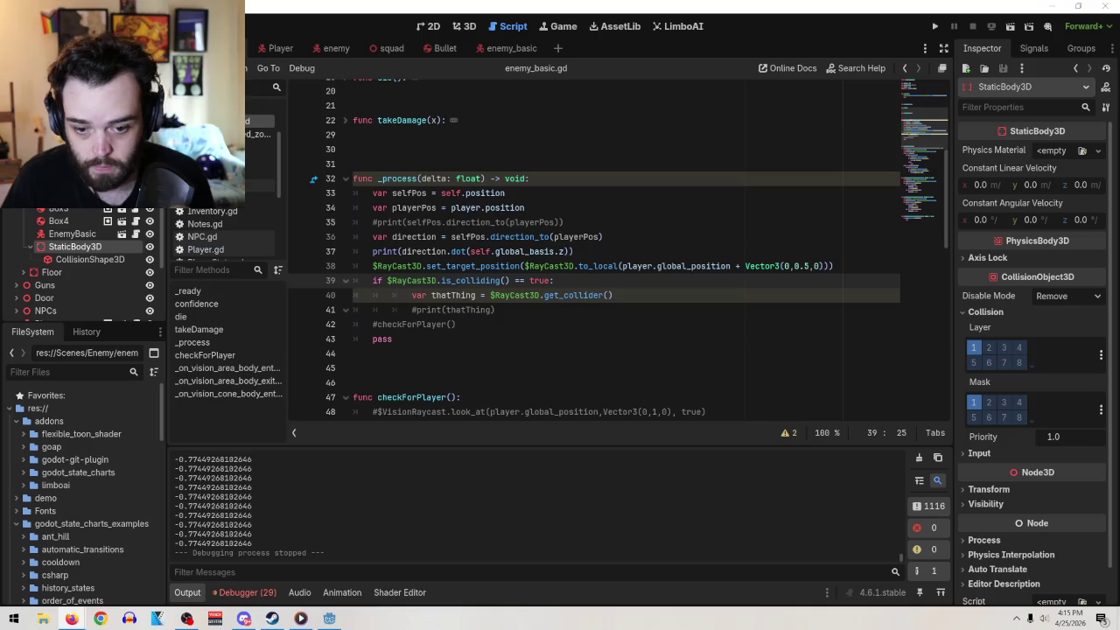
- Inspect the capsule enemy in the enemy_basic 3D scene, then return to enemy_basic.gd
{"action": "left_click", "coordinate": [668, 293]}
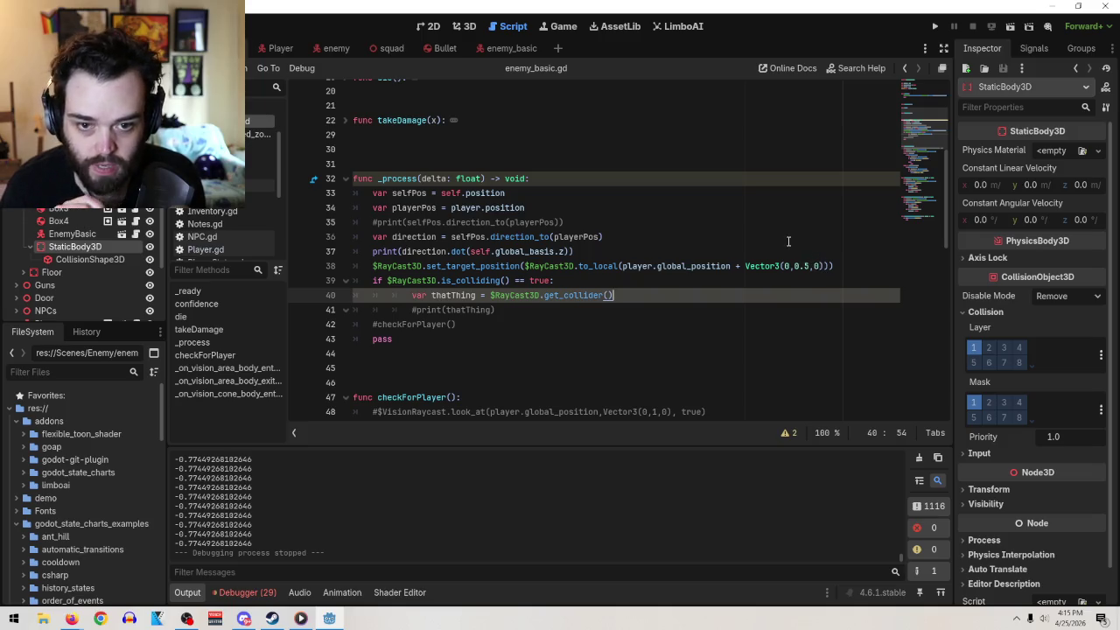
{"action": "left_click", "coordinate": [468, 26]}
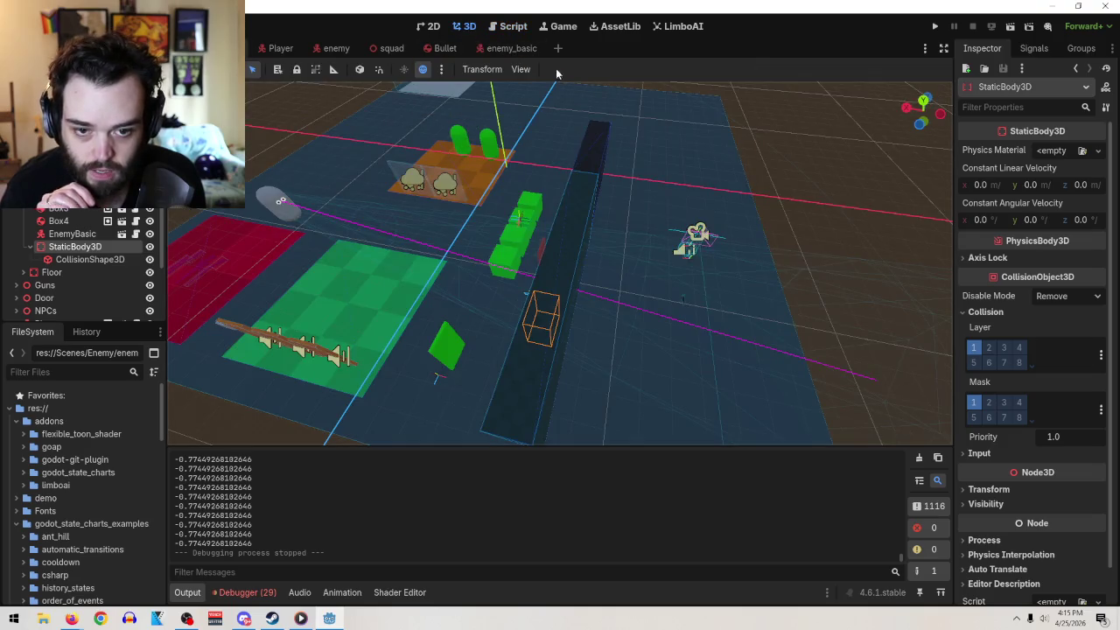
{"action": "left_click", "coordinate": [510, 48]}
{"action": "scroll", "coordinate": [631, 253], "scroll_direction": "up", "scroll_amount": 3}
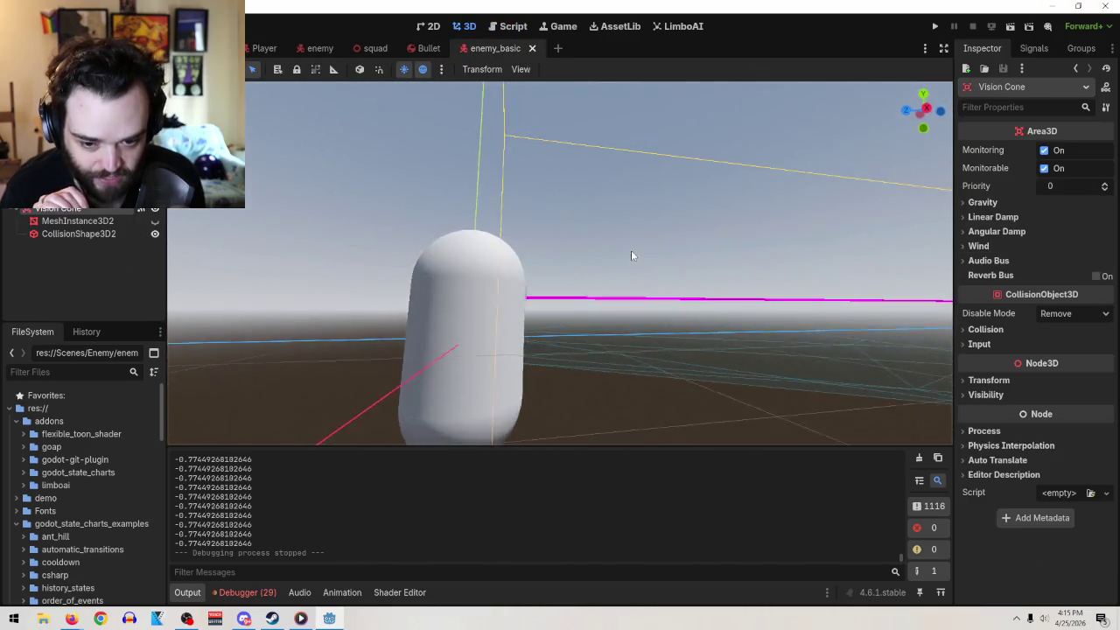
{"action": "scroll", "coordinate": [595, 258], "scroll_direction": "down", "scroll_amount": 4}
{"action": "mouse_move", "coordinate": [532, 266]}
{"action": "left_mouse_down"}
{"action": "mouse_move", "coordinate": [476, 274]}
{"action": "mouse_move", "coordinate": [612, 301]}
{"action": "left_mouse_up"}
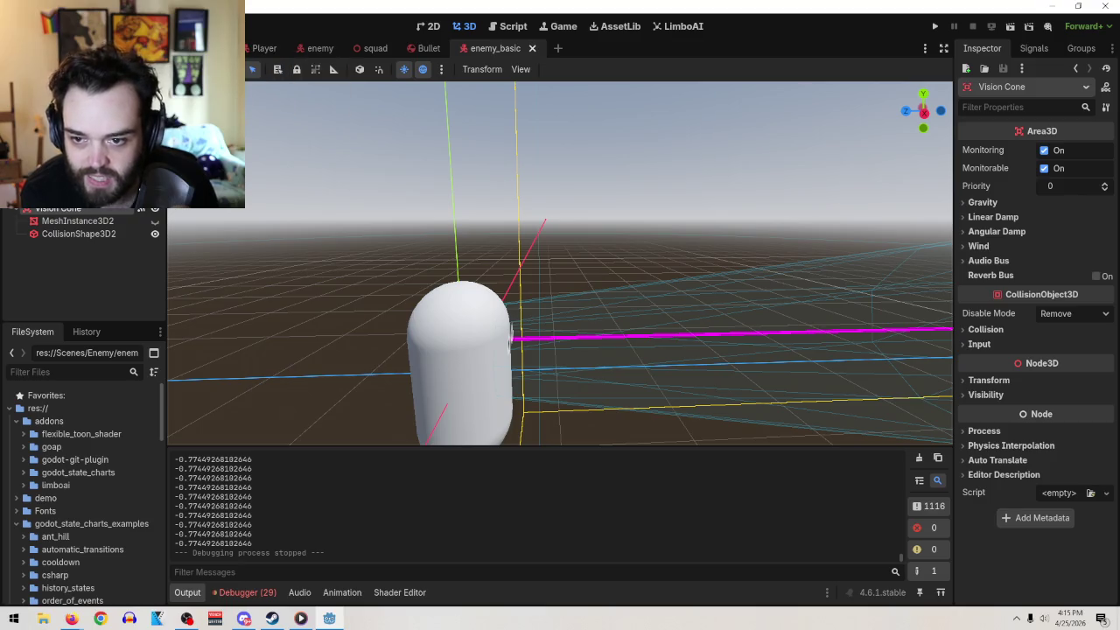
{"action": "left_click", "coordinate": [513, 26]}
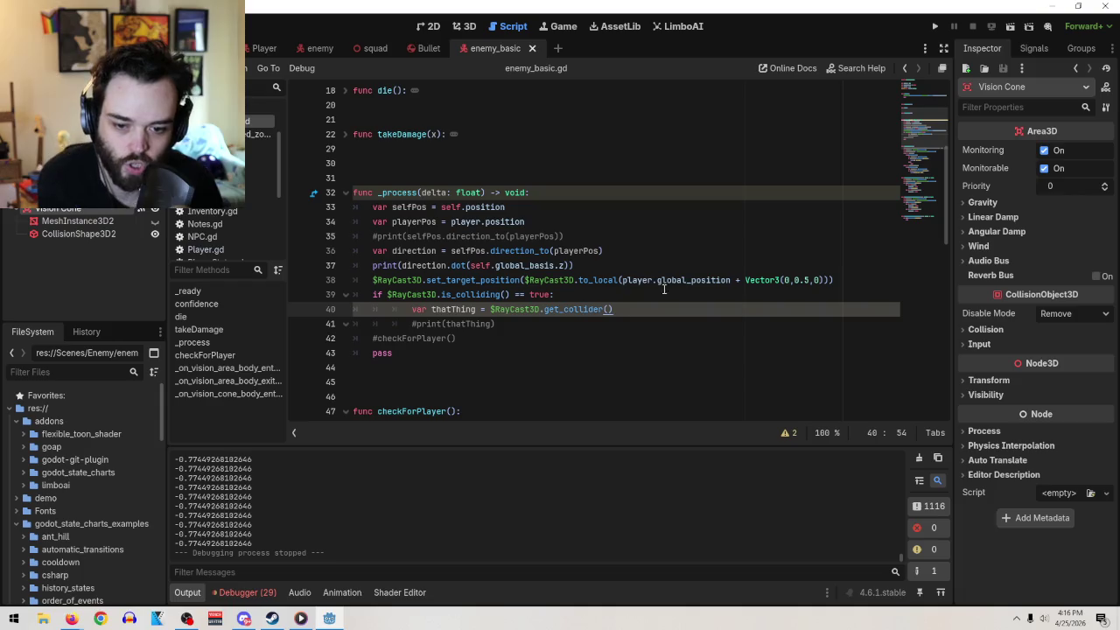
- Replace the z axis after global_basis on line 37 with .x
{"action": "left_click", "coordinate": [561, 265]}
{"action": "key", "text": "BackSpace"}
{"action": "key", "text": "BackSpace"}
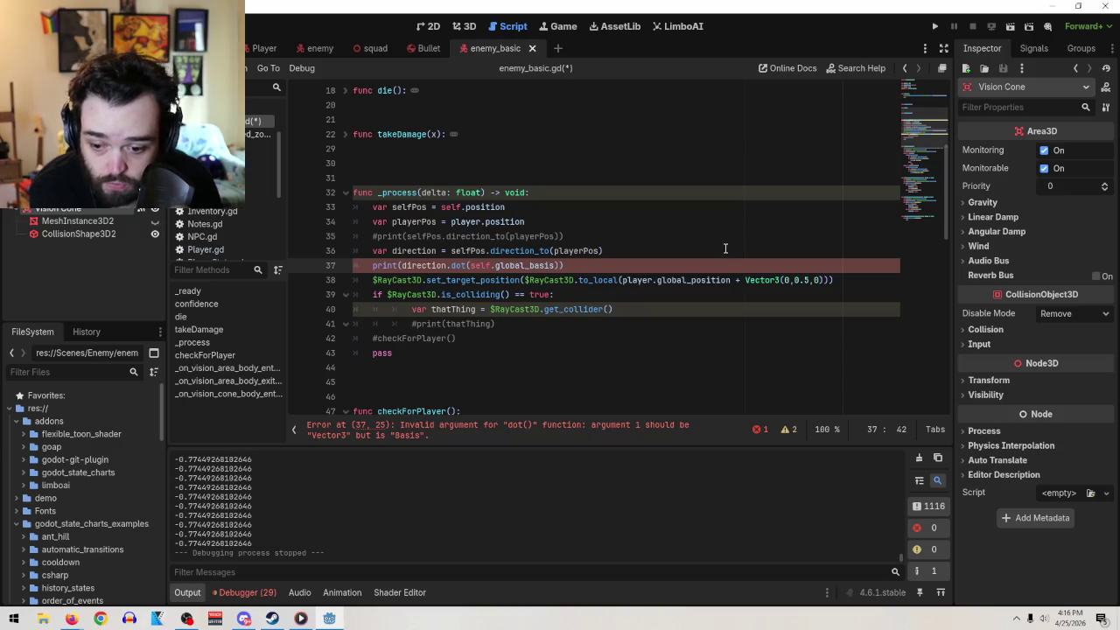
{"action": "left_click", "coordinate": [341, 437]}
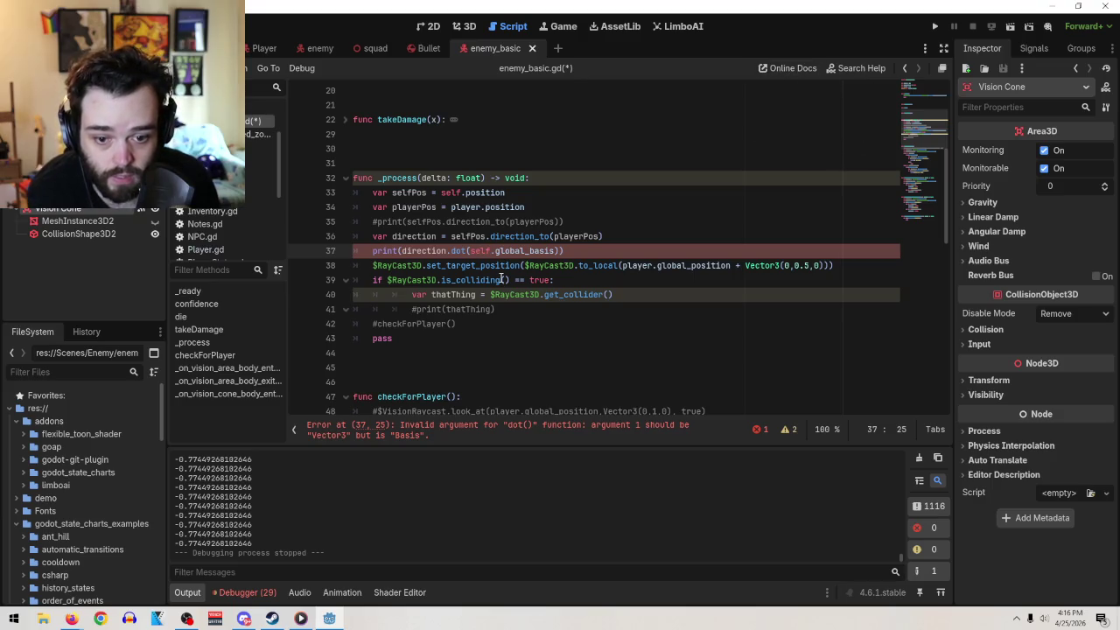
{"action": "type", "text": "("}
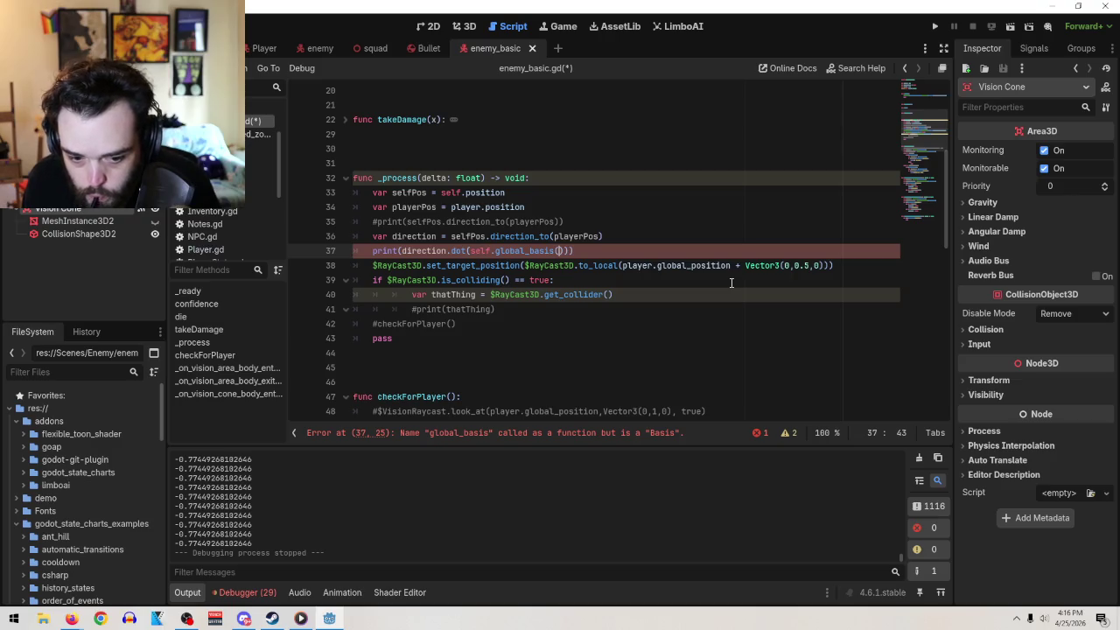
{"action": "key", "text": "BackSpace"}
{"action": "key", "text": "BackSpace"}
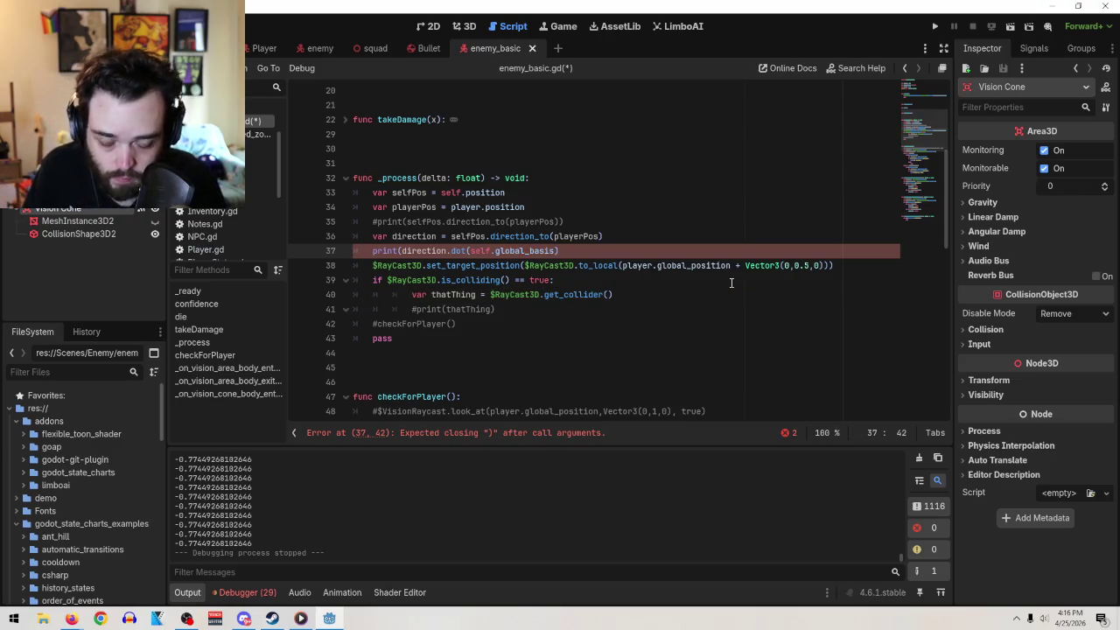
{"action": "type", "text": ".x"}
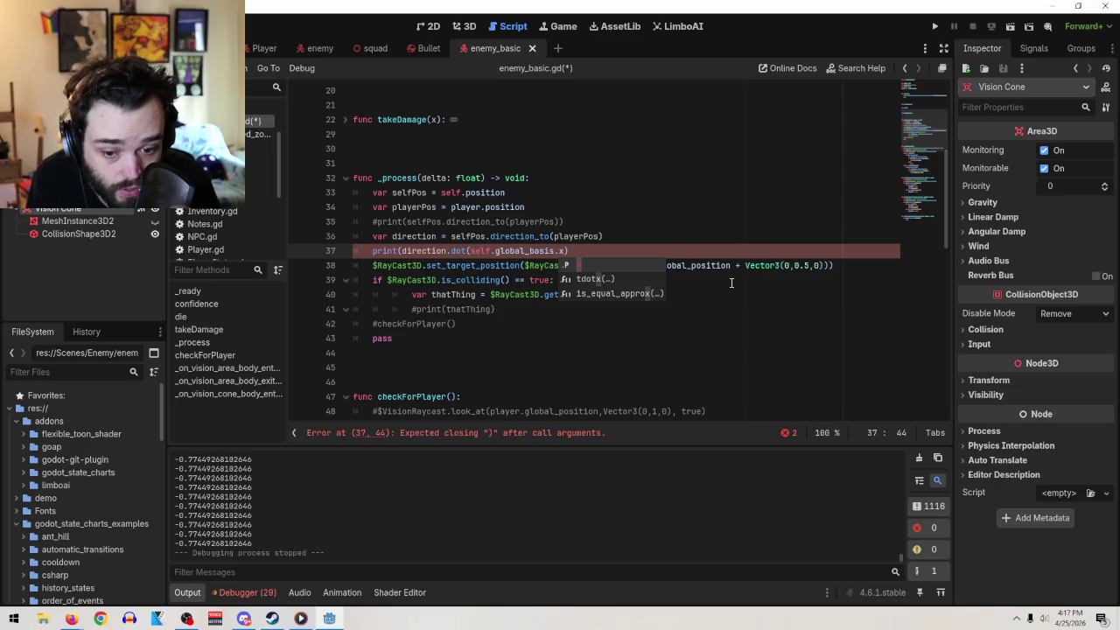
{"action": "left_click", "coordinate": [504, 297]}
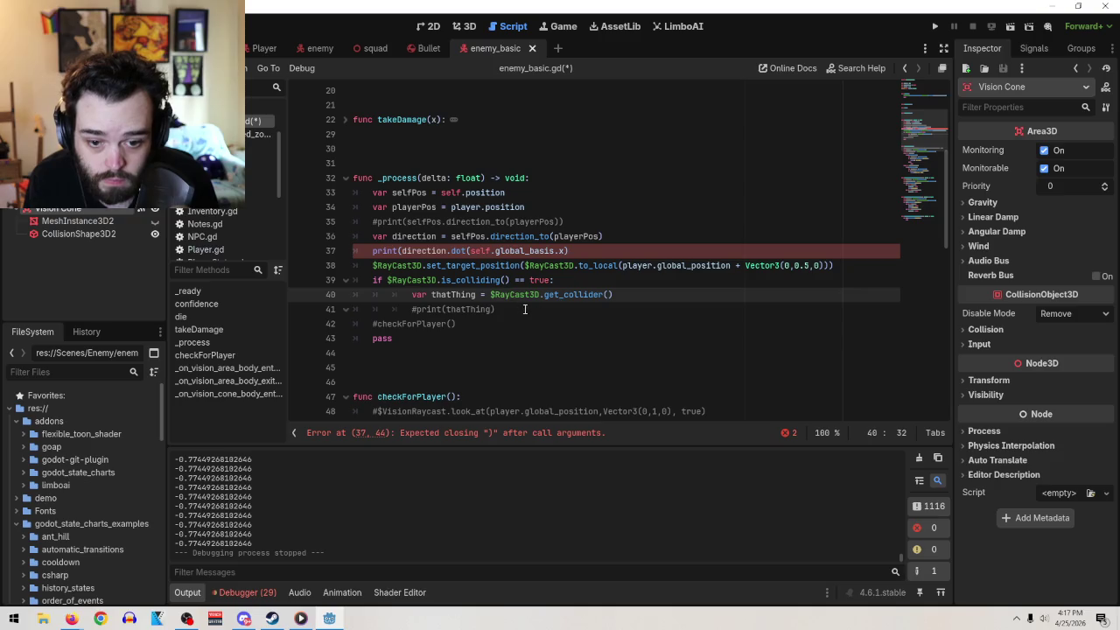
- Add the missing closing parenthesis on line 37 and run the current scene
{"action": "left_click", "coordinate": [570, 251]}
{"action": "type", "text": ")"}
{"action": "left_click", "coordinate": [668, 278]}
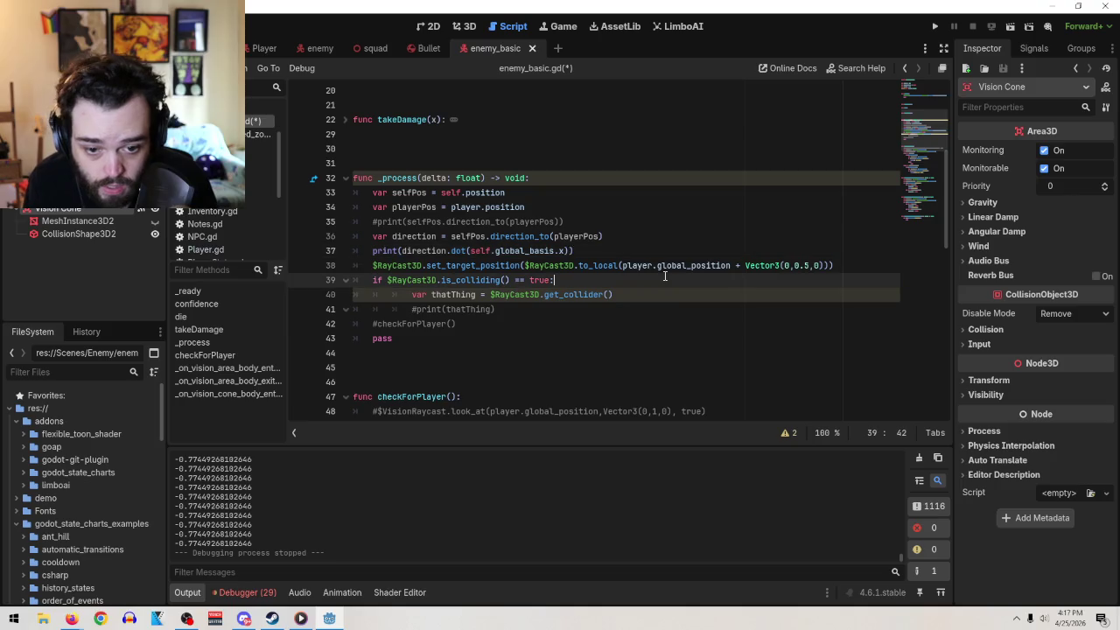
{"action": "left_click", "coordinate": [1004, 32]}
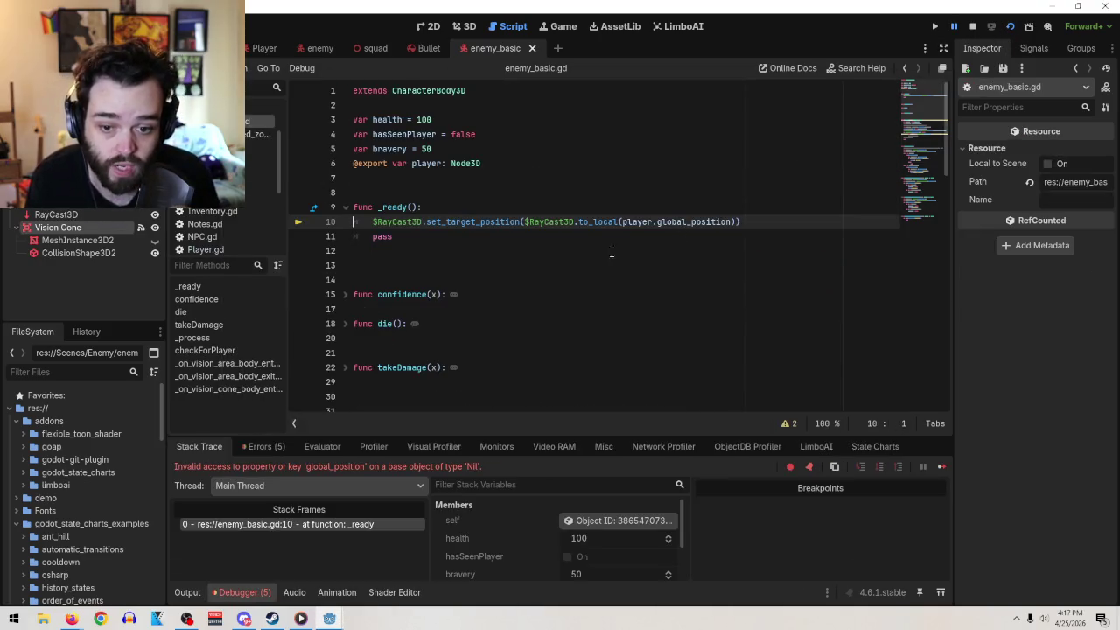
- Close the errored game window, run the game again, then stop it
{"action": "mouse_move", "coordinate": [328, 618]}
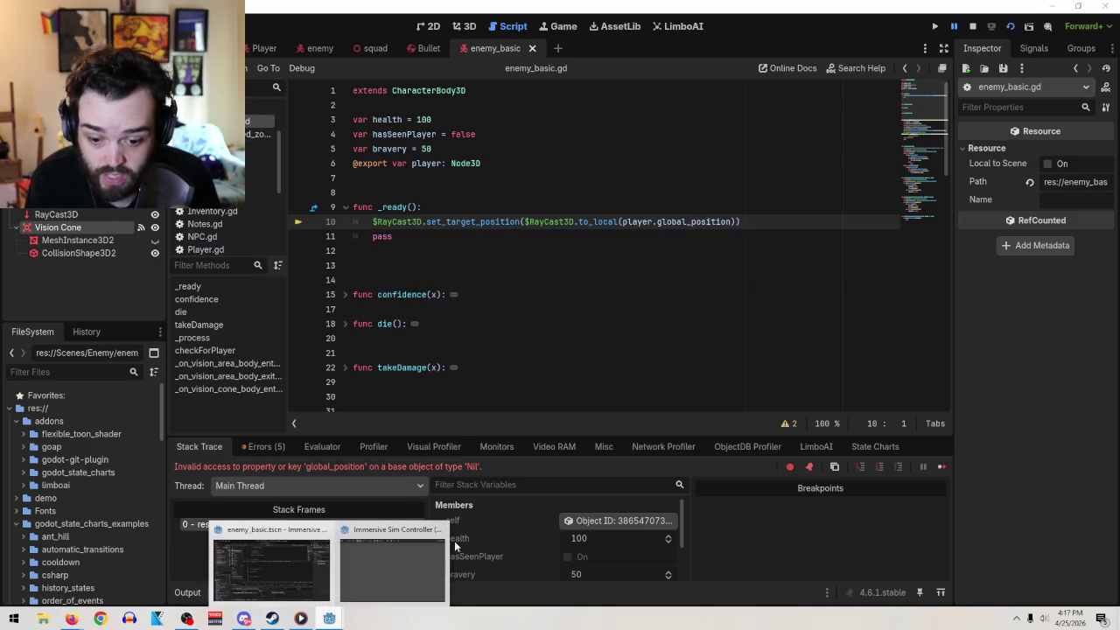
{"action": "left_click", "coordinate": [440, 529]}
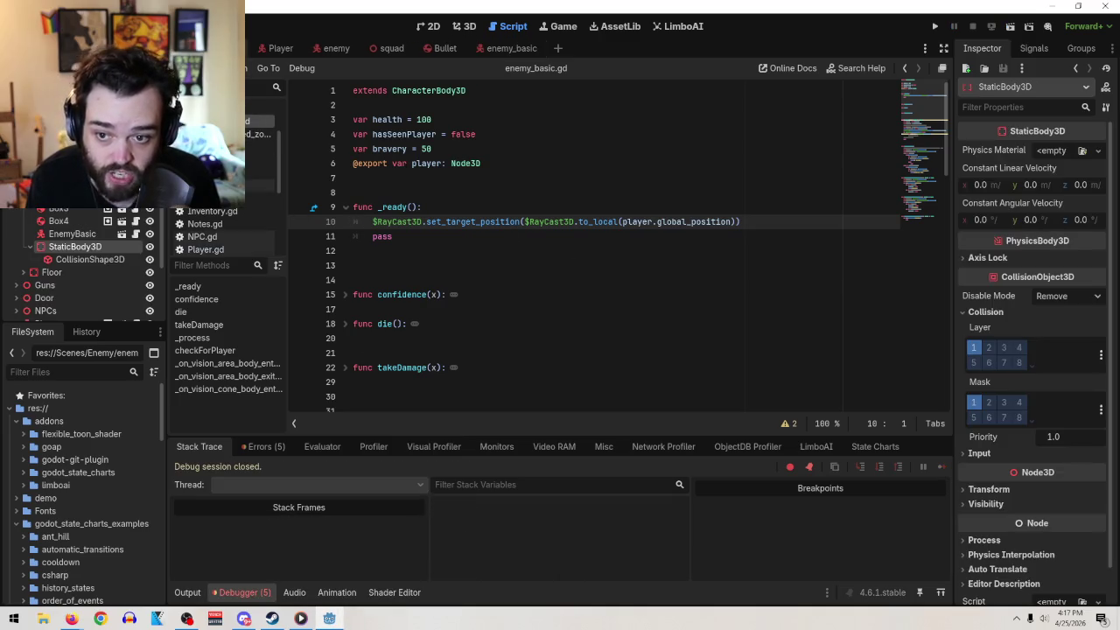
{"action": "left_click", "coordinate": [1009, 27]}
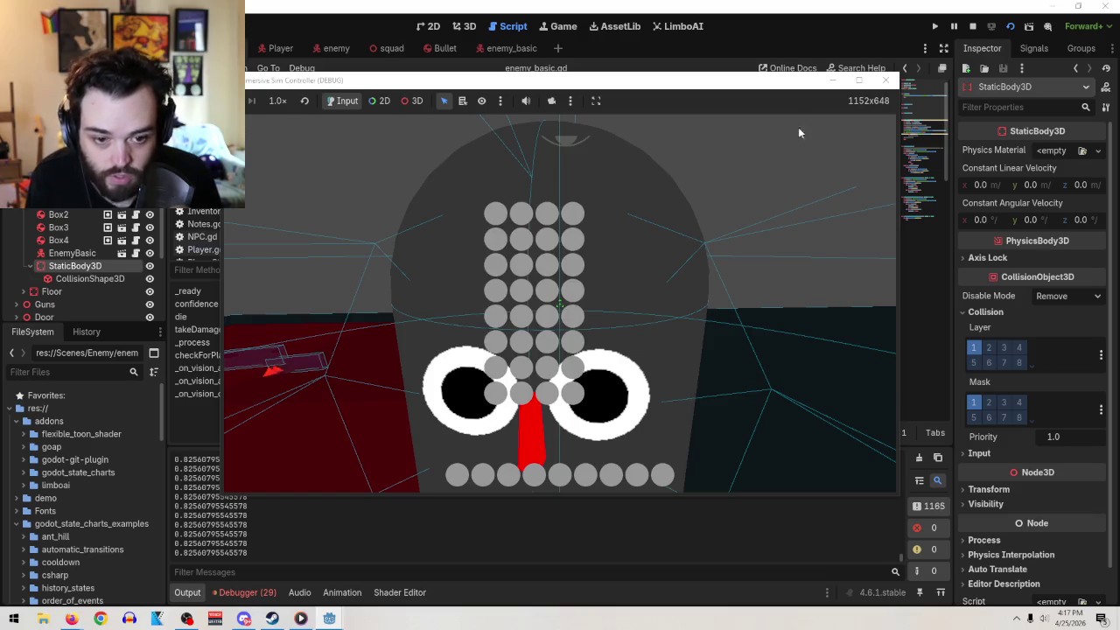
{"action": "left_click", "coordinate": [885, 80]}
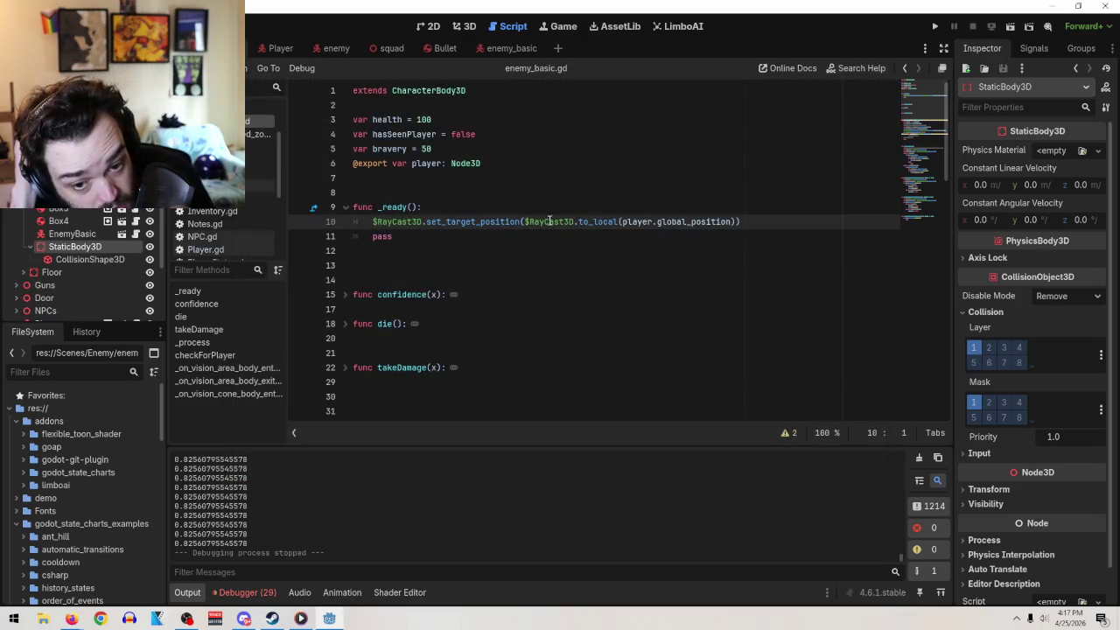
- Change line 37 from global_basis.x to global_basis.y, save, and briefly run the game
{"action": "left_click", "coordinate": [495, 49]}
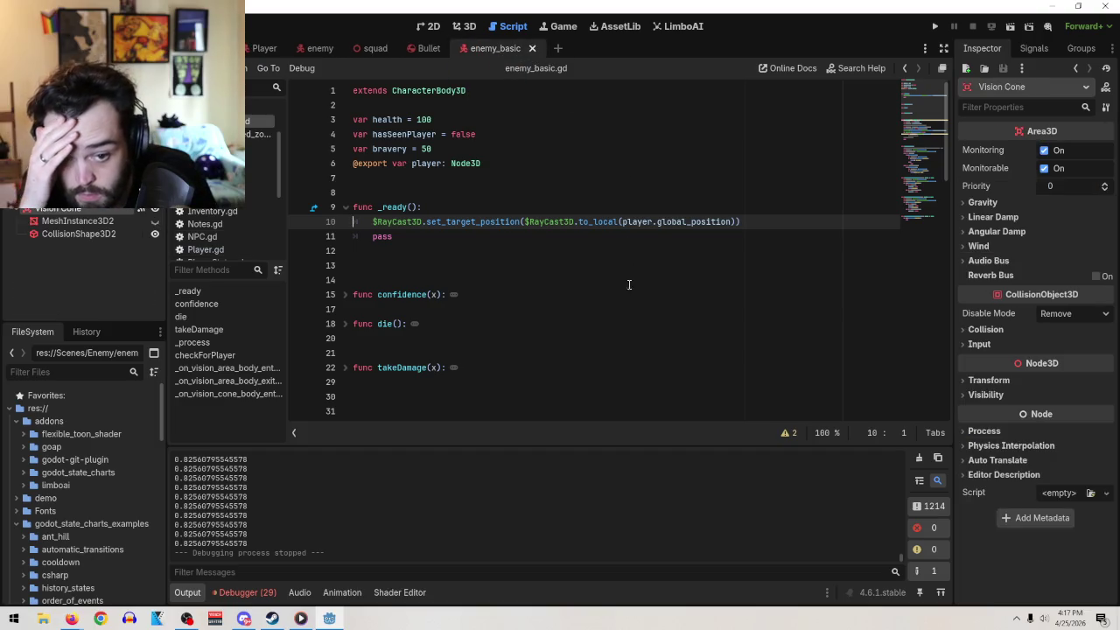
{"action": "scroll", "coordinate": [621, 319], "scroll_direction": "down", "scroll_amount": 6}
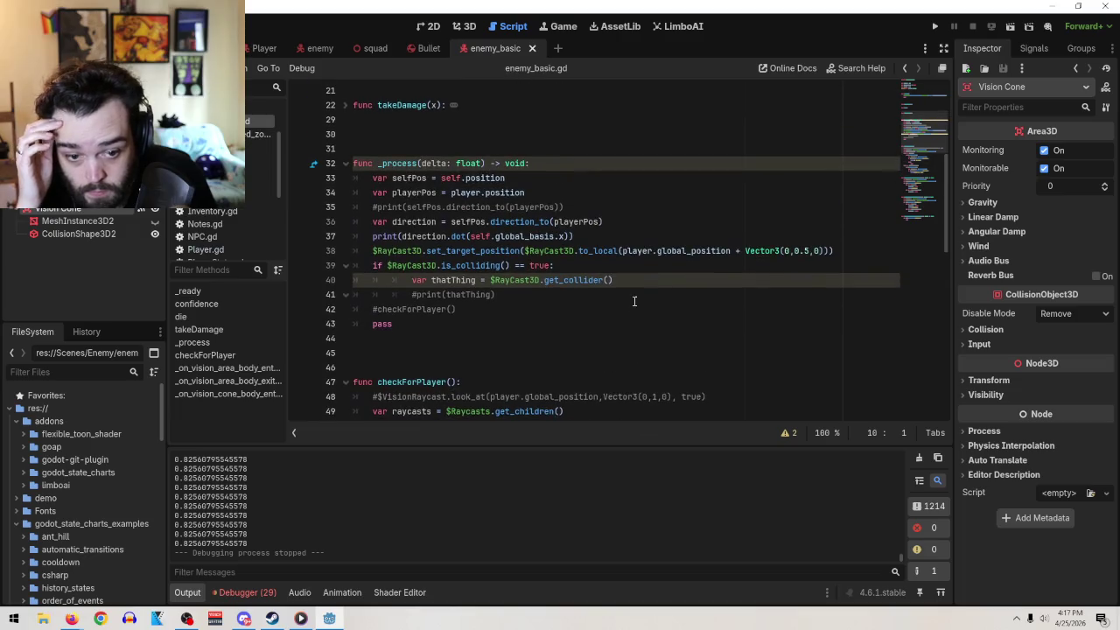
{"action": "left_click", "coordinate": [564, 236]}
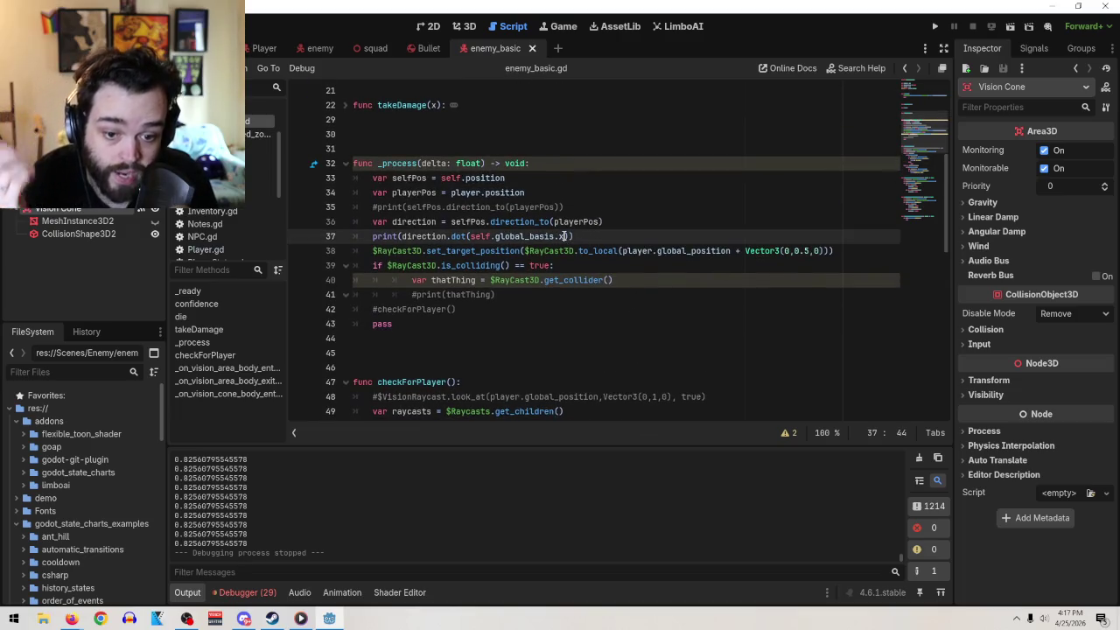
{"action": "key", "text": "BackSpace"}
{"action": "type", "text": "y"}
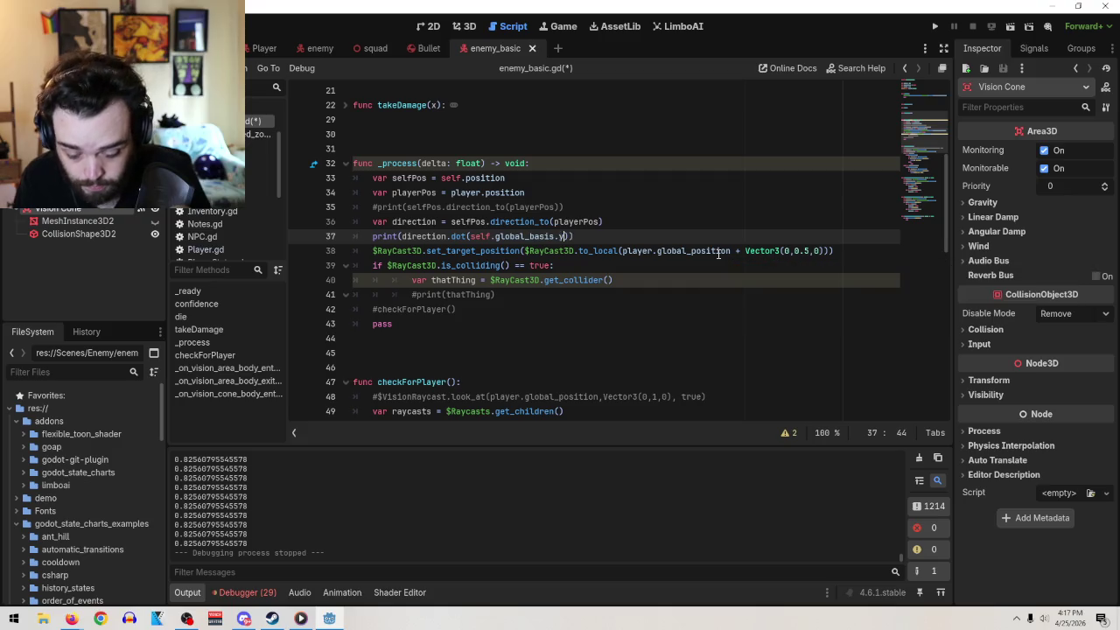
{"action": "left_click", "coordinate": [1010, 27]}
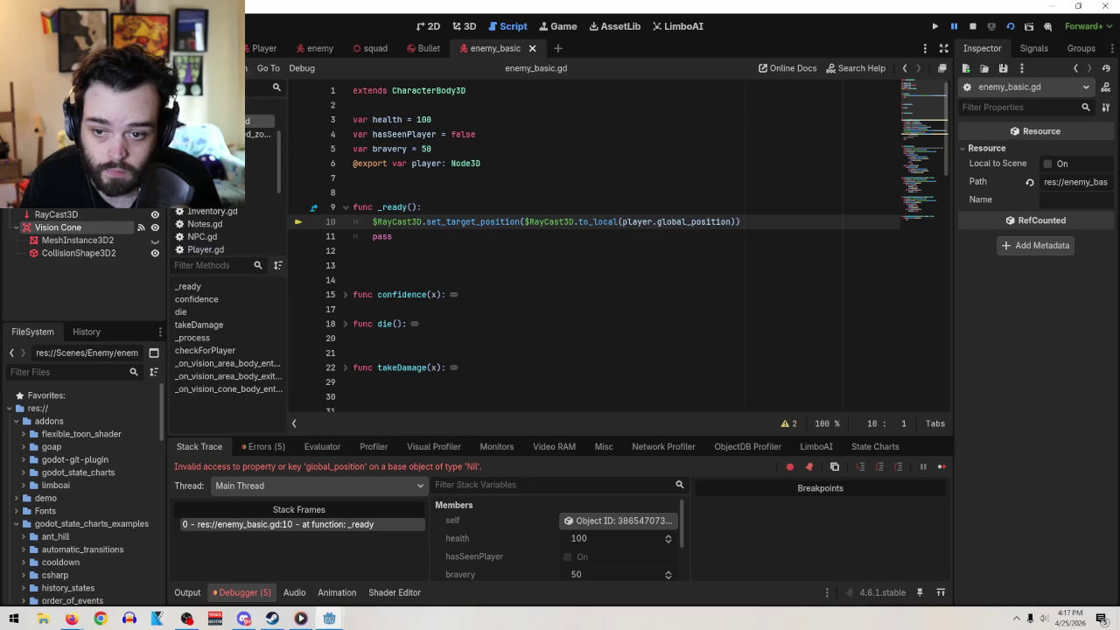
{"action": "left_click", "coordinate": [973, 27]}
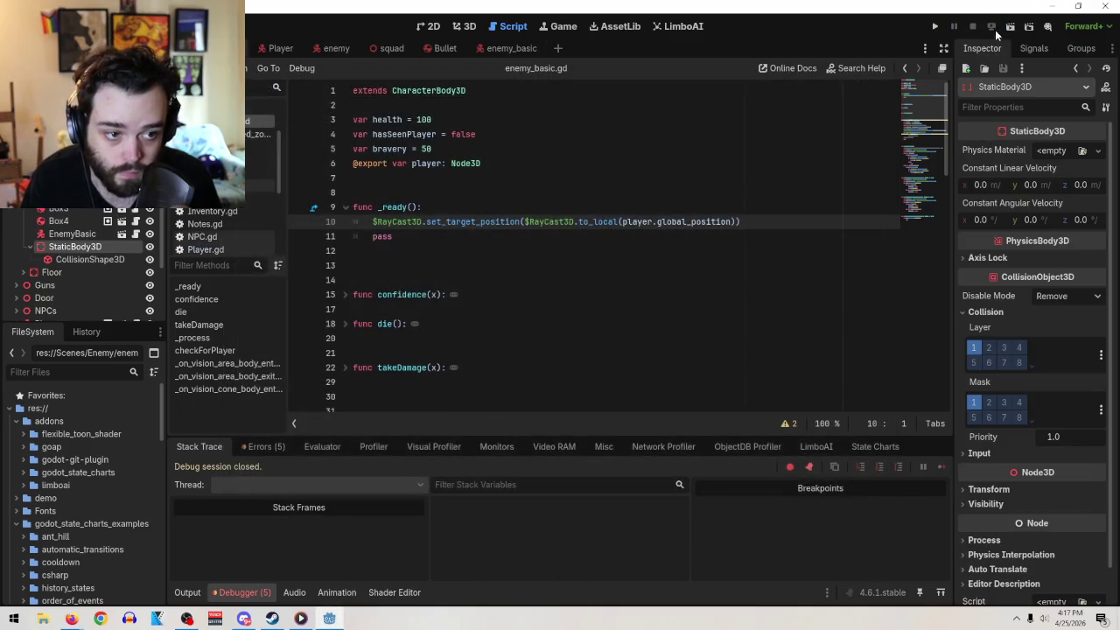
- Run the game and walk toward and away from the enemy while the dot values print
{"action": "left_click", "coordinate": [1010, 27]}
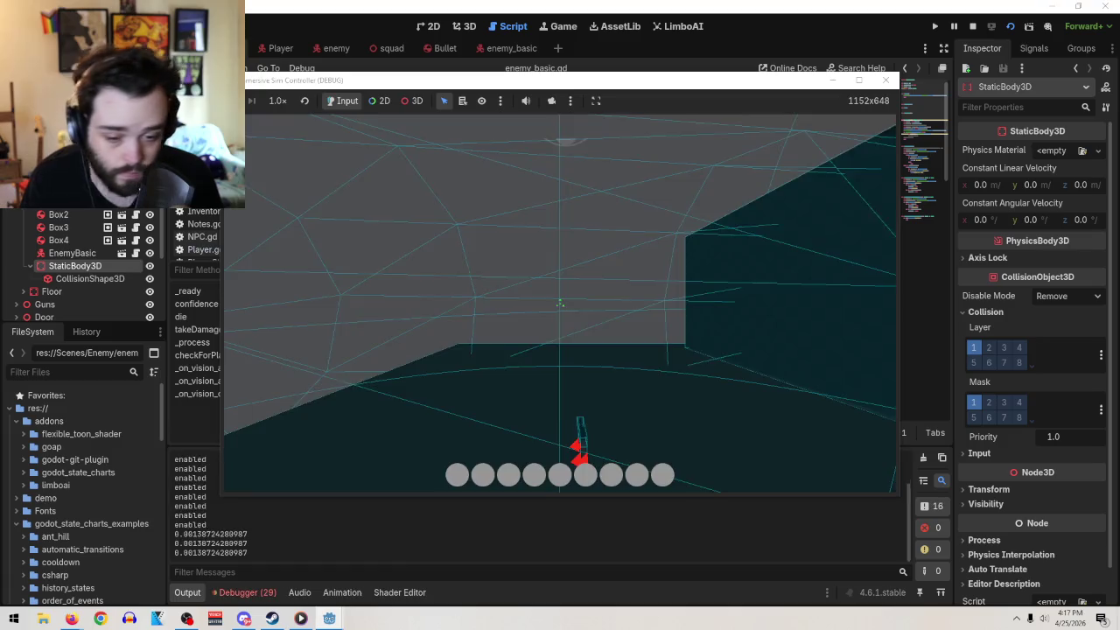
{"action": "key", "text": "w"}
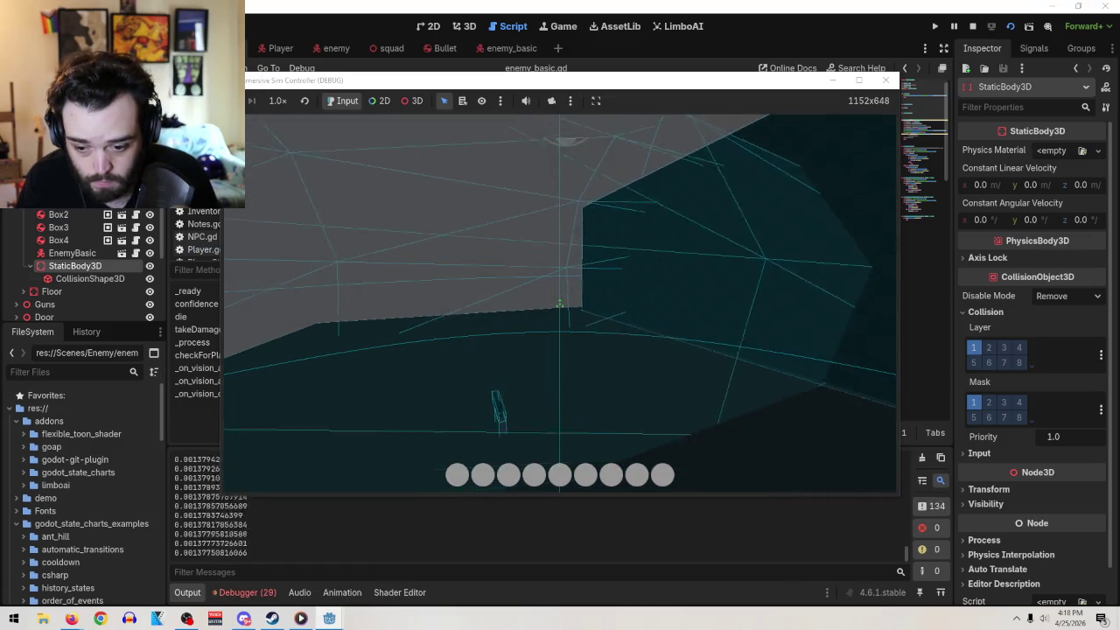
{"action": "mouse_move", "coordinate": [560, 303]}
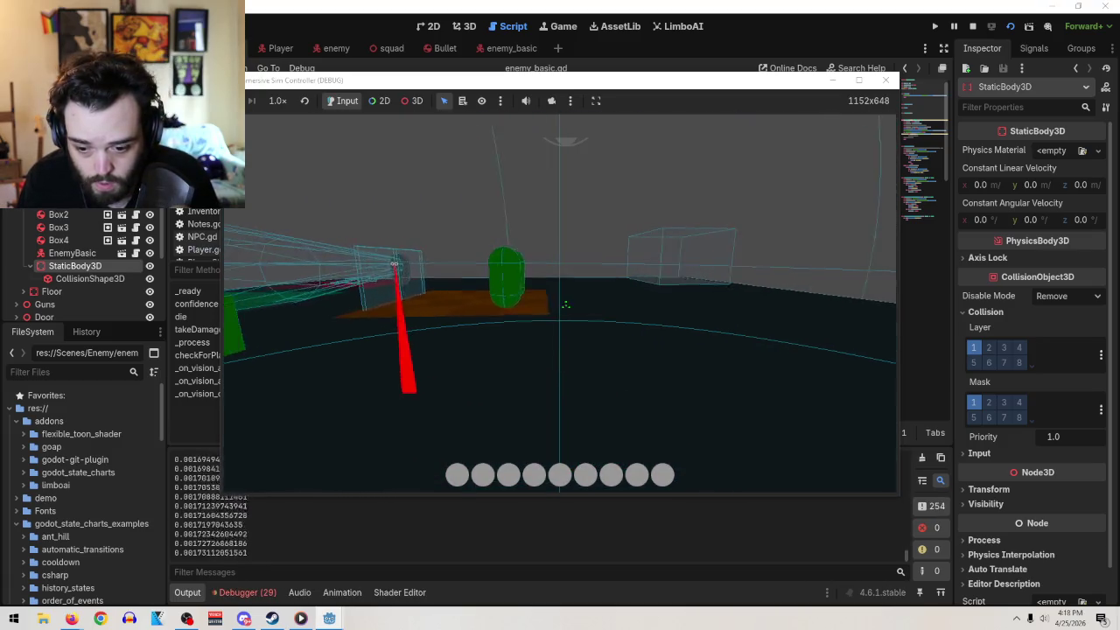
{"action": "key", "text": "w"}
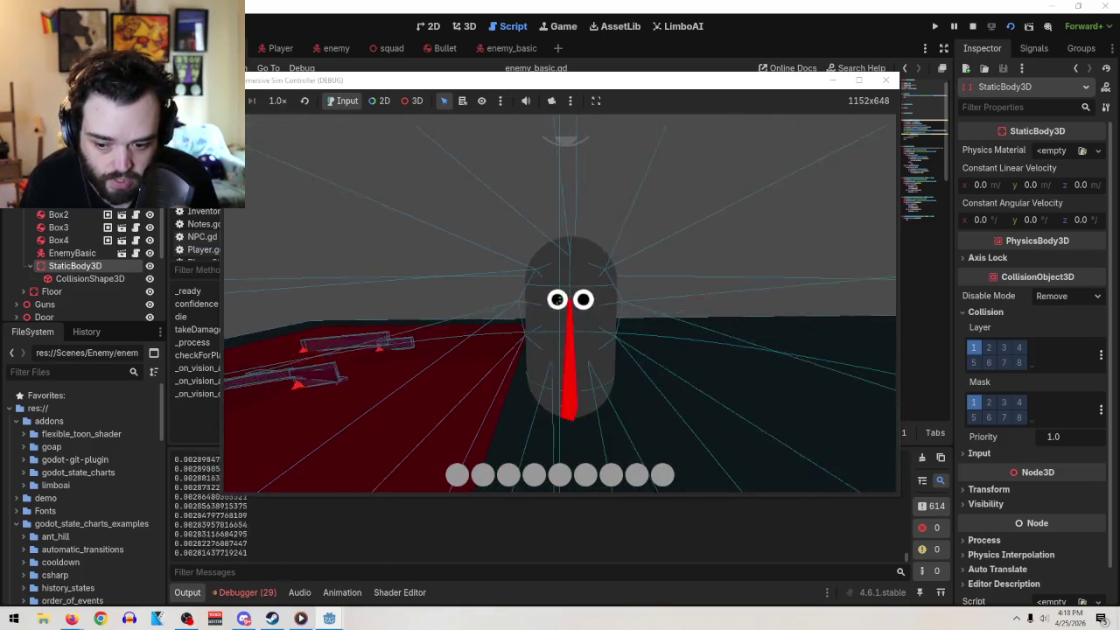
{"action": "key", "text": "s"}
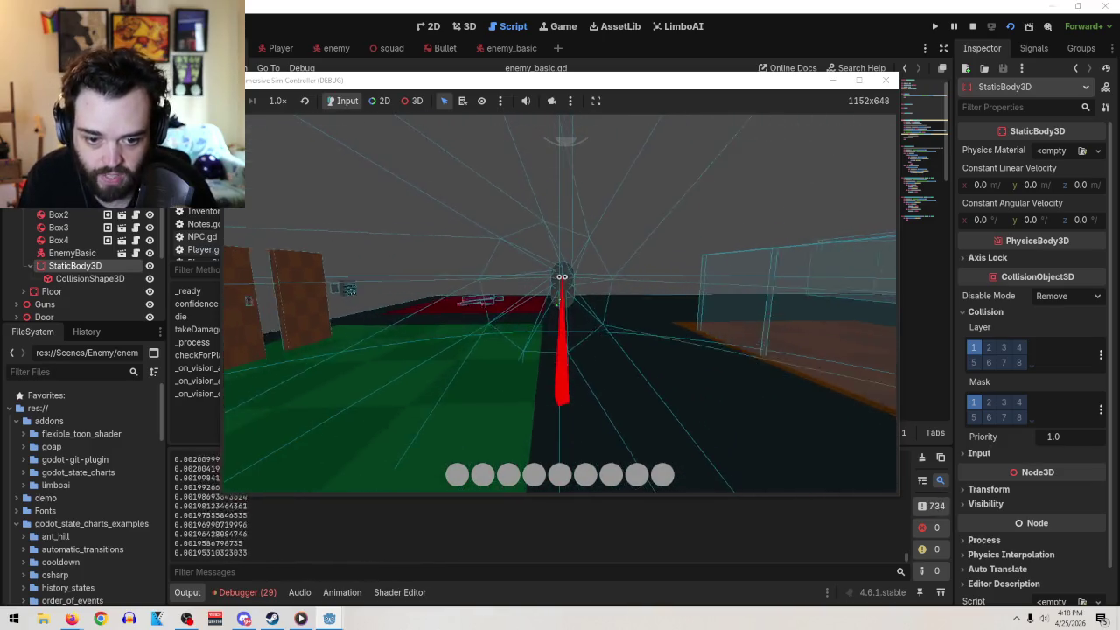
{"action": "key", "text": "w"}
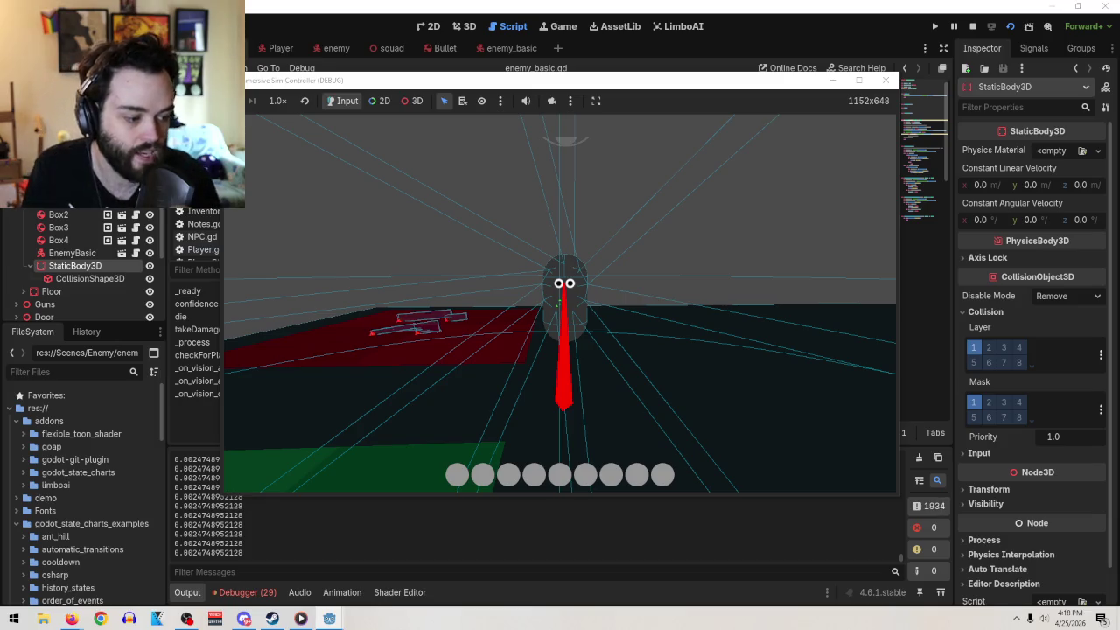
{"action": "key", "text": "alt+Tab"}
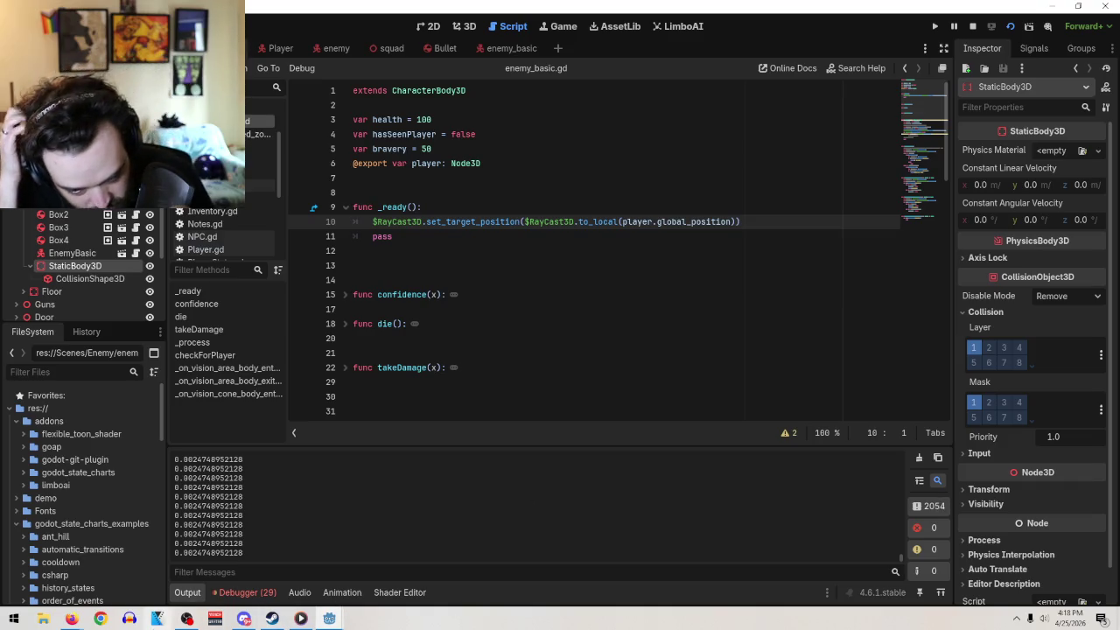
- Search the Start menu for Paint and launch it
{"action": "key", "text": "super"}
{"action": "type", "text": "p"}
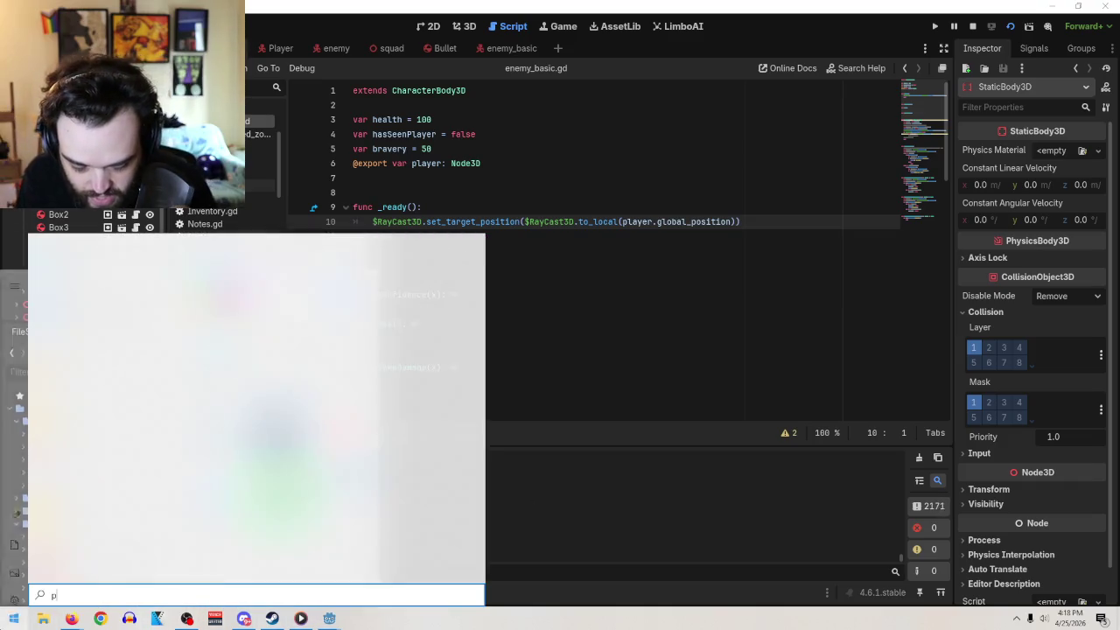
{"action": "key", "text": "BackSpace"}
{"action": "type", "text": "aiu"}
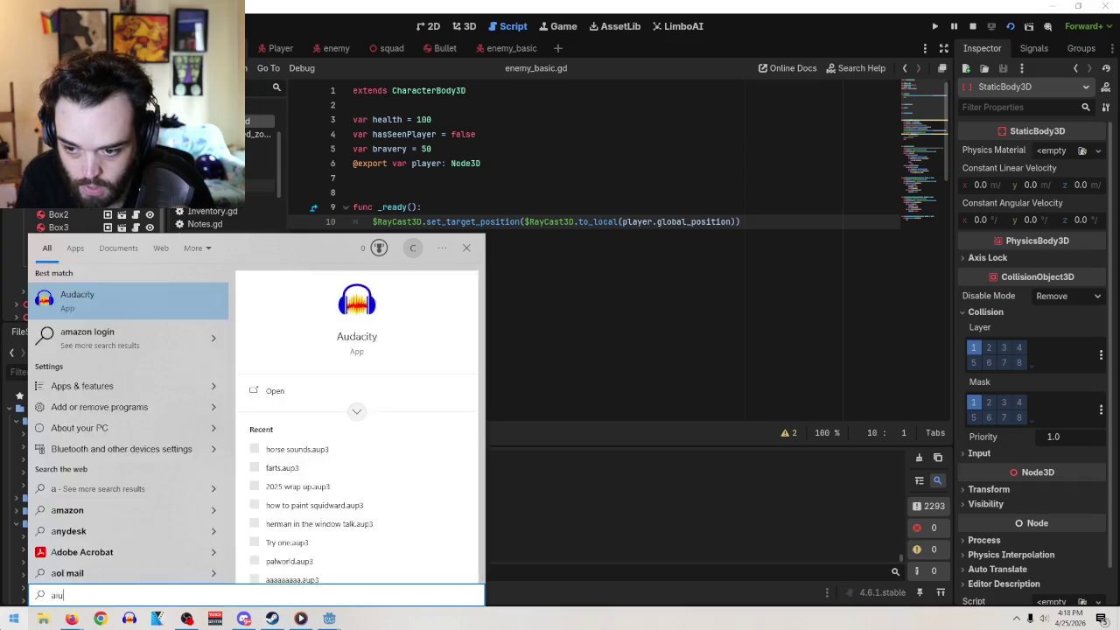
{"action": "key", "text": "BackSpace"}
{"action": "key", "text": "BackSpace"}
{"action": "key", "text": "BackSpace"}
{"action": "type", "text": "paint"}
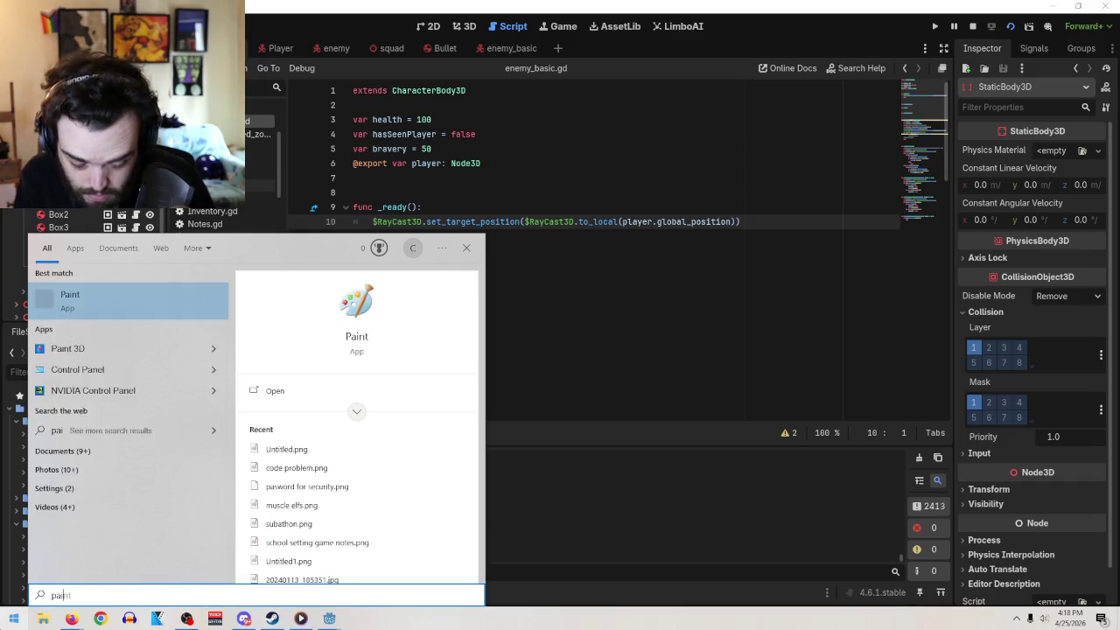
{"action": "key", "text": "Return"}
- Sketch two tall ovals joined by horizontal lines, undo a stray line, and close Paint unsaved
{"action": "mouse_move", "coordinate": [438, 424]}
{"action": "left_mouse_down"}
{"action": "mouse_move", "coordinate": [425, 350]}
{"action": "mouse_move", "coordinate": [464, 448]}
{"action": "mouse_move", "coordinate": [412, 418]}
{"action": "left_mouse_up"}
{"action": "mouse_move", "coordinate": [646, 448]}
{"action": "left_mouse_down"}
{"action": "mouse_move", "coordinate": [688, 253]}
{"action": "mouse_move", "coordinate": [636, 445]}
{"action": "left_mouse_up"}
{"action": "left_click_drag", "start_coordinate": [667, 326], "coordinate": [609, 329]}
{"action": "left_click_drag", "start_coordinate": [469, 286], "coordinate": [738, 351]}
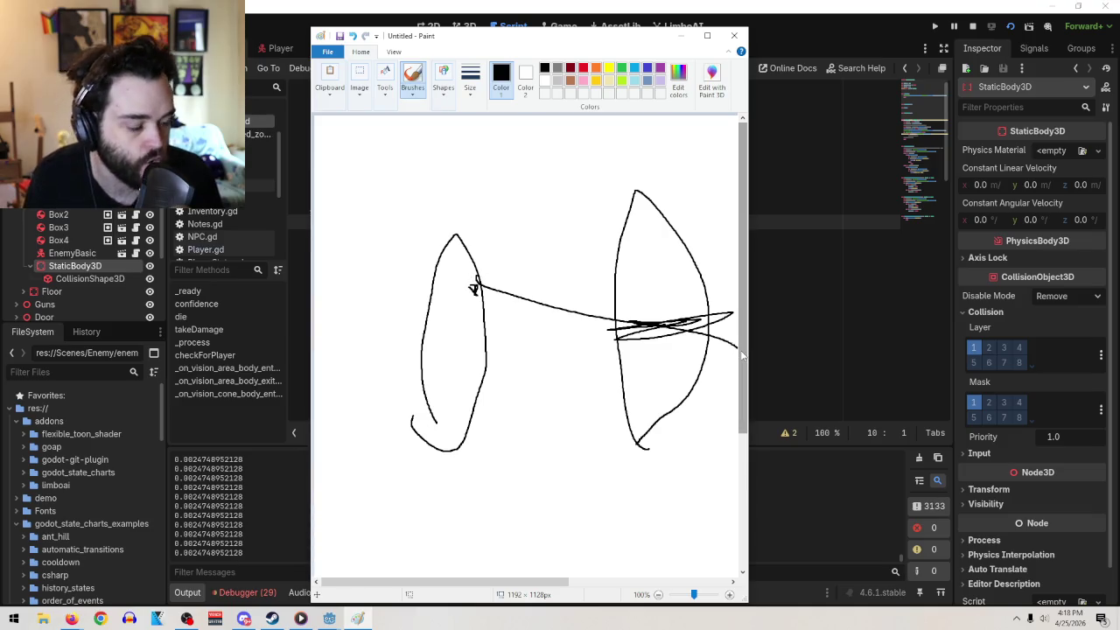
{"action": "key", "text": "ctrl+z"}
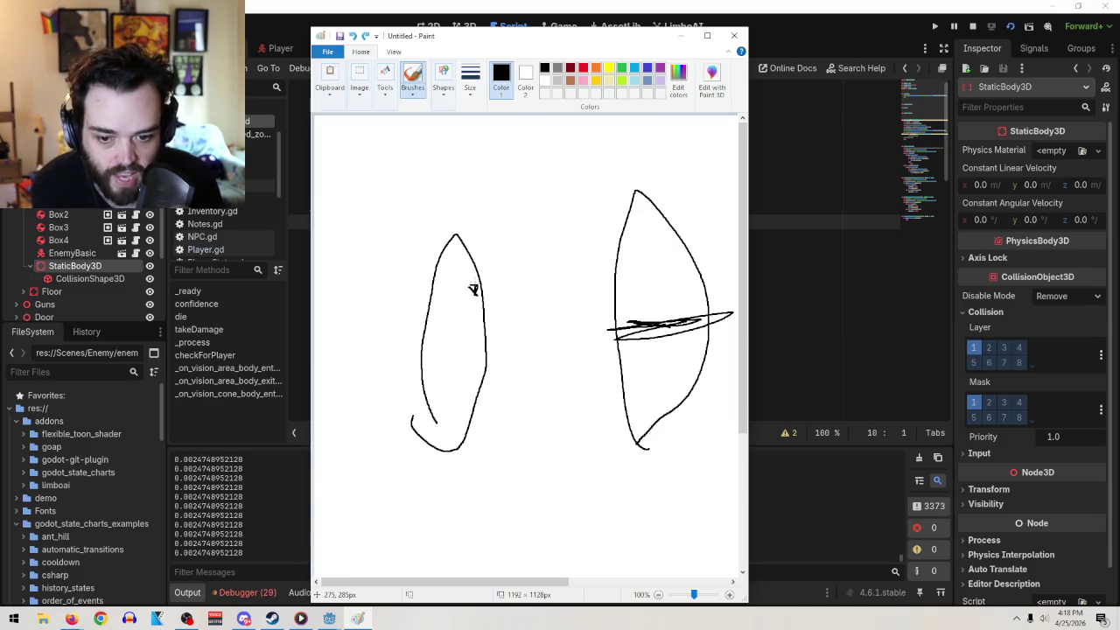
{"action": "left_click_drag", "start_coordinate": [467, 342], "coordinate": [690, 335]}
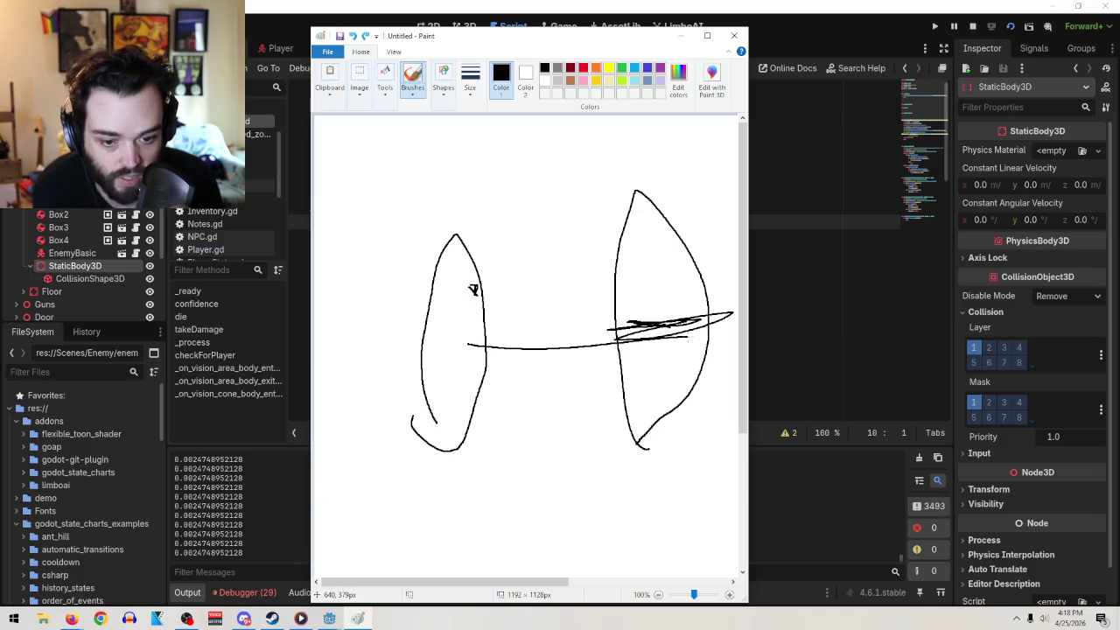
{"action": "mouse_move", "coordinate": [458, 335]}
{"action": "left_mouse_down"}
{"action": "mouse_move", "coordinate": [685, 320]}
{"action": "mouse_move", "coordinate": [481, 329]}
{"action": "mouse_move", "coordinate": [392, 370]}
{"action": "mouse_move", "coordinate": [600, 332]}
{"action": "left_mouse_up"}
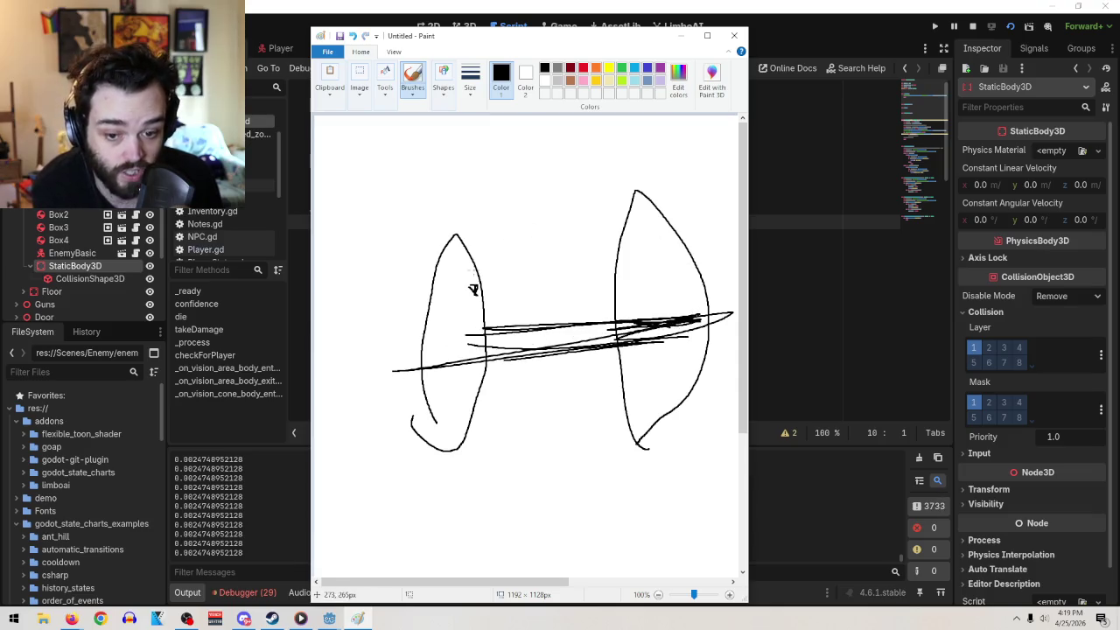
{"action": "left_click_drag", "start_coordinate": [473, 290], "coordinate": [672, 267]}
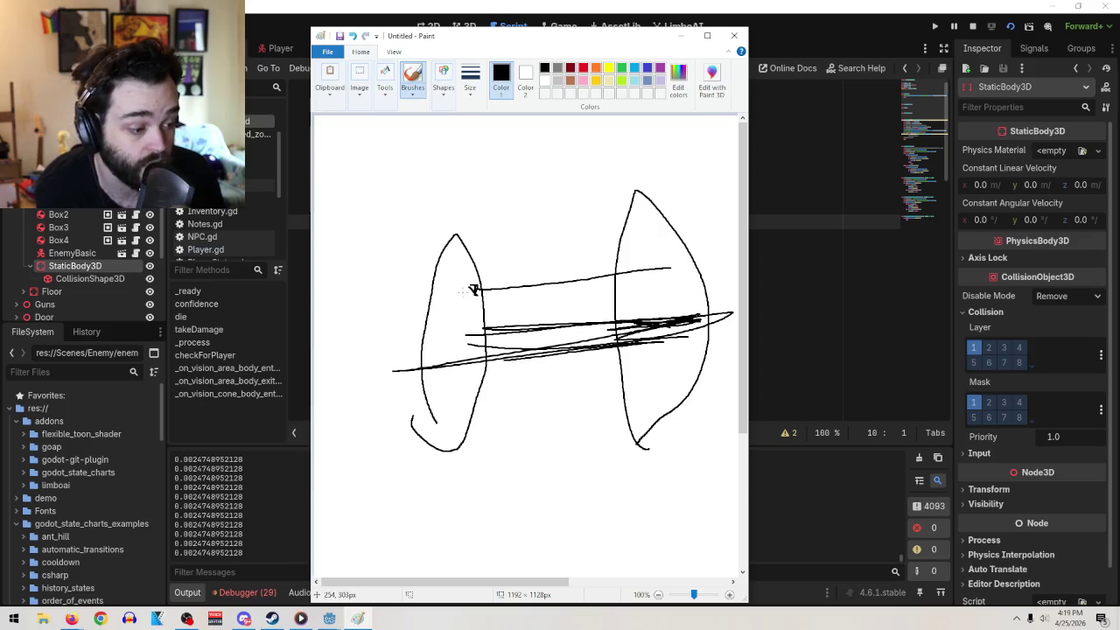
{"action": "left_click", "coordinate": [734, 35]}
{"action": "left_click", "coordinate": [544, 323]}
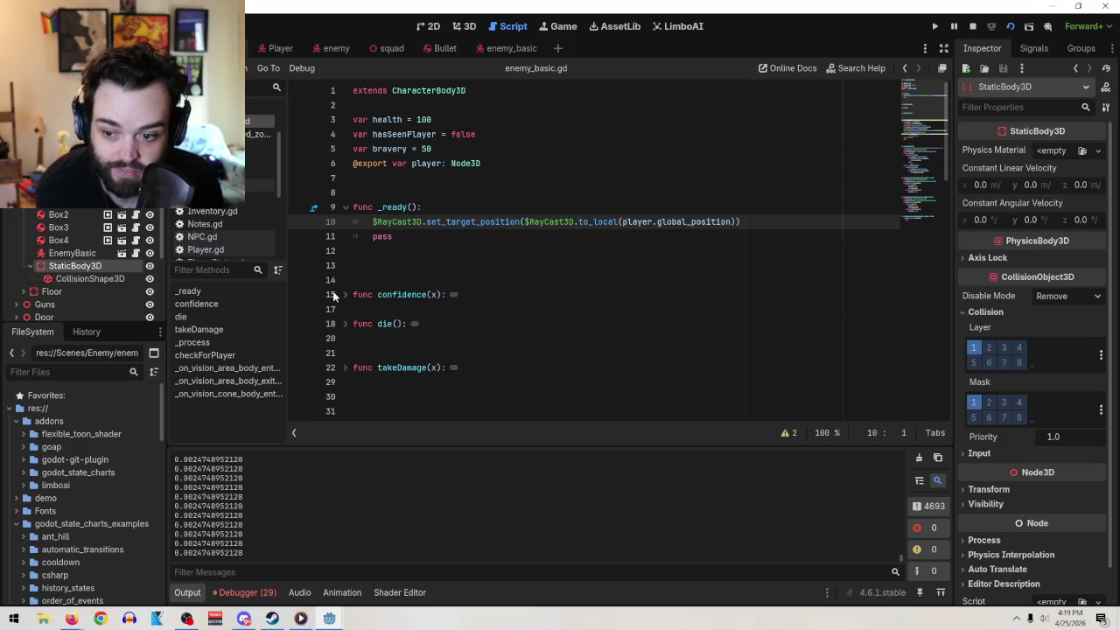
- View the enemy capsule in 3D, then switch to the Player scene and orbit to its front
{"action": "left_click", "coordinate": [465, 26]}
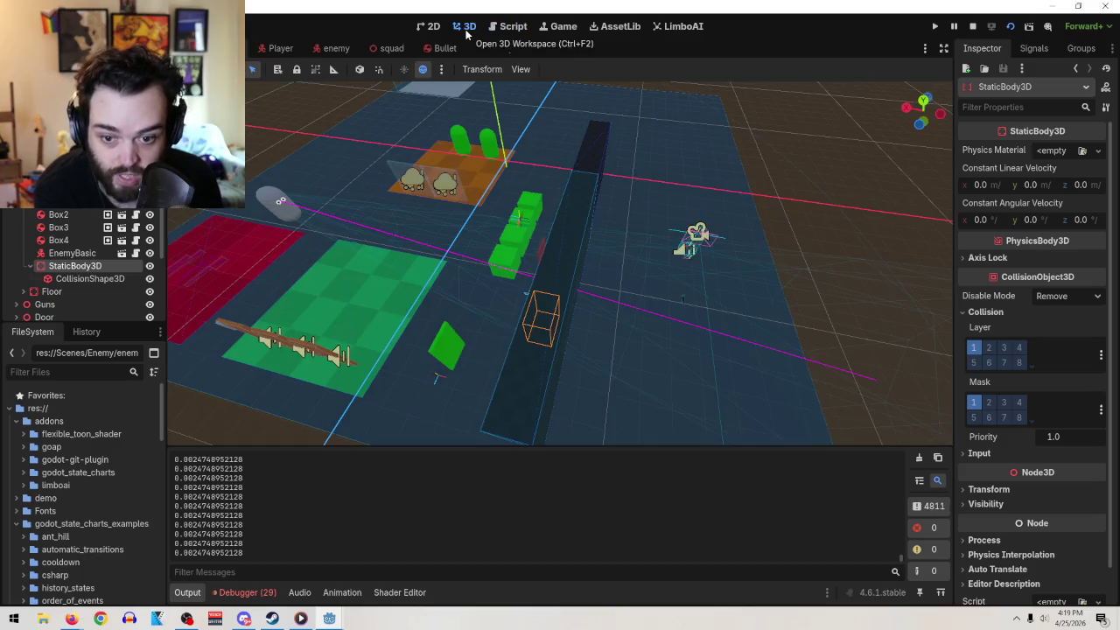
{"action": "left_click", "coordinate": [495, 48]}
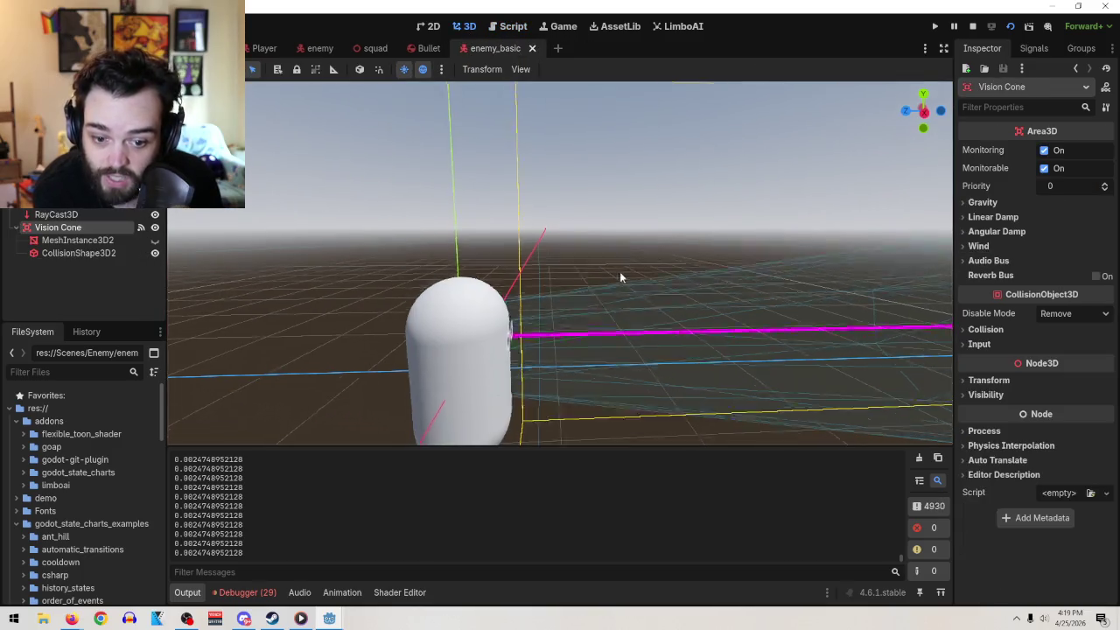
{"action": "mouse_move", "coordinate": [624, 257]}
{"action": "left_mouse_down"}
{"action": "mouse_move", "coordinate": [675, 242]}
{"action": "mouse_move", "coordinate": [769, 251]}
{"action": "mouse_move", "coordinate": [708, 228]}
{"action": "left_mouse_up"}
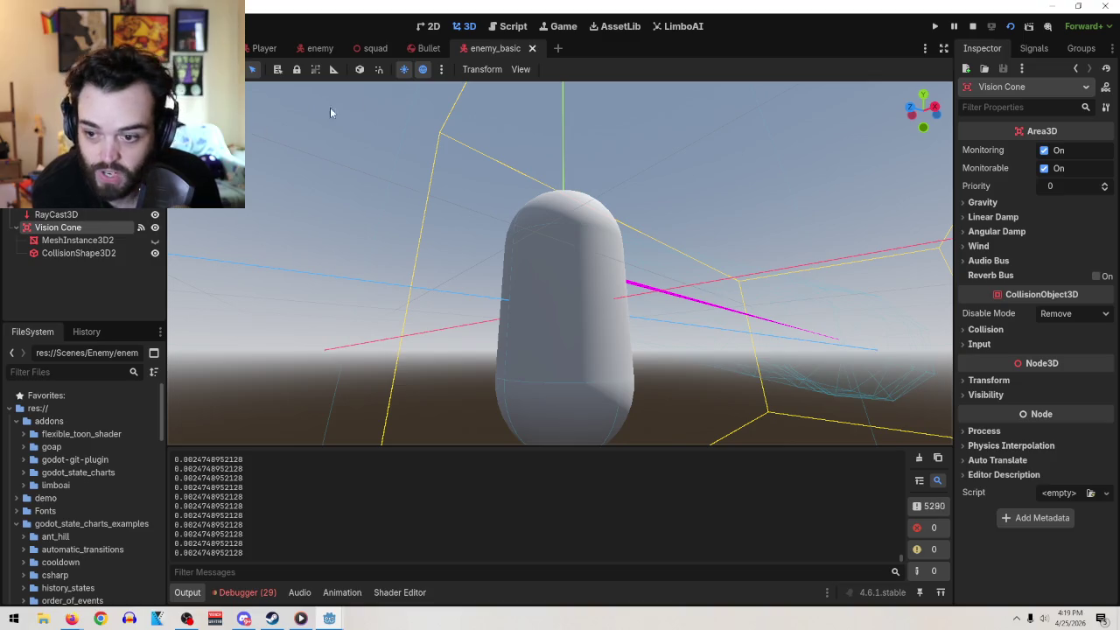
{"action": "left_click", "coordinate": [267, 50]}
{"action": "mouse_move", "coordinate": [550, 240]}
{"action": "left_mouse_down"}
{"action": "mouse_move", "coordinate": [573, 218]}
{"action": "mouse_move", "coordinate": [537, 206]}
{"action": "left_mouse_up"}
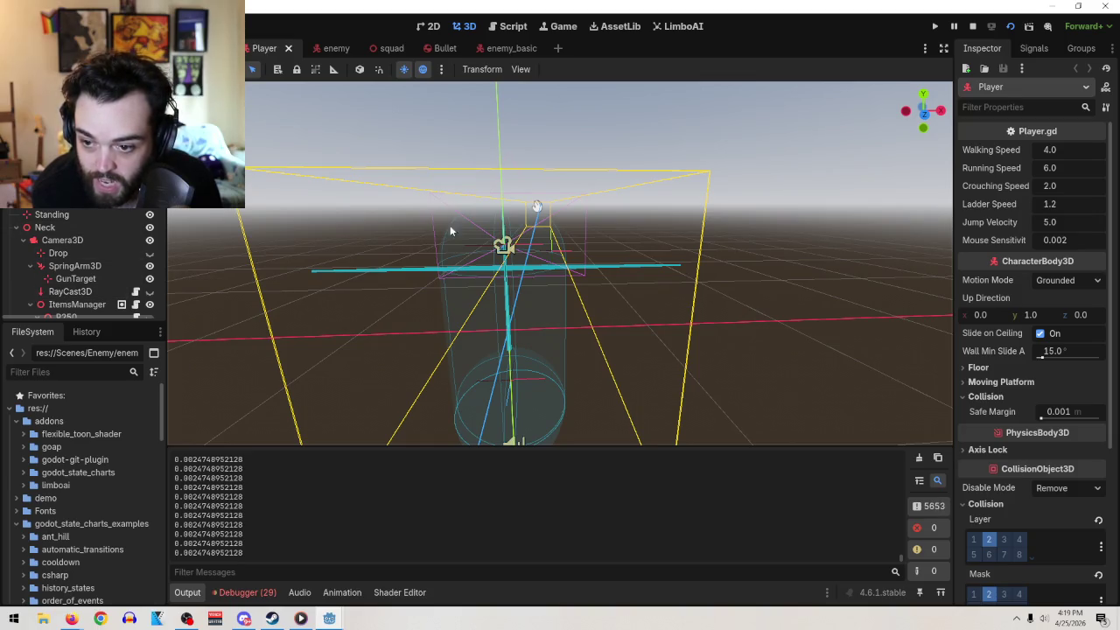
- Orbit around the player to see the camera frustum from behind and select Camera3D
{"action": "scroll", "coordinate": [535, 248], "scroll_direction": "down", "scroll_amount": 5}
{"action": "scroll", "coordinate": [610, 310], "scroll_direction": "up", "scroll_amount": 5}
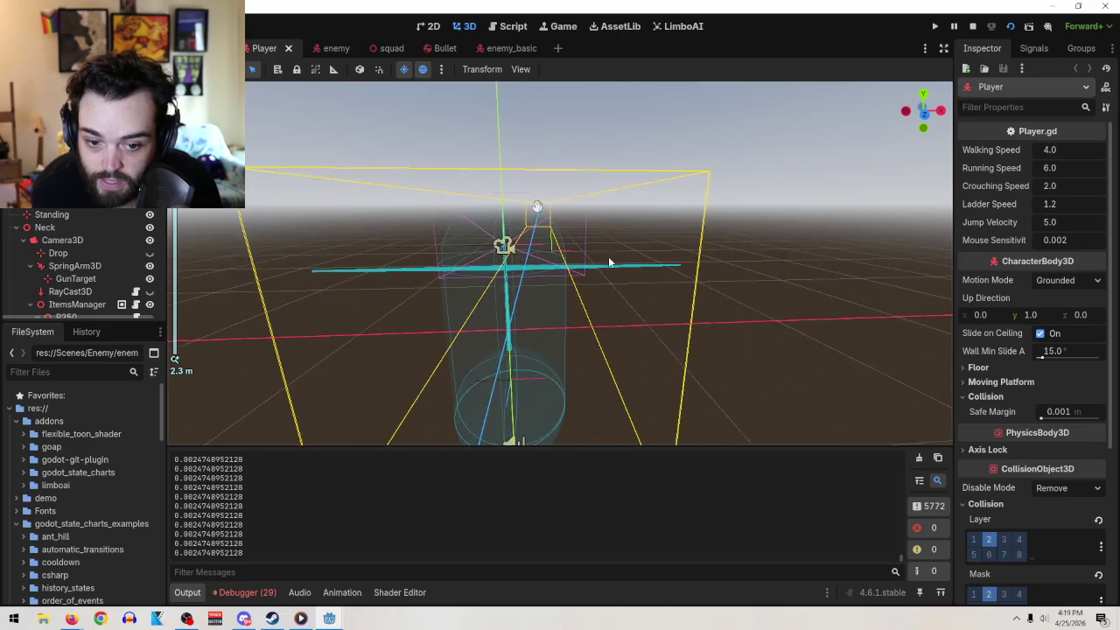
{"action": "left_click_drag", "start_coordinate": [609, 264], "coordinate": [535, 275]}
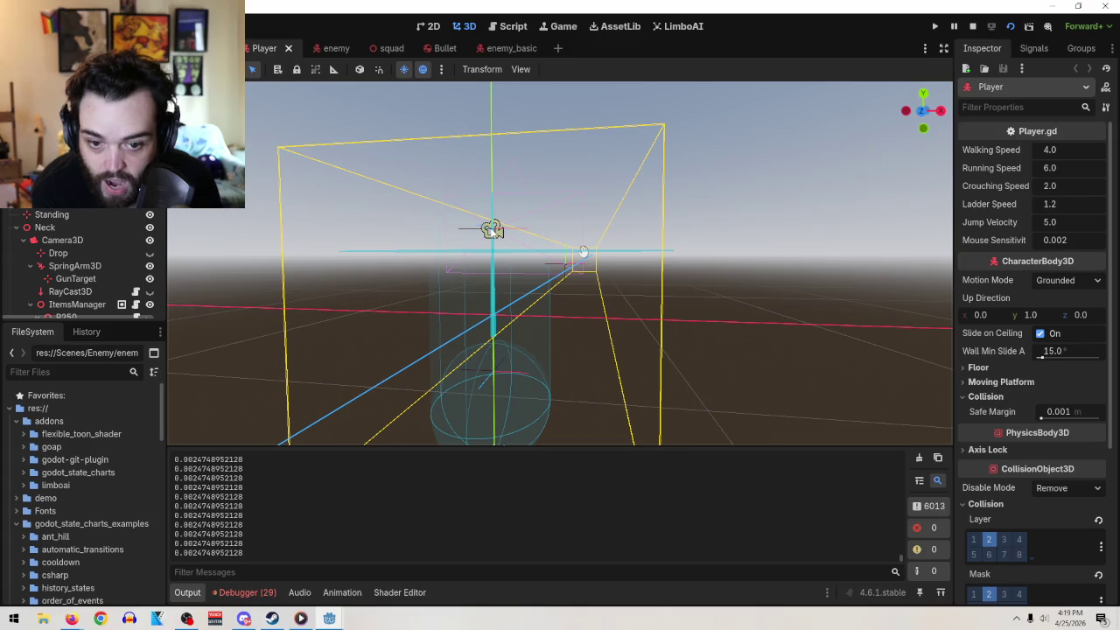
{"action": "left_click_drag", "start_coordinate": [519, 236], "coordinate": [542, 242]}
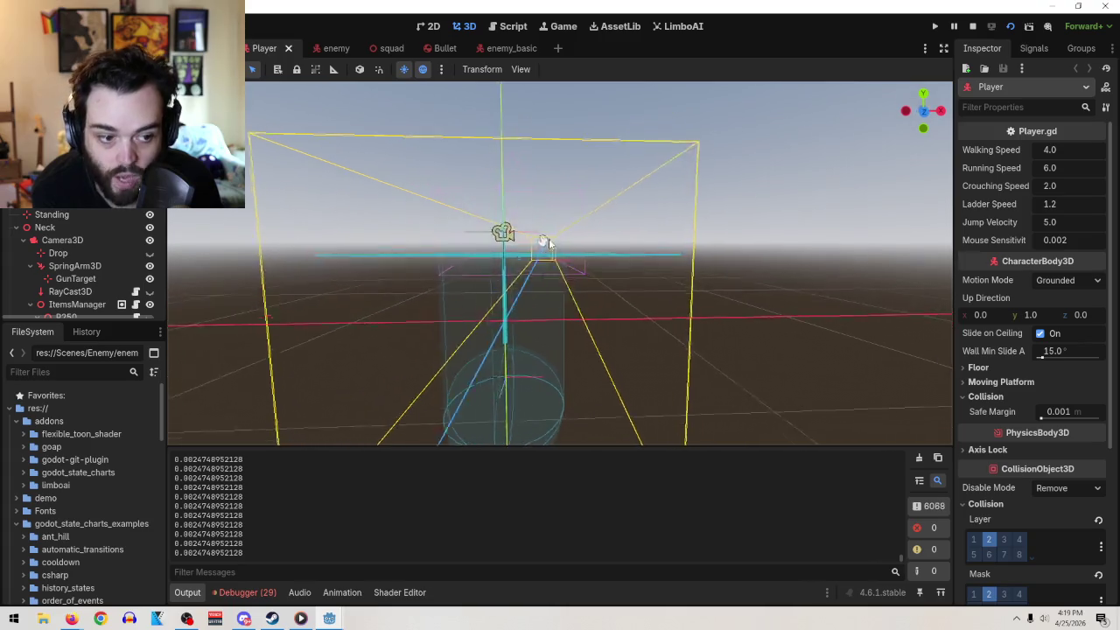
{"action": "left_click", "coordinate": [101, 244]}
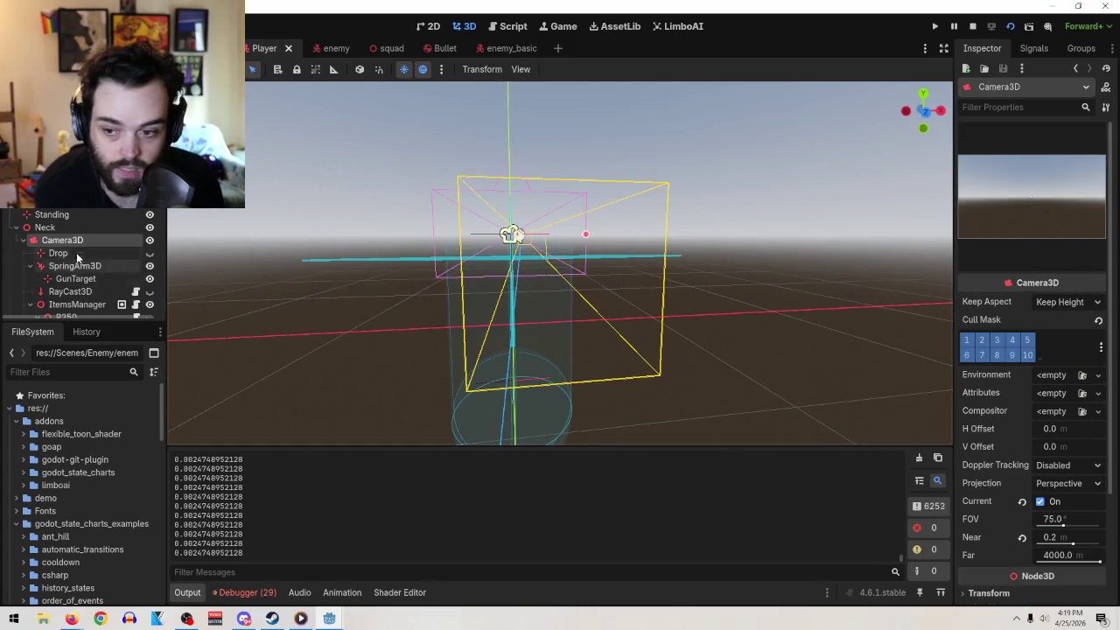
- Copy the Neck node's Position value (y 0.6) and go back to the enemy_basic scene
{"action": "left_click", "coordinate": [62, 227]}
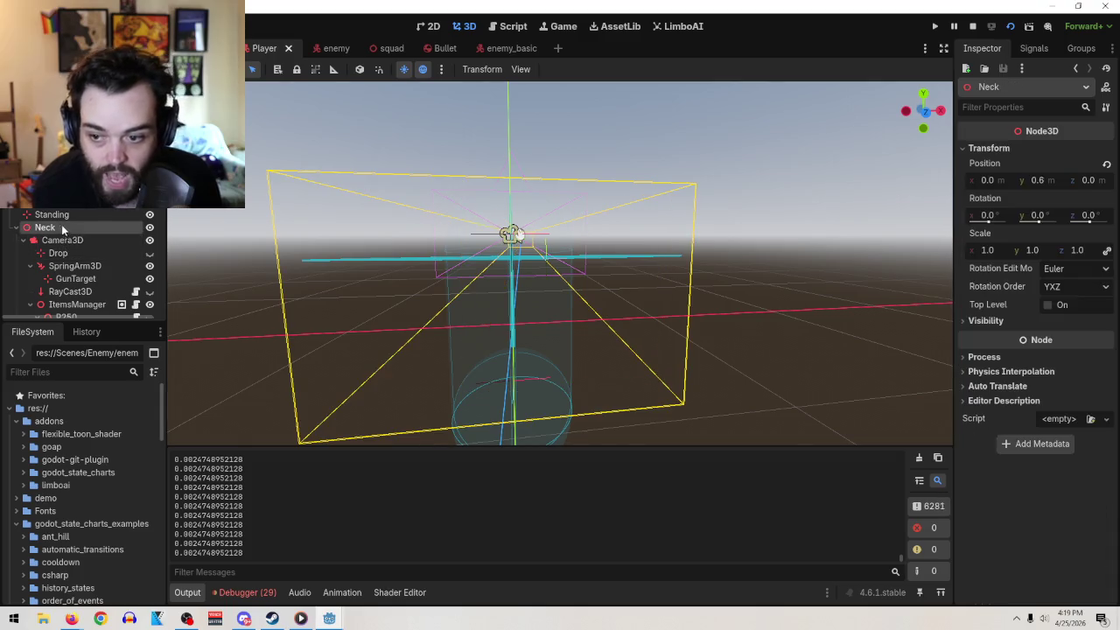
{"action": "right_click", "coordinate": [996, 164]}
{"action": "left_click", "coordinate": [1000, 173]}
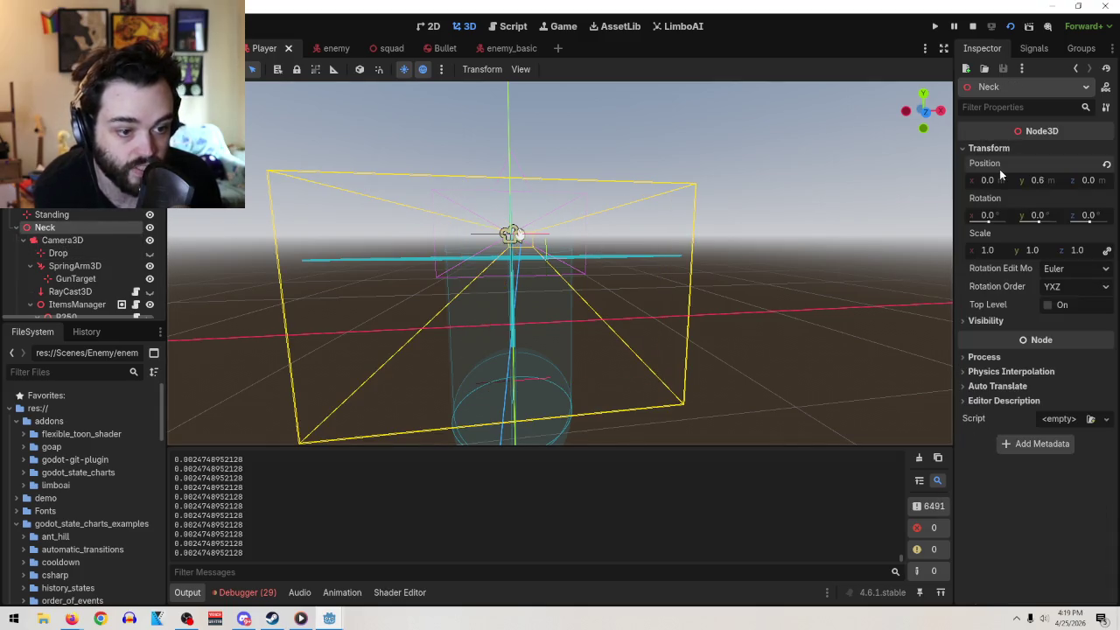
{"action": "left_click", "coordinate": [516, 47]}
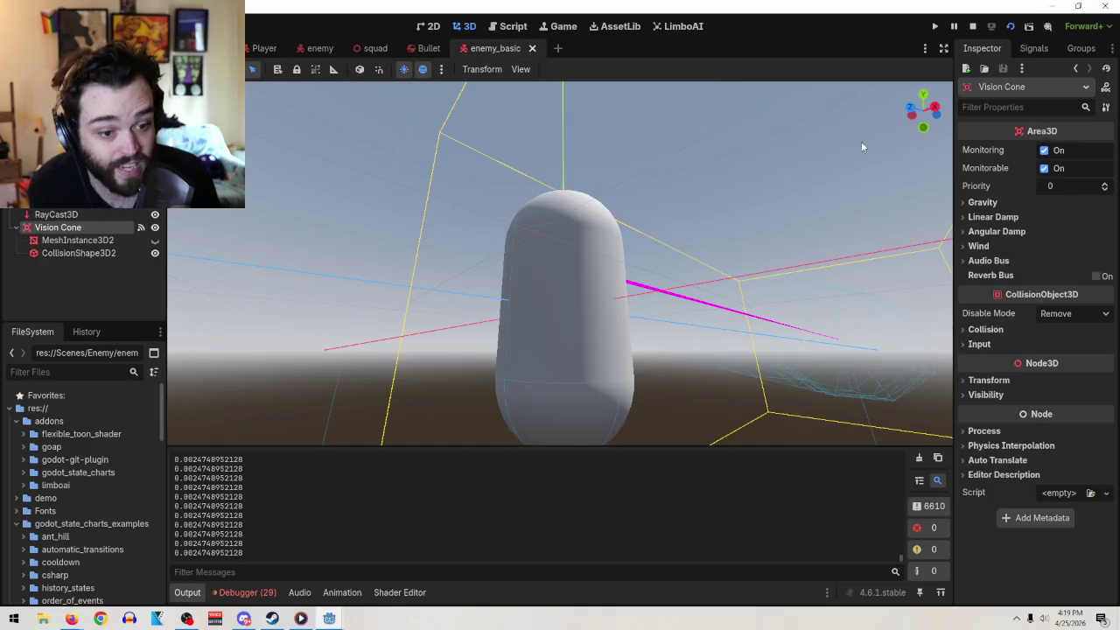
- Change line 38's ray target offset to Vector3(0,0.6,0), then stop and rerun the game
{"action": "left_click", "coordinate": [507, 26]}
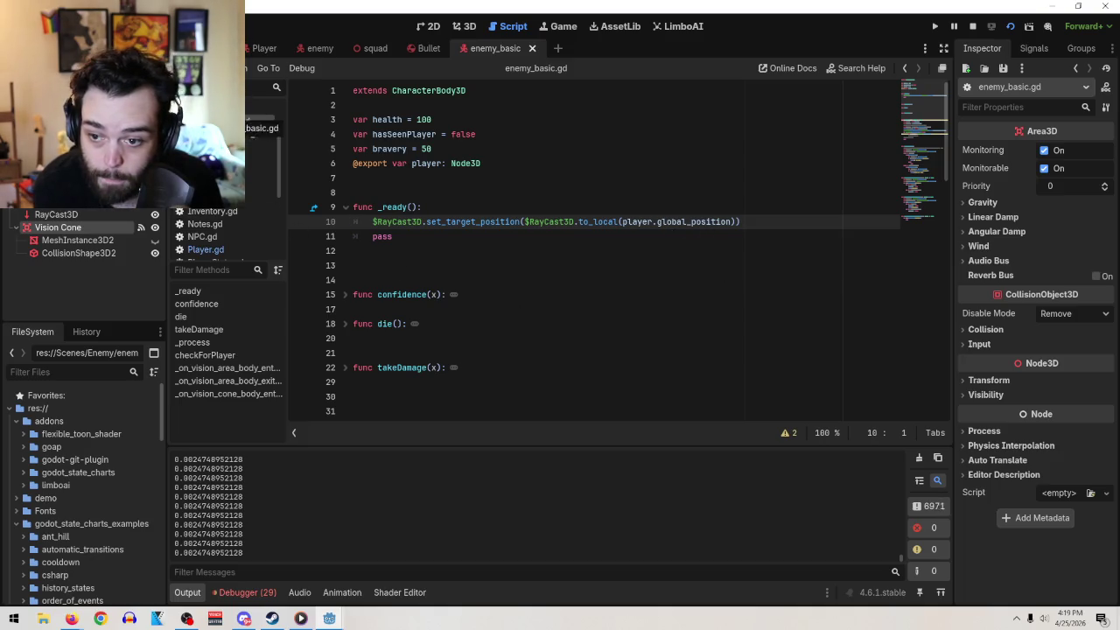
{"action": "scroll", "coordinate": [466, 255], "scroll_direction": "down", "scroll_amount": 4}
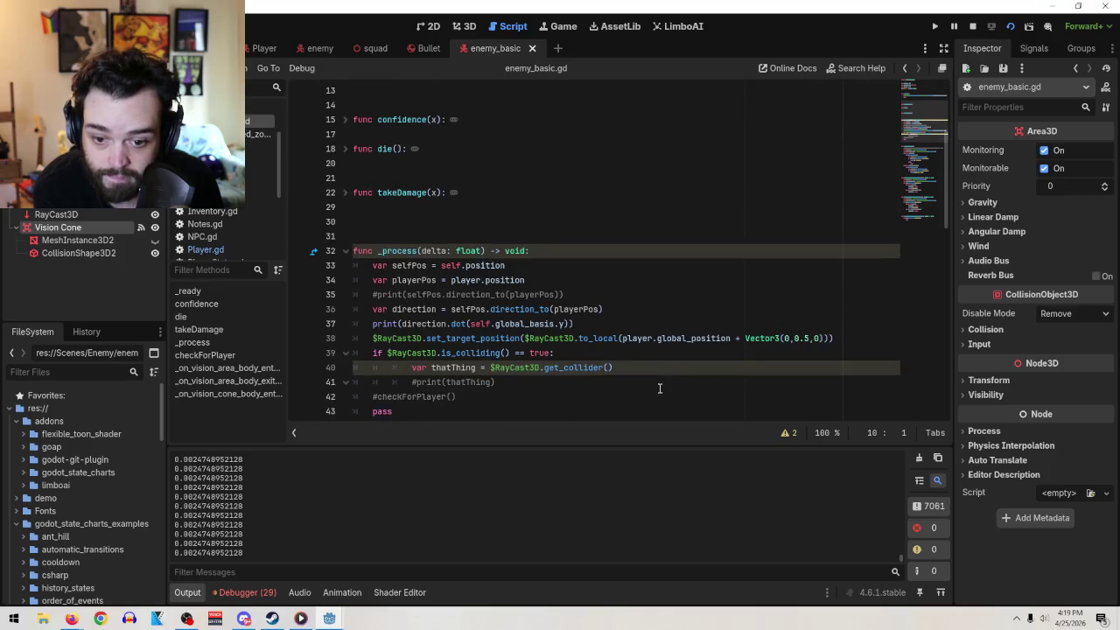
{"action": "left_click", "coordinate": [811, 338]}
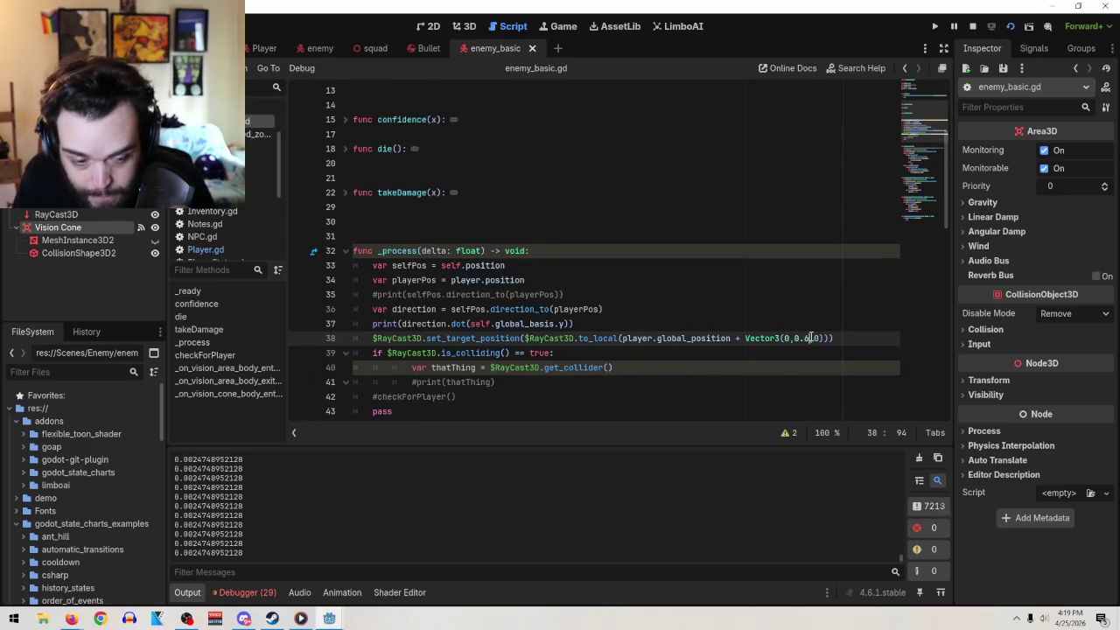
{"action": "key", "text": "BackSpace"}
{"action": "type", "text": "6"}
{"action": "key", "text": "BackSpace"}
{"action": "key", "text": "BackSpace"}
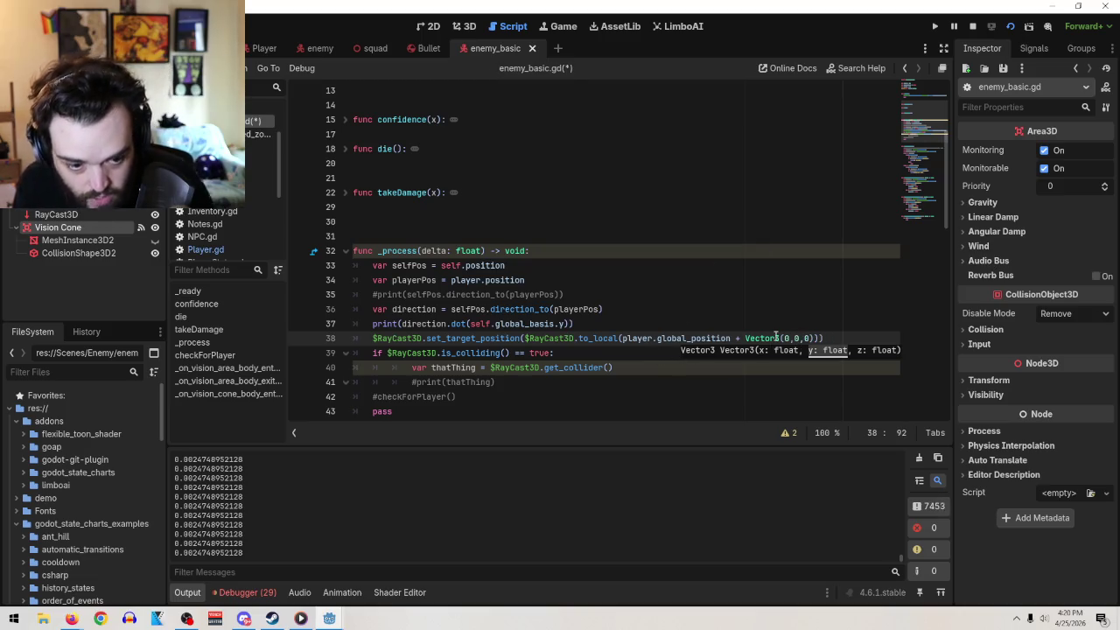
{"action": "type", "text": "."}
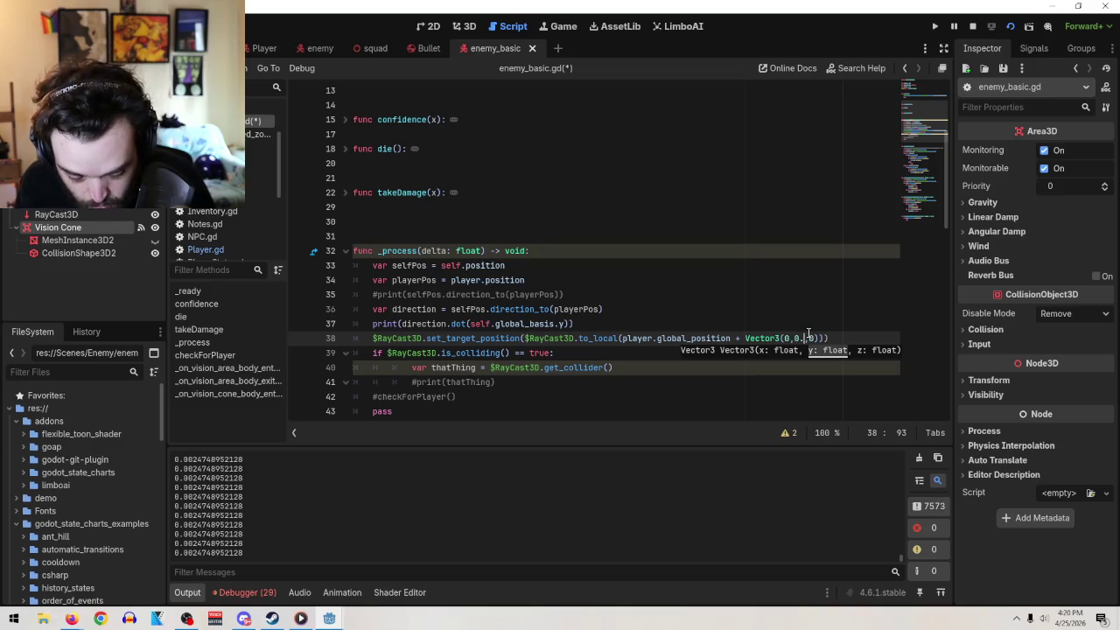
{"action": "type", "text": "5"}
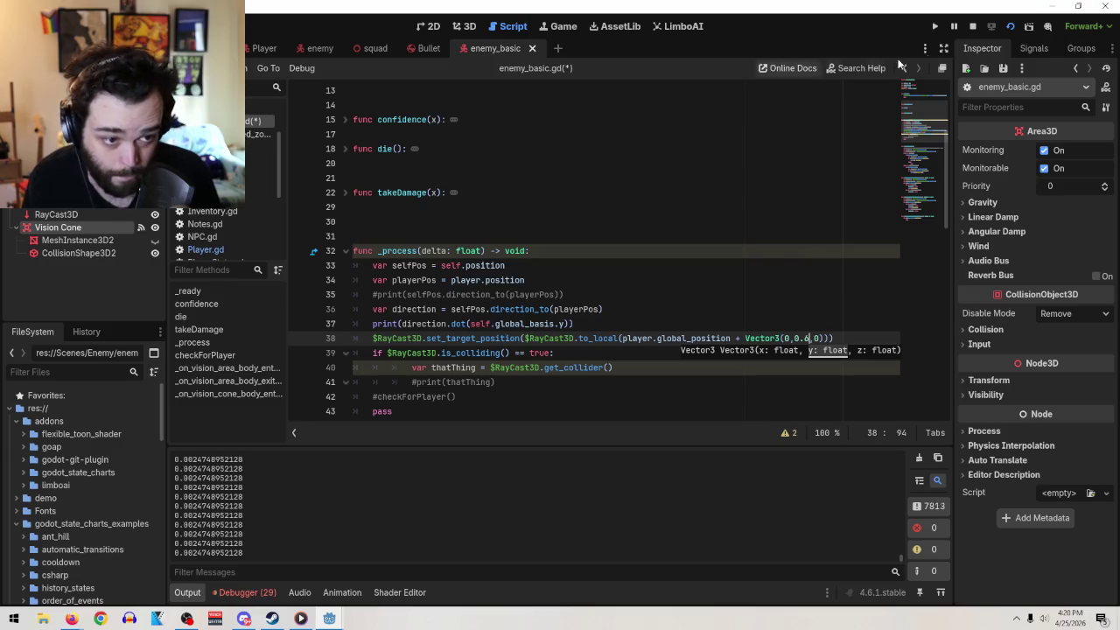
{"action": "left_click", "coordinate": [972, 26]}
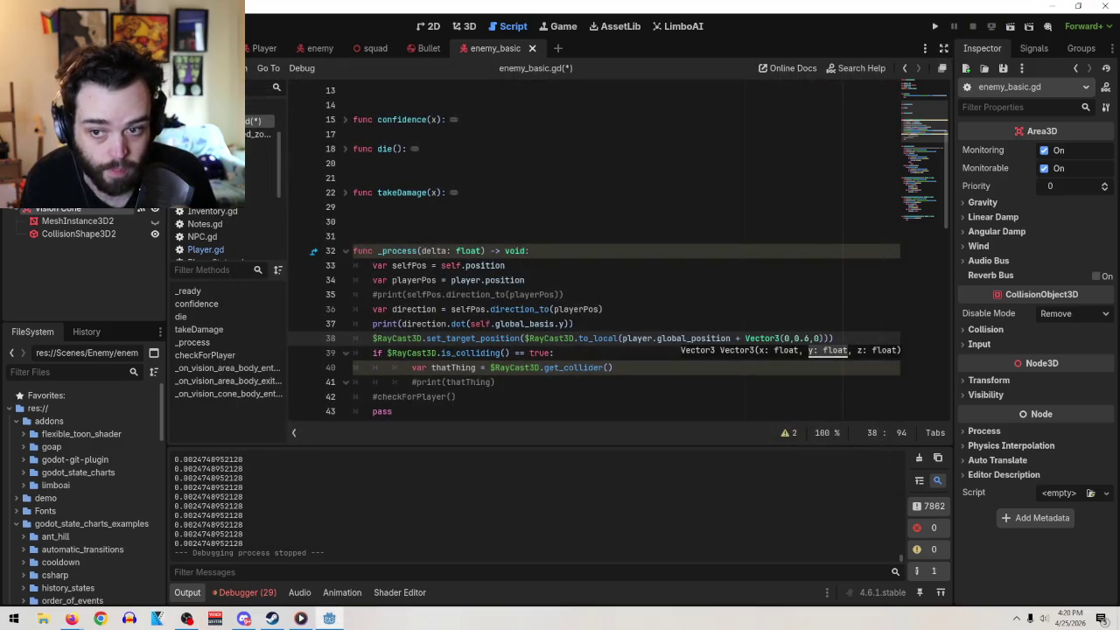
{"action": "left_click", "coordinate": [1008, 26]}
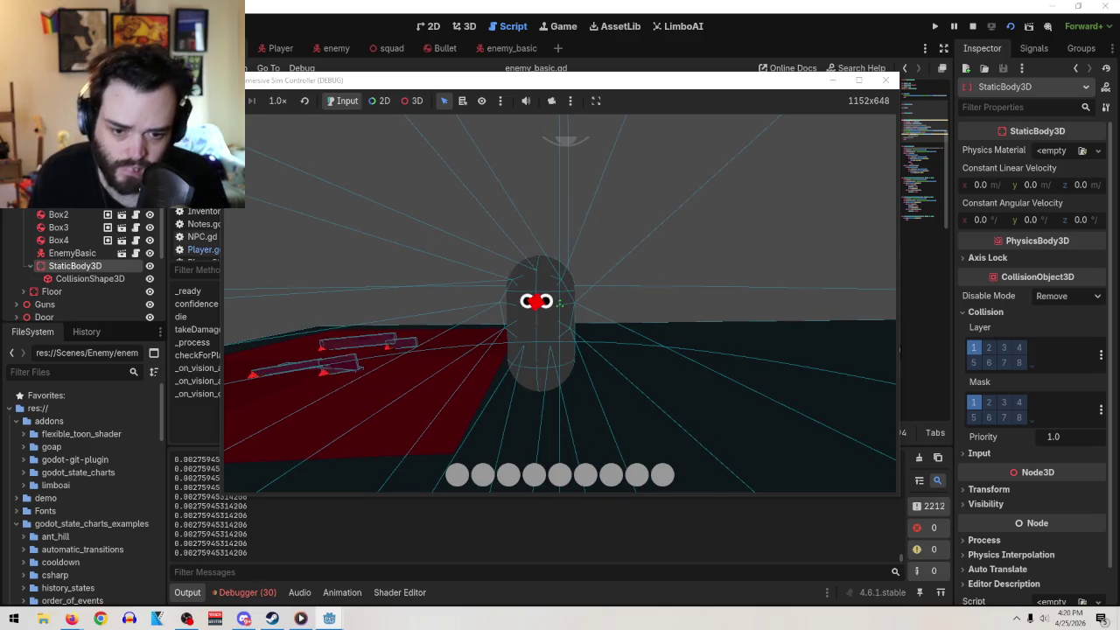
- Stop the 0.6-offset play-test and return to the enemy_basic scene
{"action": "left_click", "coordinate": [885, 79]}
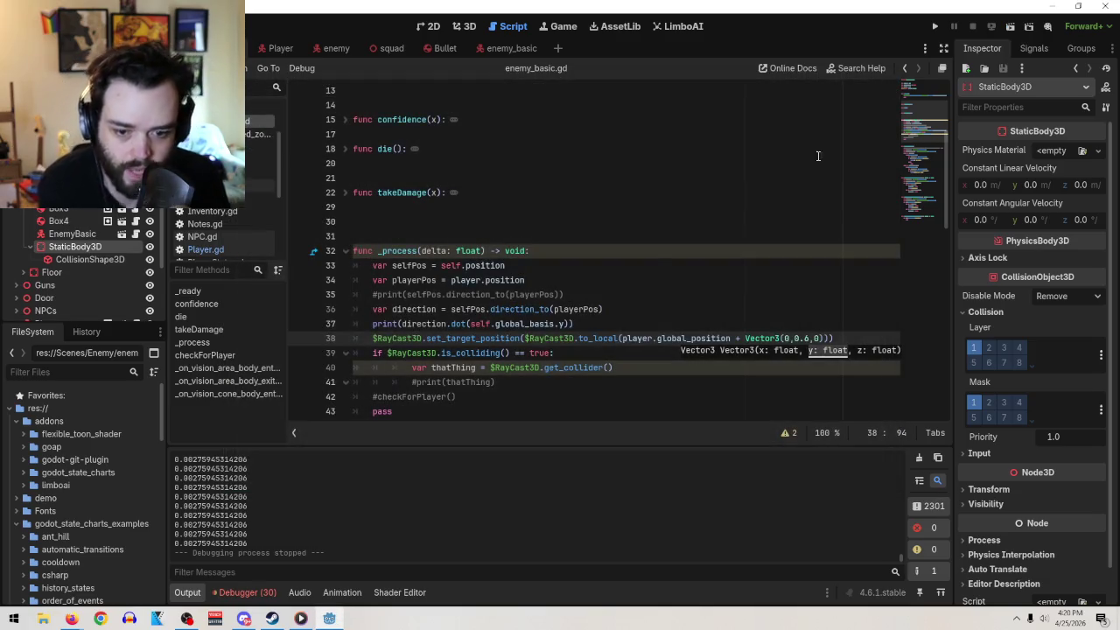
{"action": "left_click", "coordinate": [493, 51]}
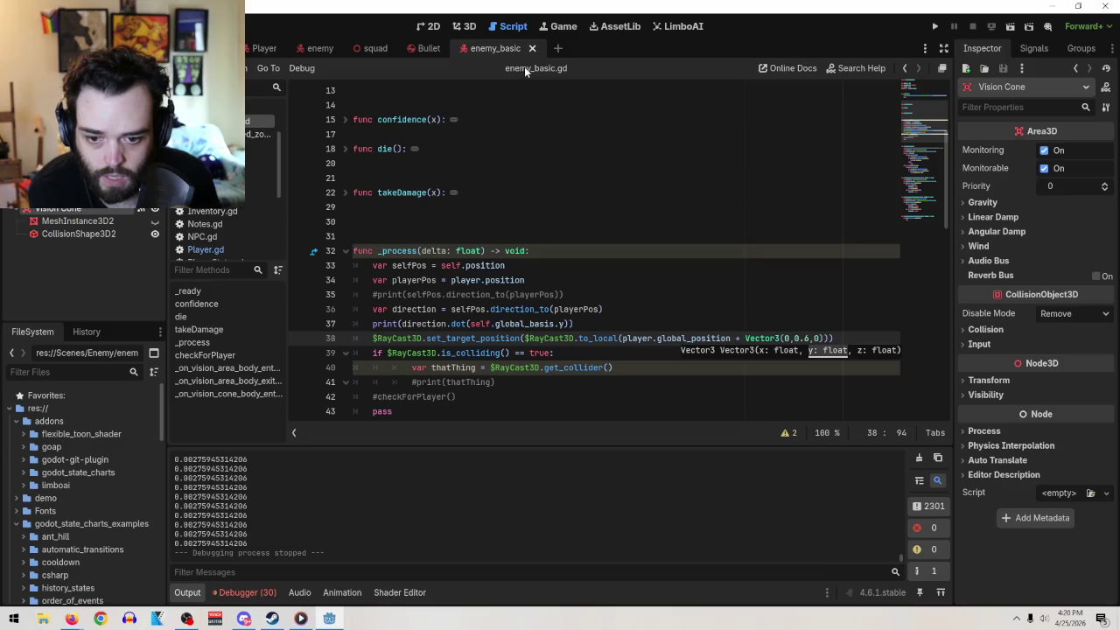
- Adjust the ray offset digit and continue editing past the thatThing = get_collider() line
{"action": "key", "text": "BackSpace"}
{"action": "type", "text": "4"}
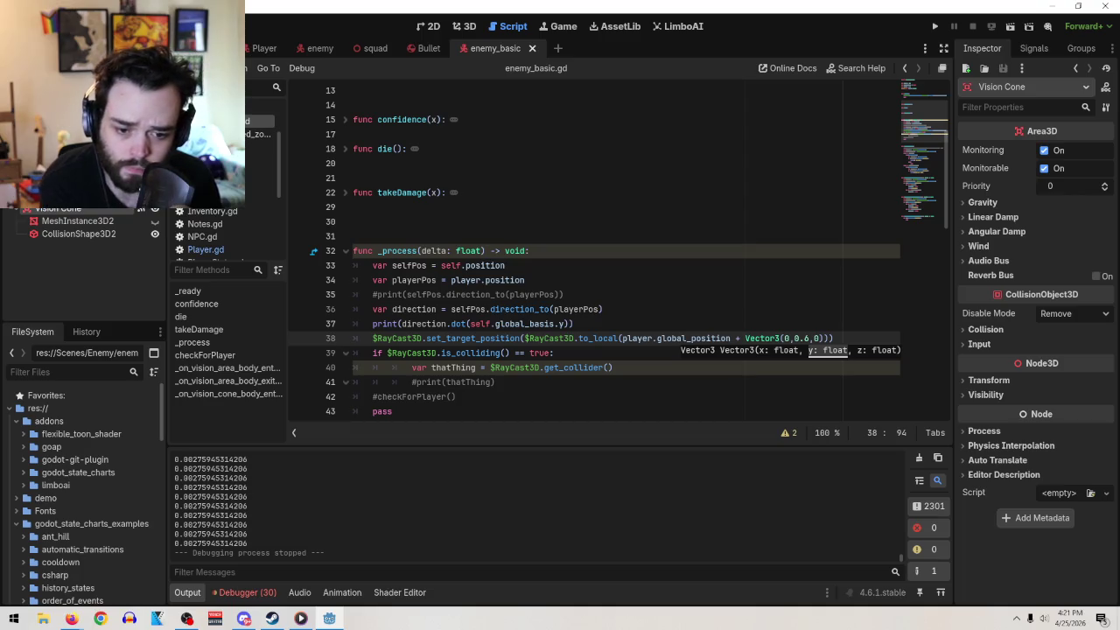
{"action": "key", "text": "Down"}
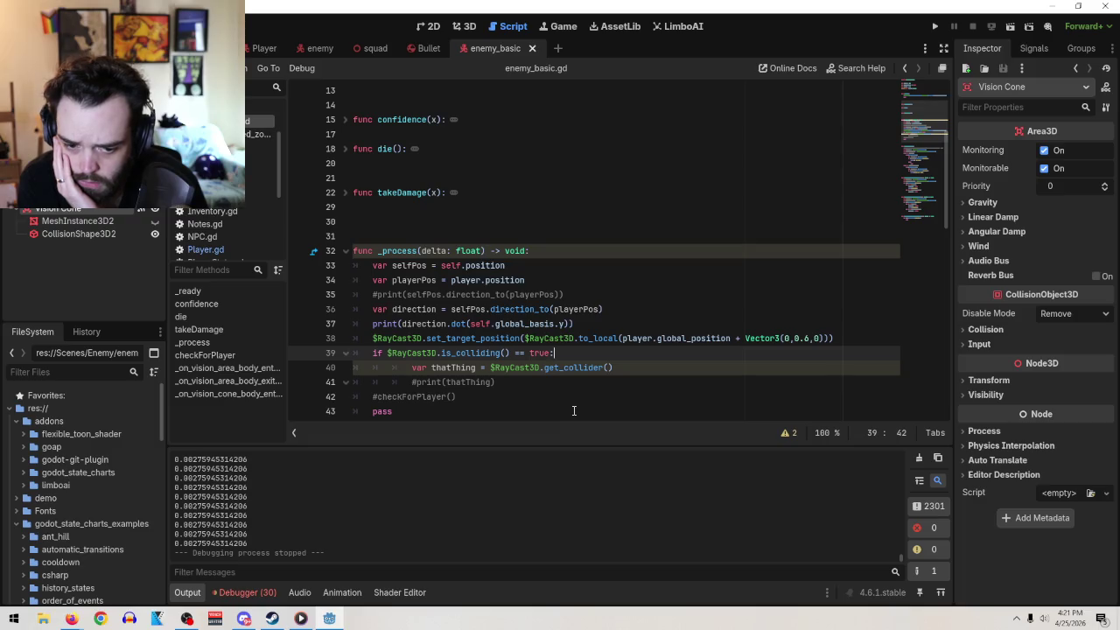
{"action": "left_click", "coordinate": [638, 368]}
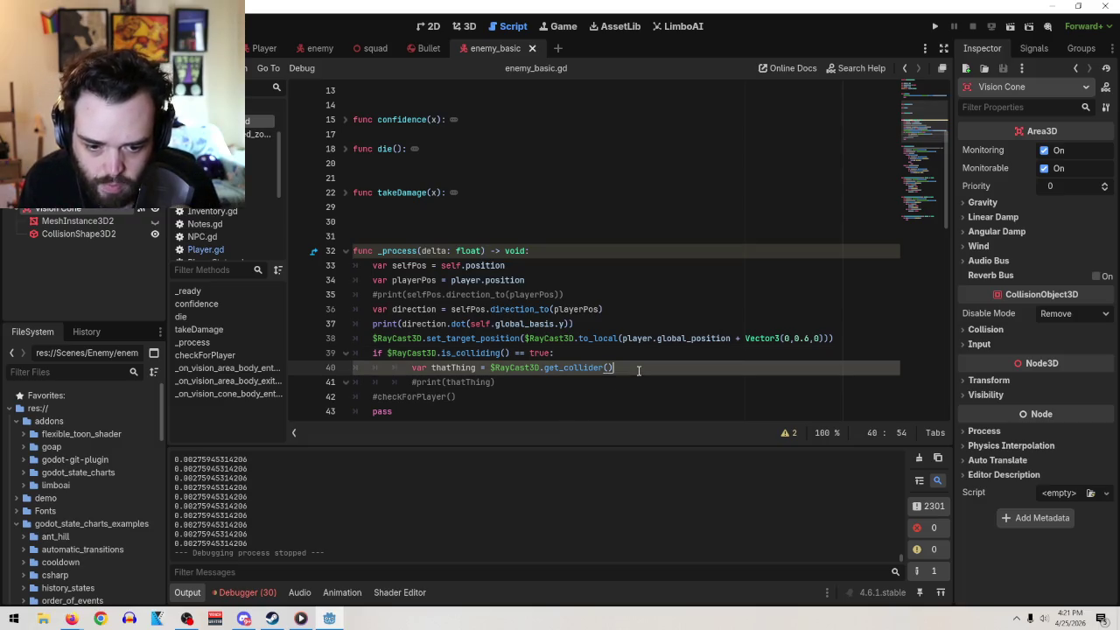
- Below line 40, add an indented 'if thatThing.in_group("Player") == true:' check with a 'pass' body
{"action": "key", "text": "Return"}
{"action": "key", "text": "Tab"}
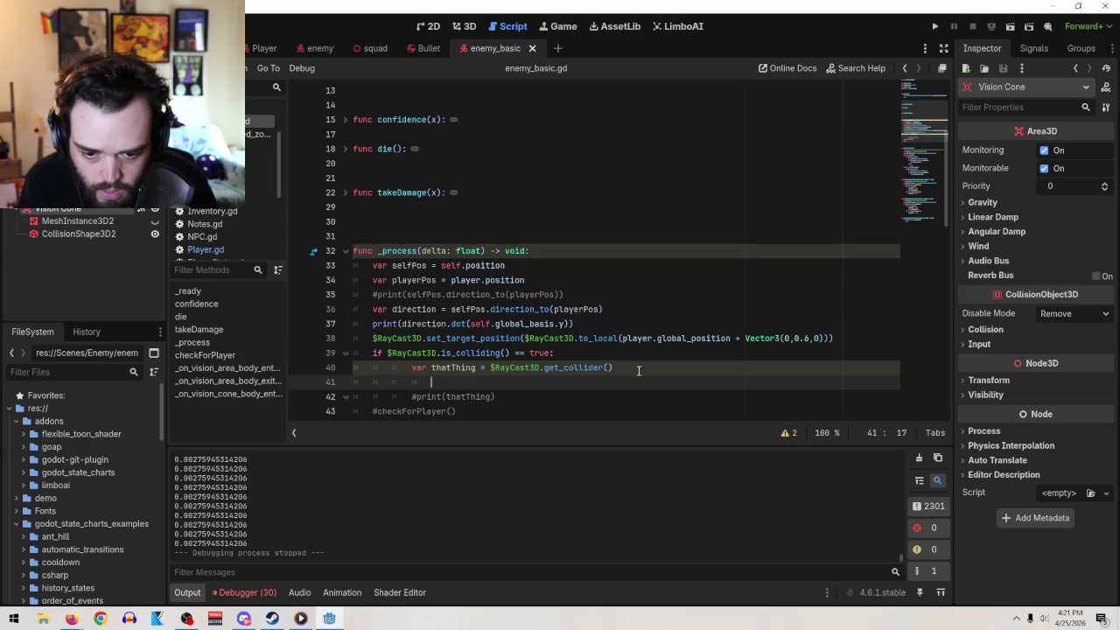
{"action": "type", "text": "if thatThing"}
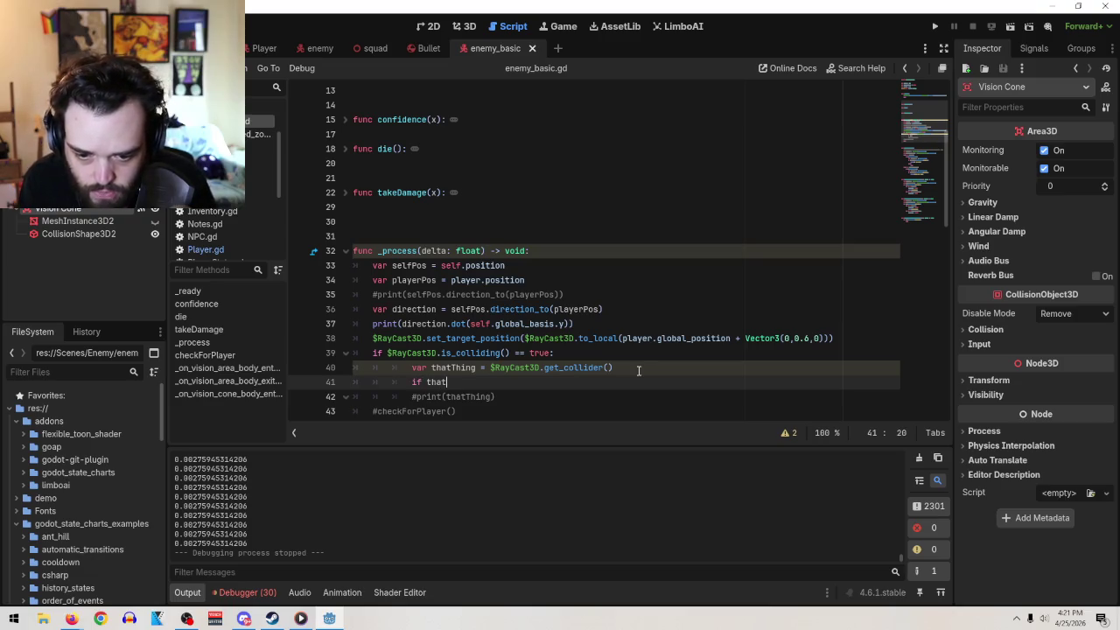
{"action": "type", "text": ".is"}
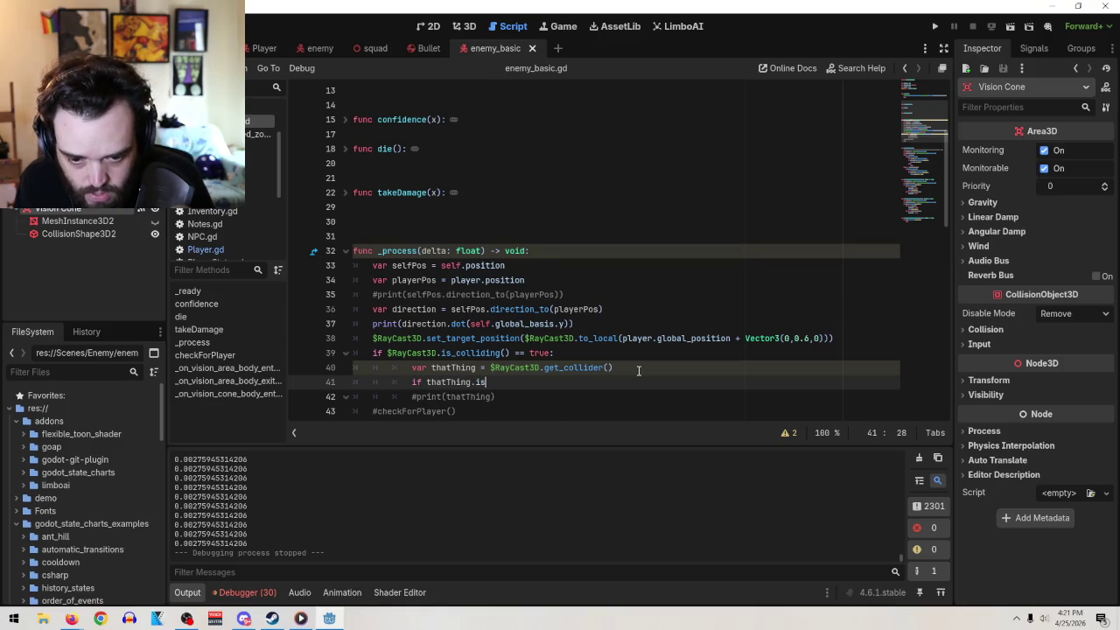
{"action": "type", "text": "_"}
{"action": "type", "text": "in_"}
{"action": "key", "text": "BackSpace"}
{"action": "key", "text": "BackSpace"}
{"action": "key", "text": "BackSpace"}
{"action": "type", "text": "_group("}
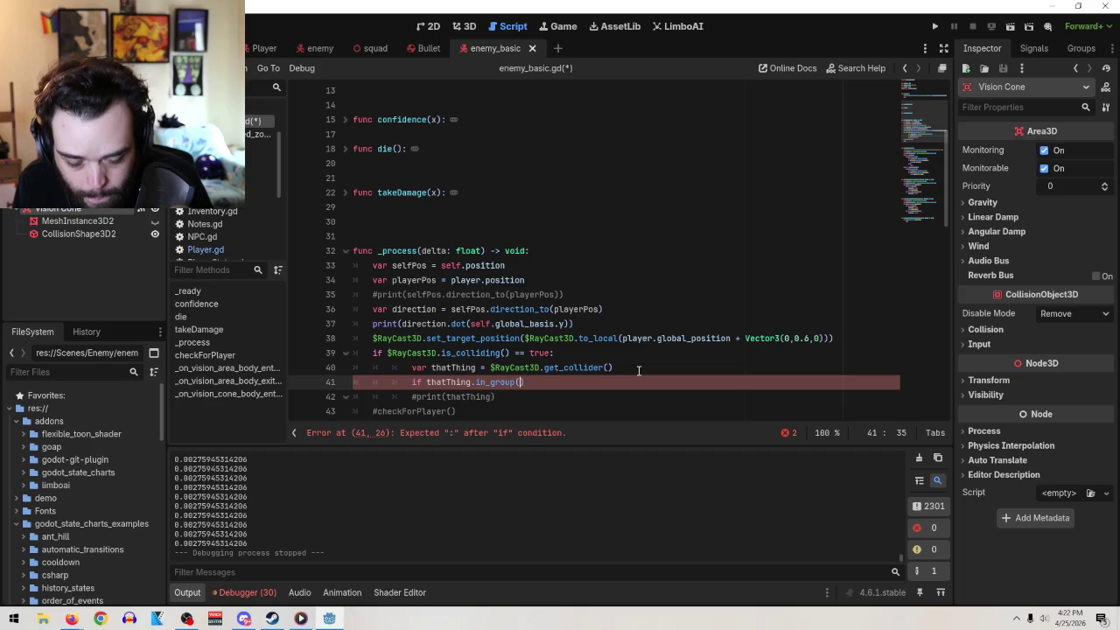
{"action": "type", "text": "\"Player\")"}
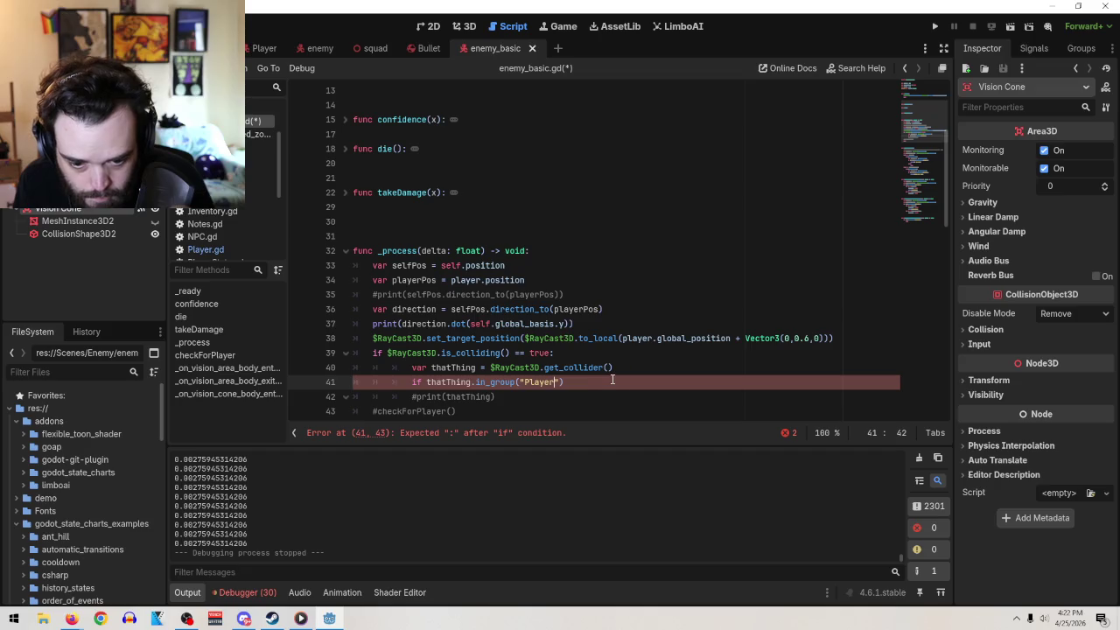
{"action": "type", "text": " == "}
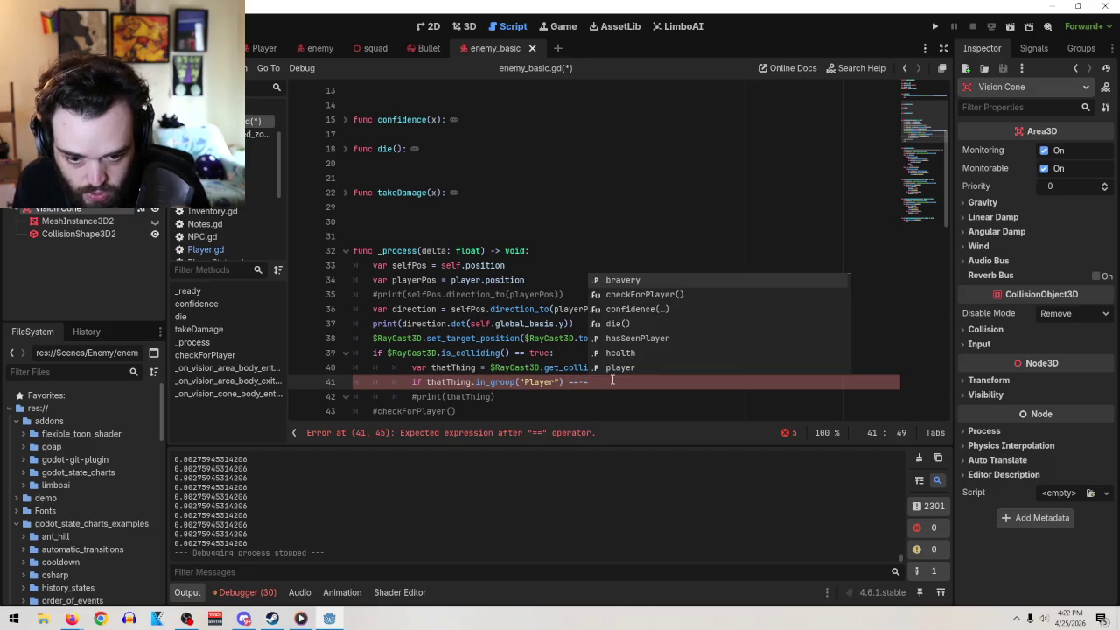
{"action": "type", "text": "true:"}
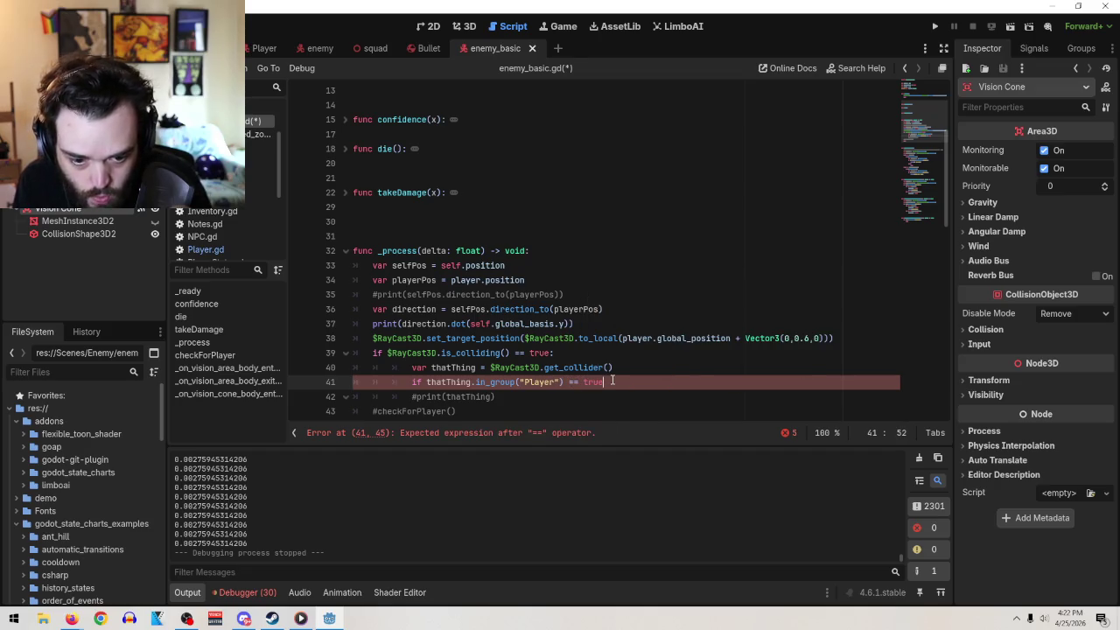
{"action": "key", "text": "Return"}
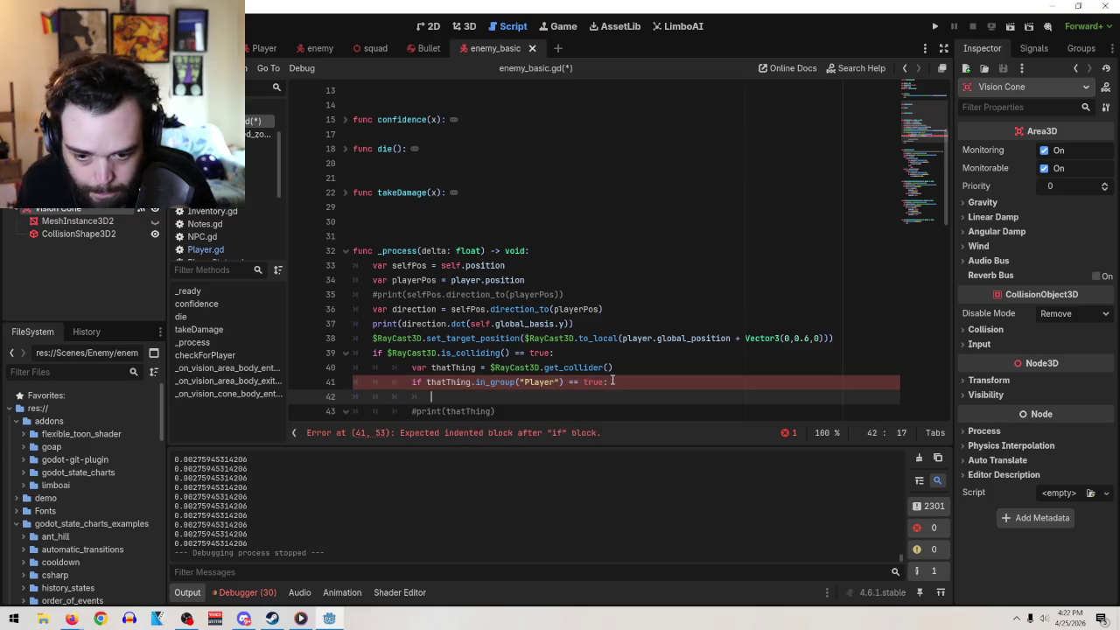
{"action": "type", "text": "pass"}
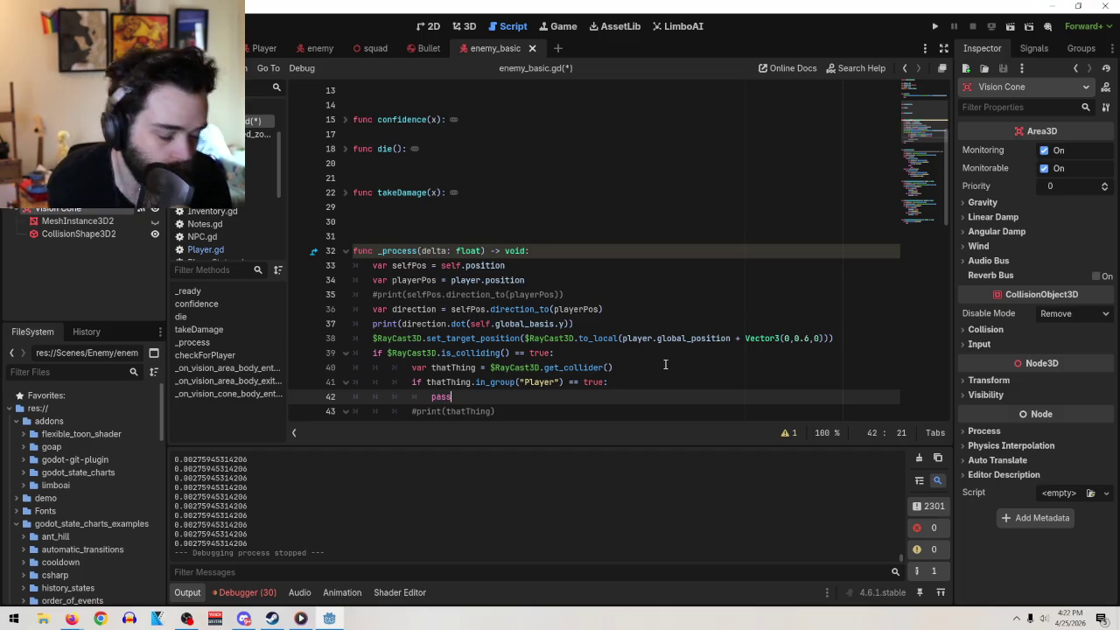
{"action": "scroll", "coordinate": [651, 329], "scroll_direction": "down", "scroll_amount": 5}
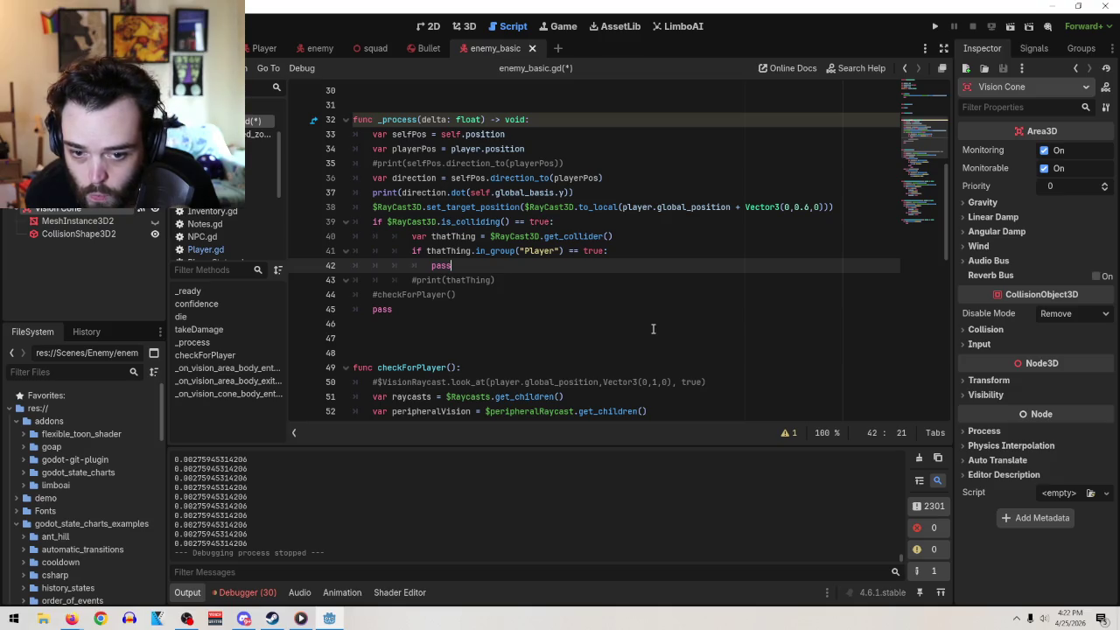
- Paste the forward-basis dot-product expression onto a new line below line 38
{"action": "scroll", "coordinate": [668, 315], "scroll_direction": "down", "scroll_amount": 5}
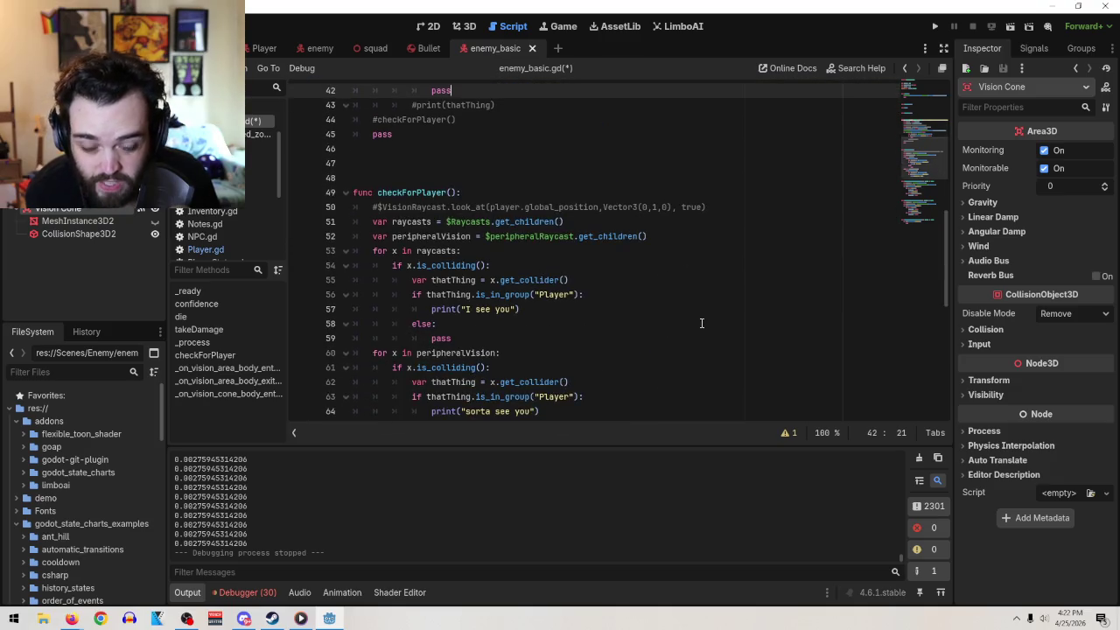
{"action": "scroll", "coordinate": [699, 320], "scroll_direction": "up", "scroll_amount": 6}
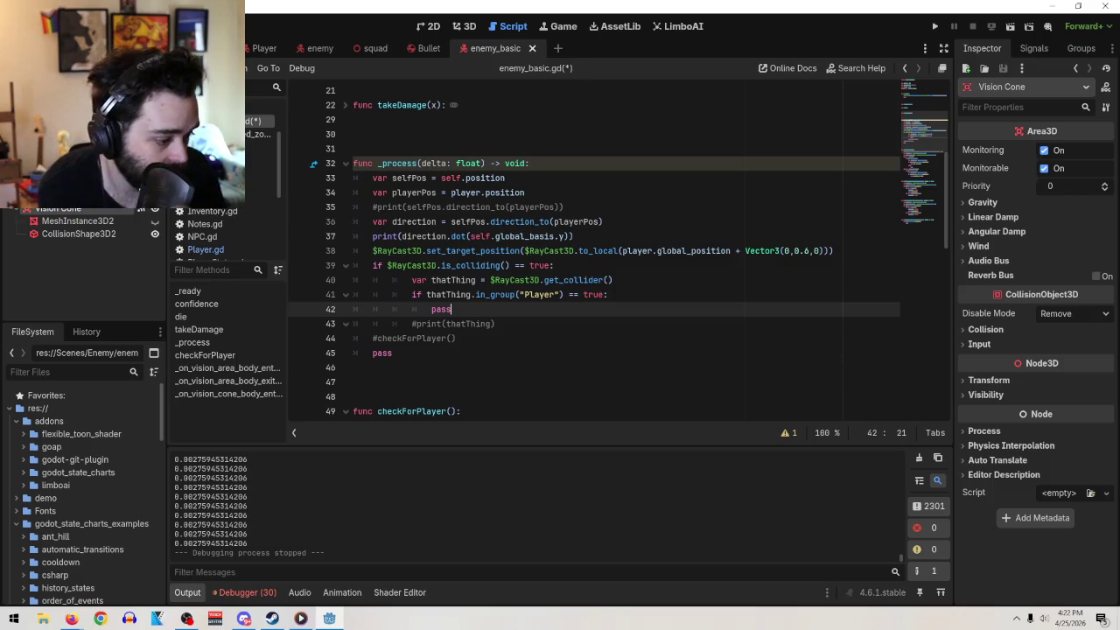
{"action": "key", "text": "alt+Tab"}
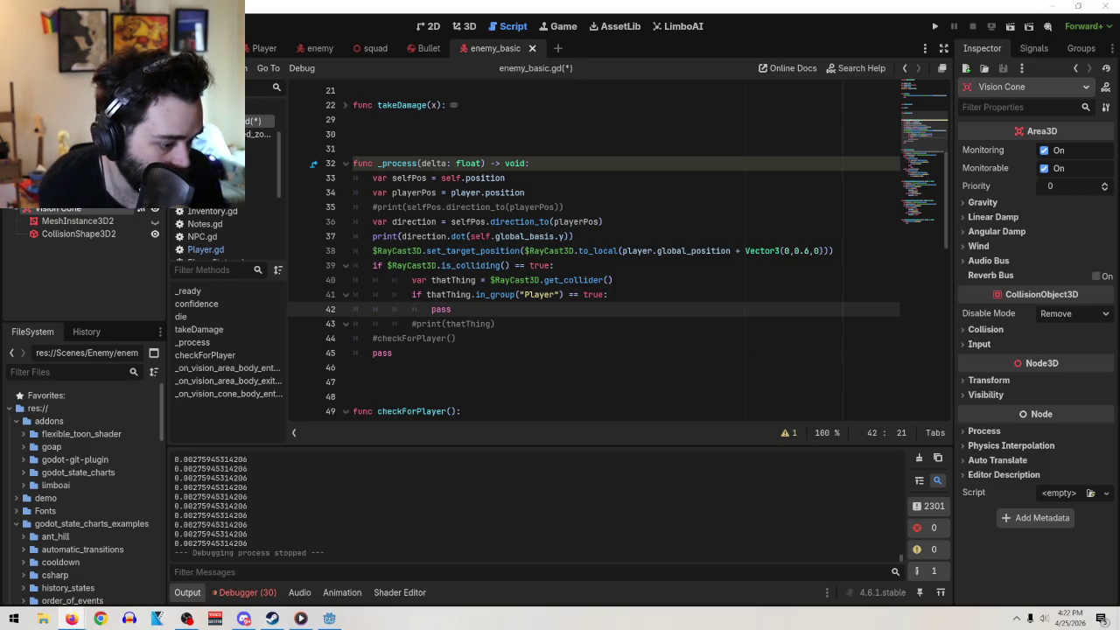
{"action": "left_click", "coordinate": [535, 325]}
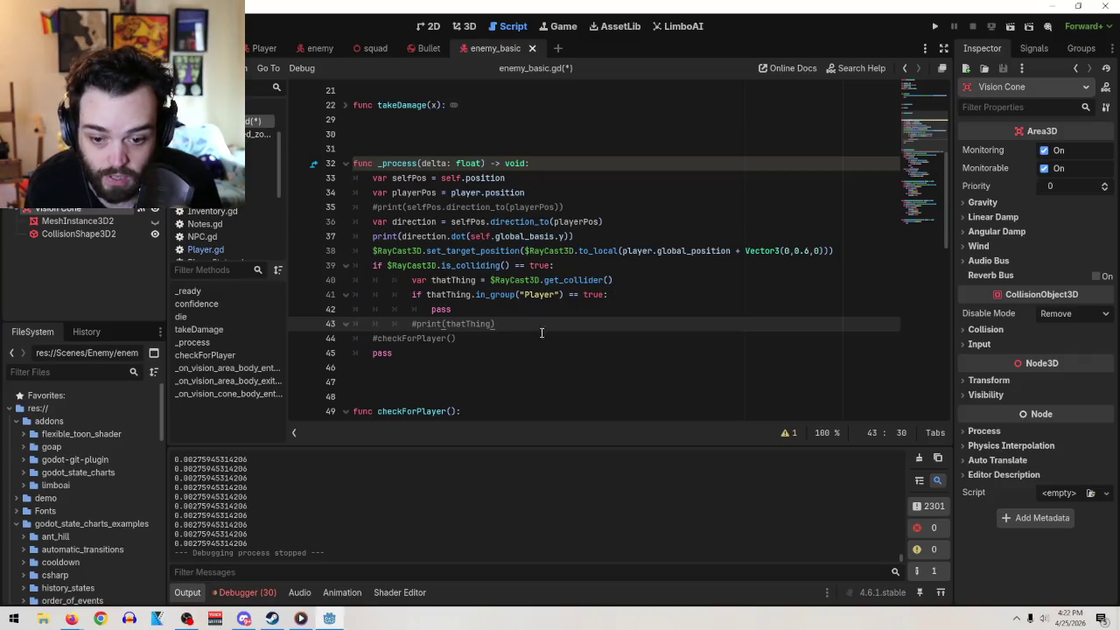
{"action": "left_click", "coordinate": [857, 251]}
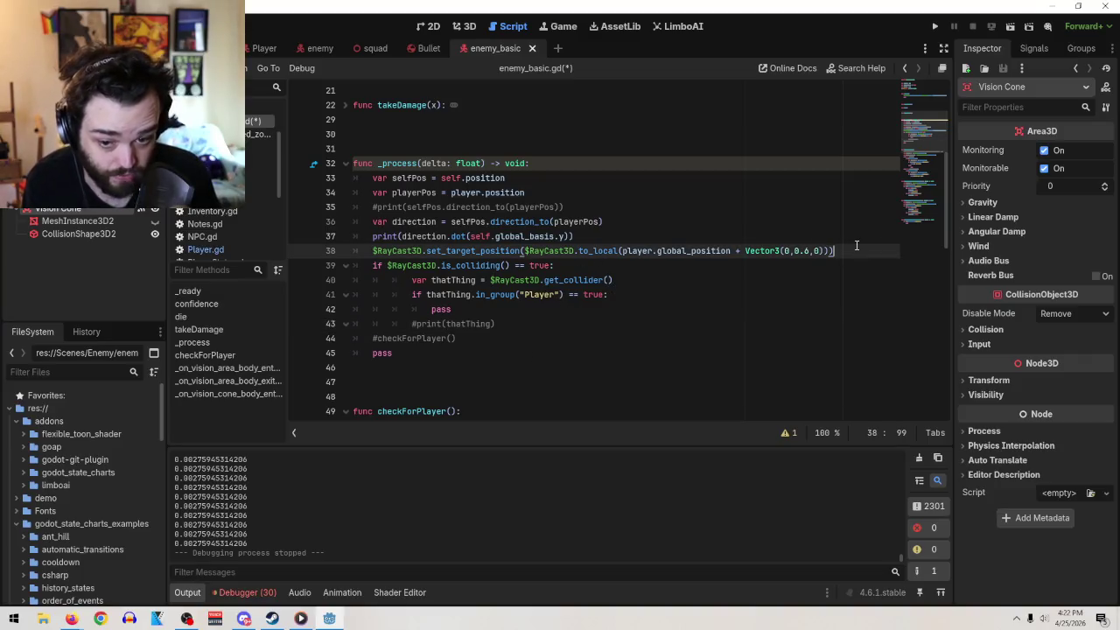
{"action": "key", "text": "Return"}
{"action": "type", "text": "global_transform.basis.z.dot((self.globalposition - Vector3.ZERO).normalized())"}
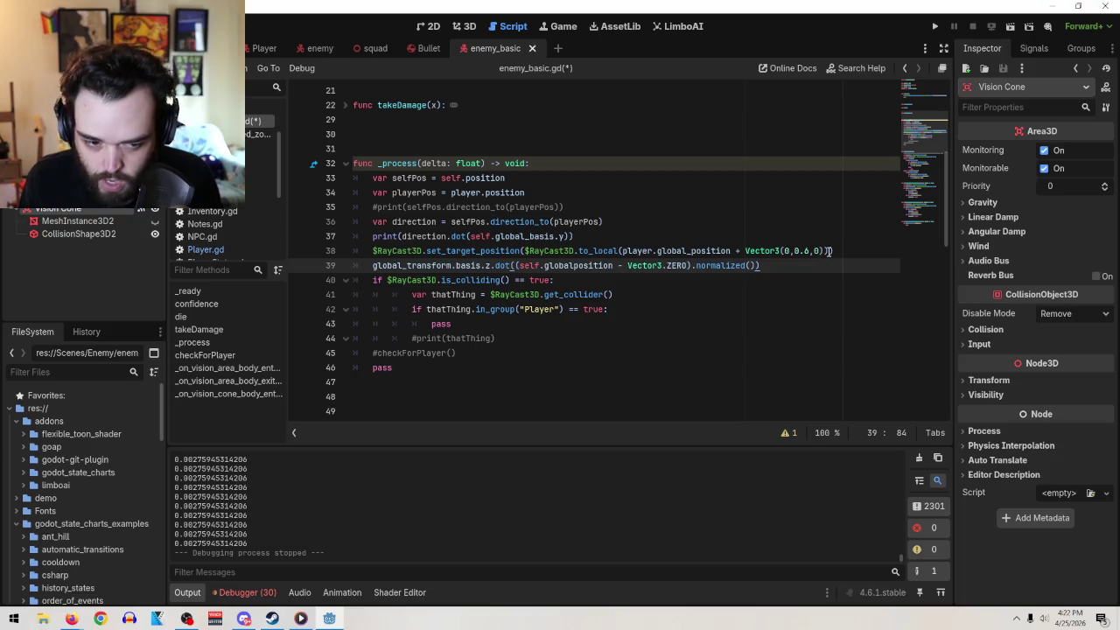
- Delete the pasted trial line 39 and select the to_local call on line 38
{"action": "mouse_move", "coordinate": [793, 265]}
{"action": "left_mouse_down"}
{"action": "mouse_move", "coordinate": [516, 280]}
{"action": "mouse_move", "coordinate": [374, 265]}
{"action": "left_mouse_up"}
{"action": "key", "text": "ctrl+c"}
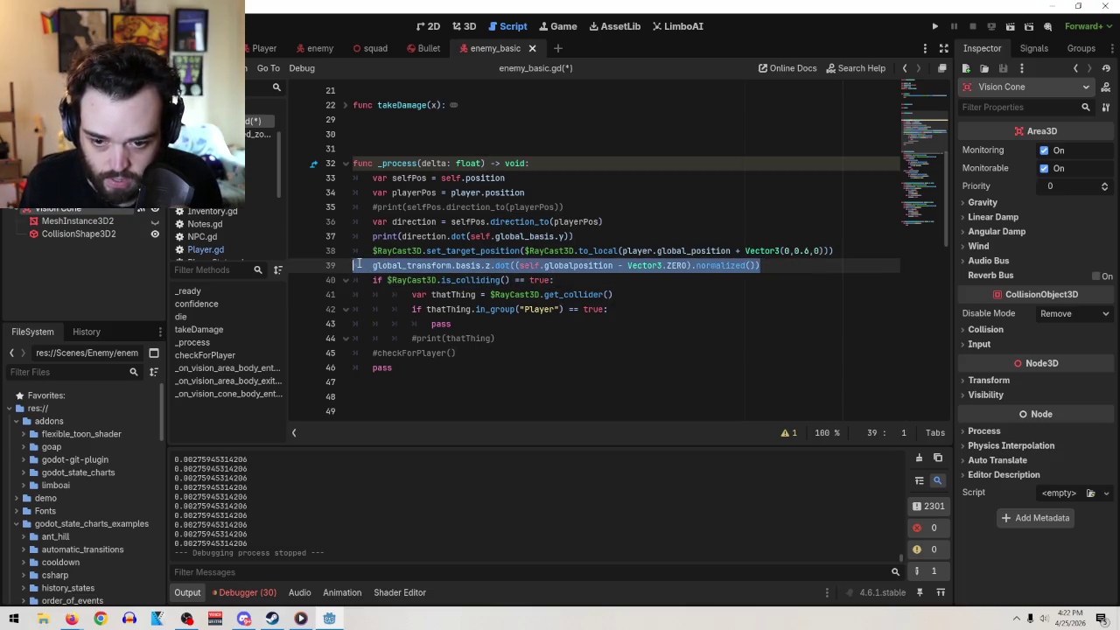
{"action": "key", "text": "BackSpace"}
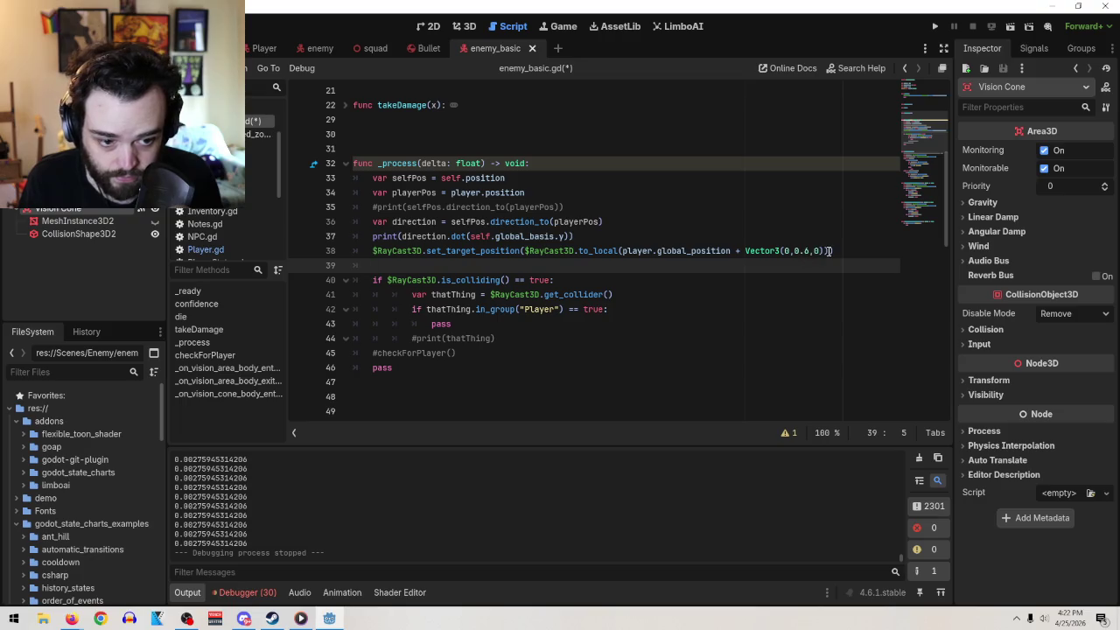
{"action": "left_click_drag", "start_coordinate": [828, 251], "coordinate": [784, 251]}
{"action": "left_click_drag", "start_coordinate": [637, 256], "coordinate": [523, 251]}
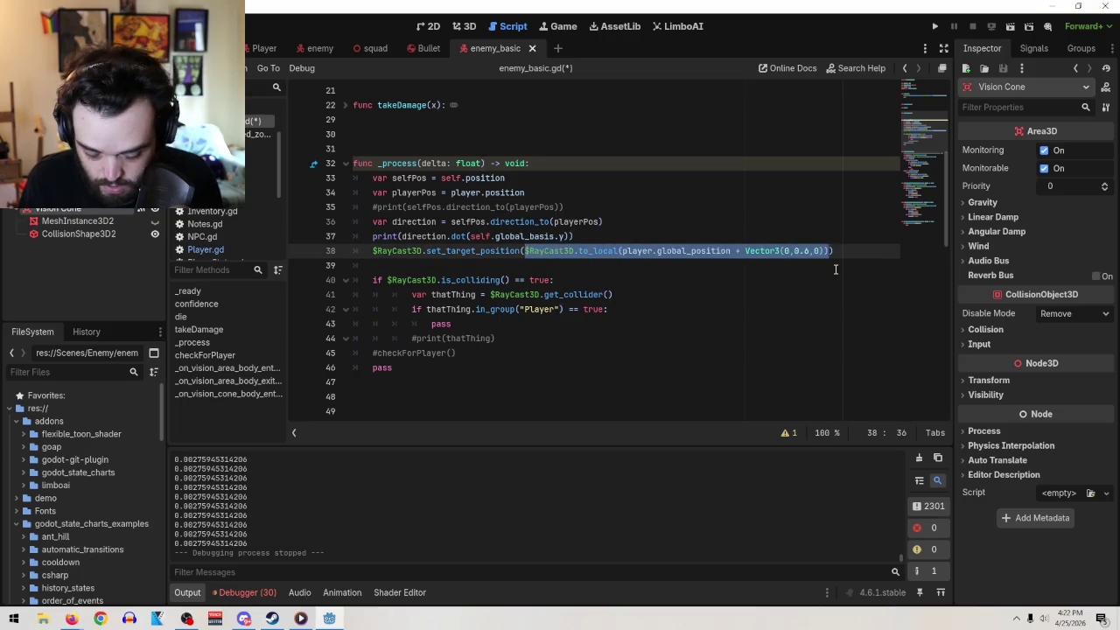
- Paste the dot-product expression over the to_local call on line 38 and test-run the scene
{"action": "key", "text": "ctrl+v"}
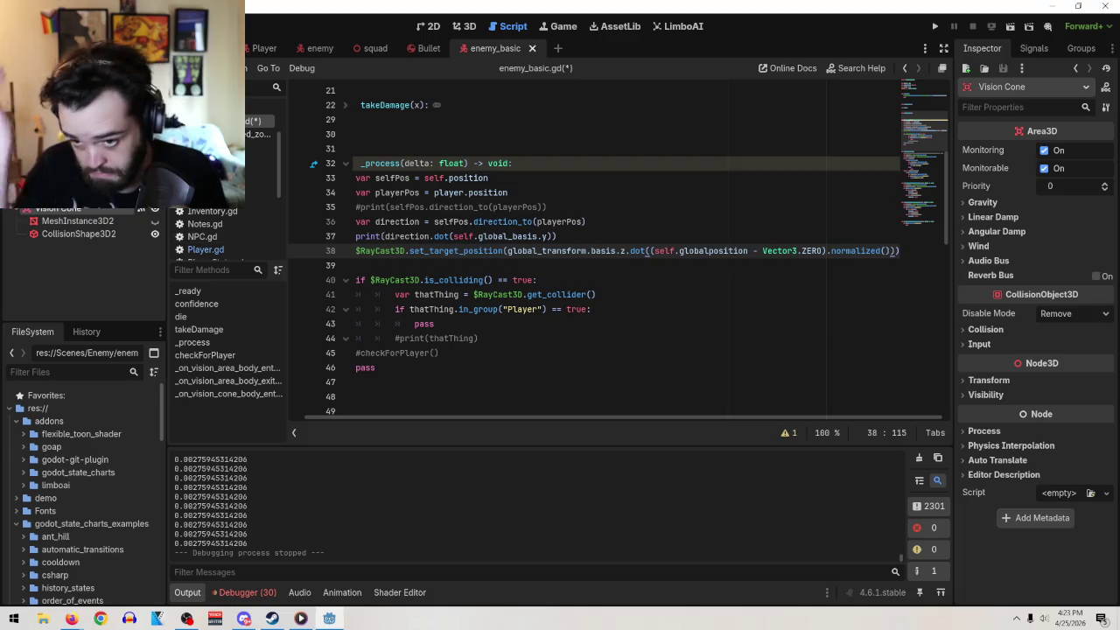
{"action": "left_click", "coordinate": [74, 246]}
{"action": "left_click", "coordinate": [1009, 28]}
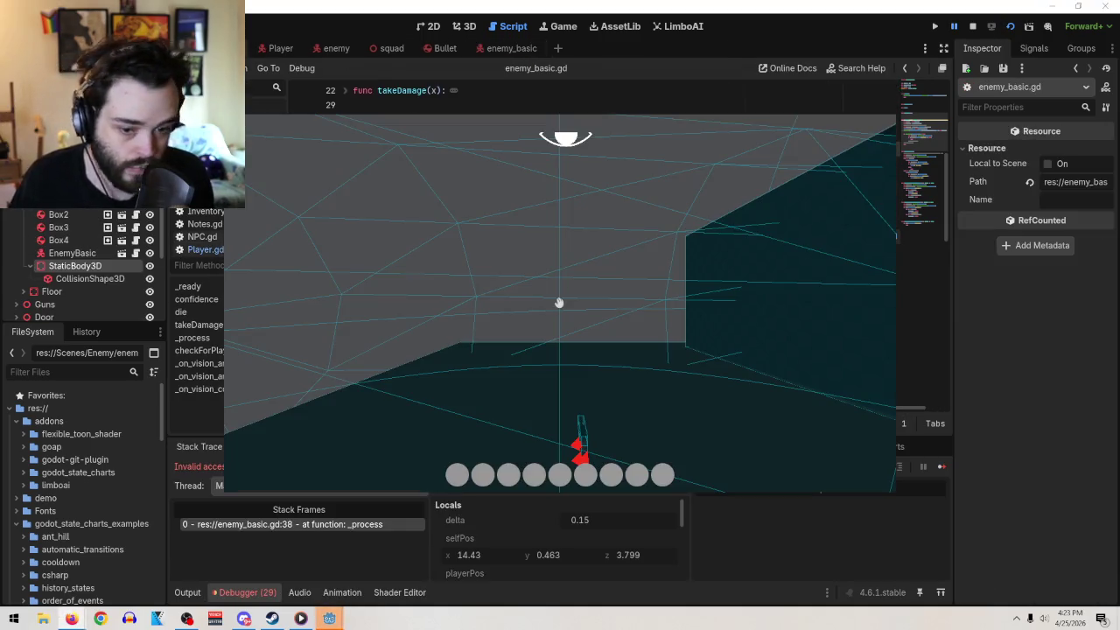
{"action": "left_click", "coordinate": [202, 224]}
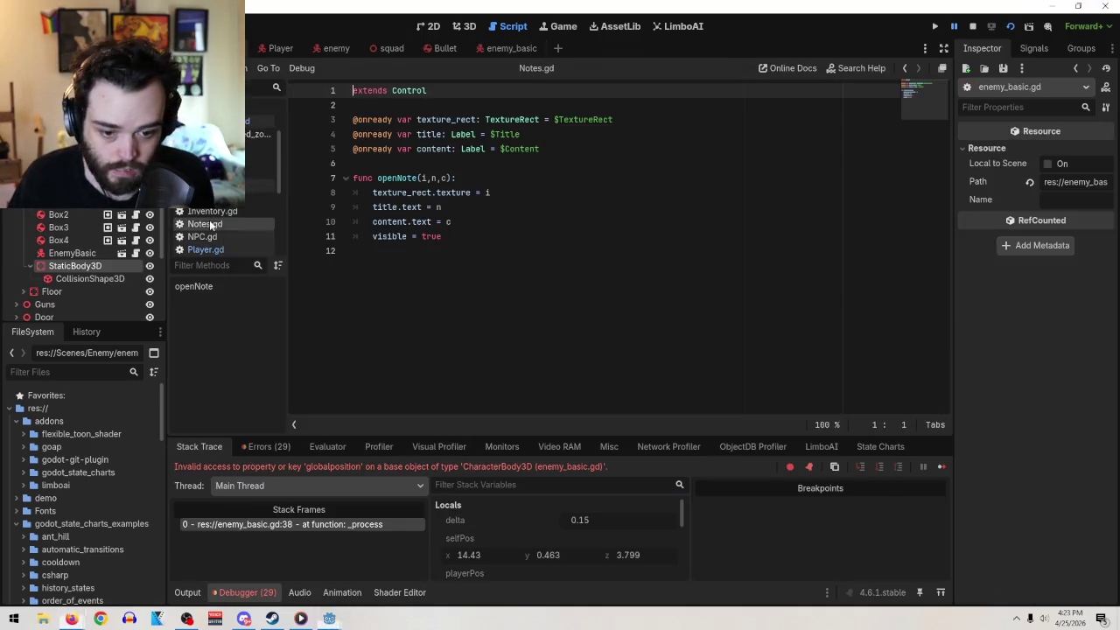
{"action": "mouse_move", "coordinate": [329, 618]}
{"action": "left_click", "coordinate": [437, 557]}
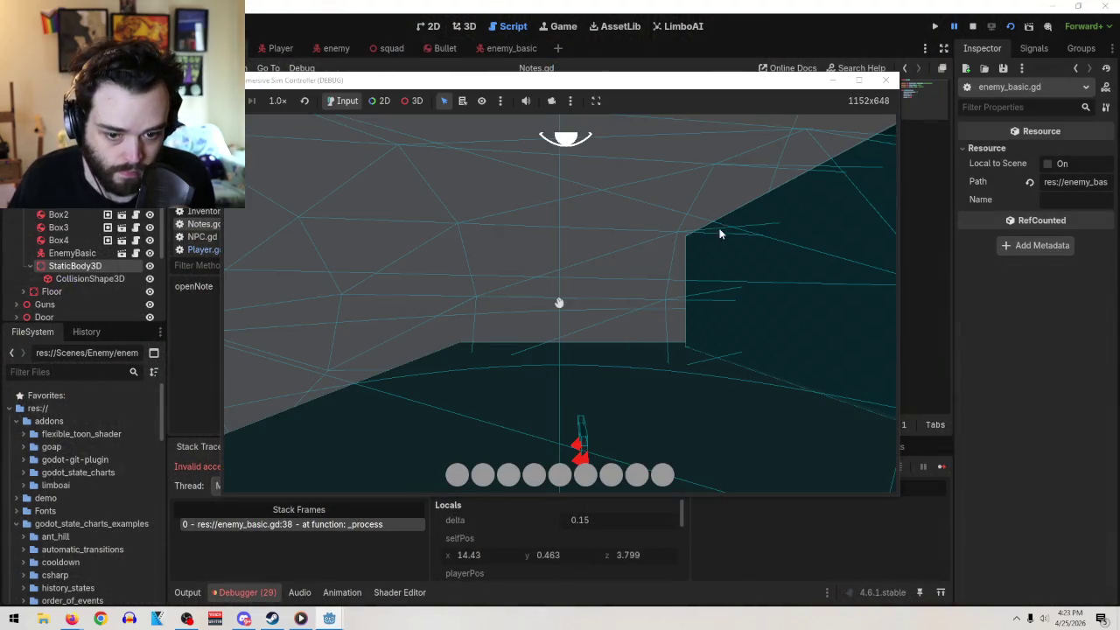
{"action": "left_click", "coordinate": [886, 79]}
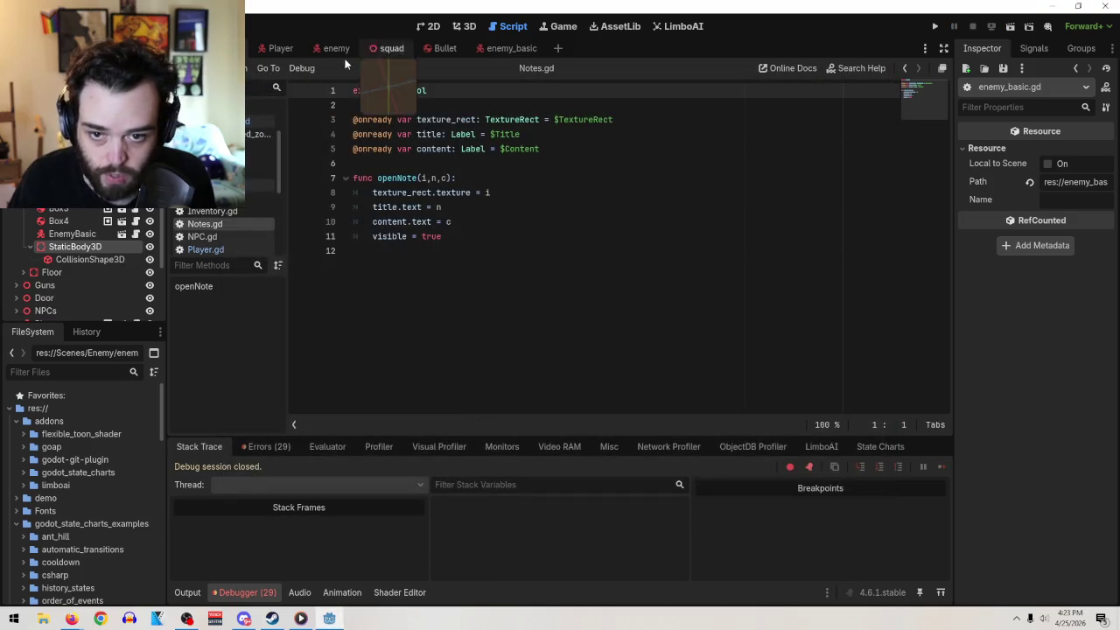
- Replace Vector3 with playerPos in line 38's target expression and rerun the scene
{"action": "left_click", "coordinate": [271, 48]}
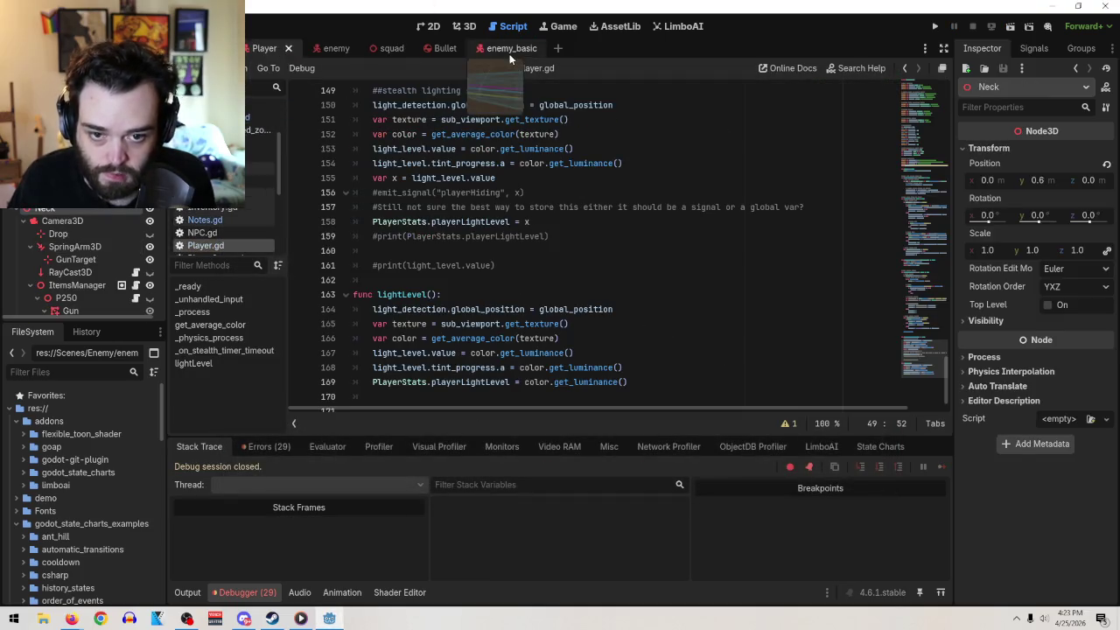
{"action": "left_click", "coordinate": [506, 49]}
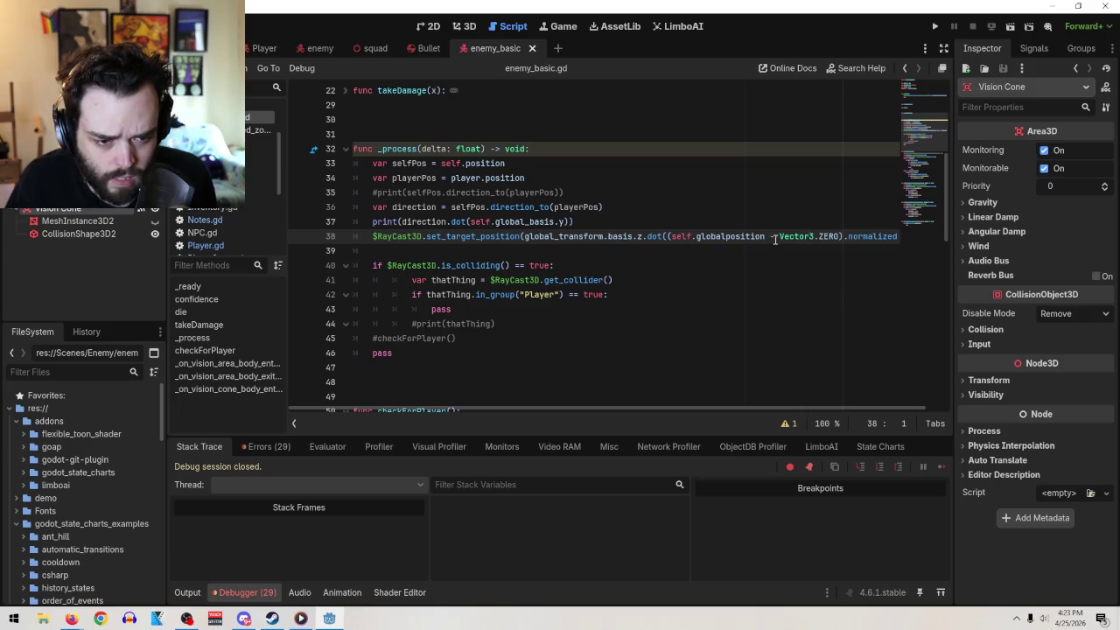
{"action": "left_click_drag", "start_coordinate": [814, 237], "coordinate": [779, 237]}
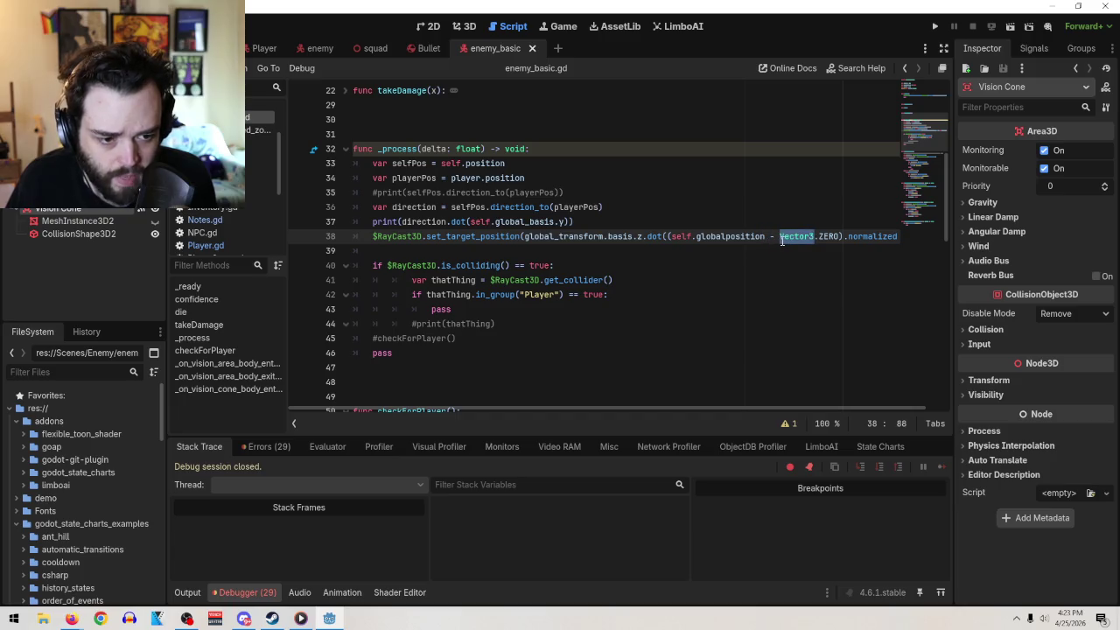
{"action": "type", "text": "playerP"}
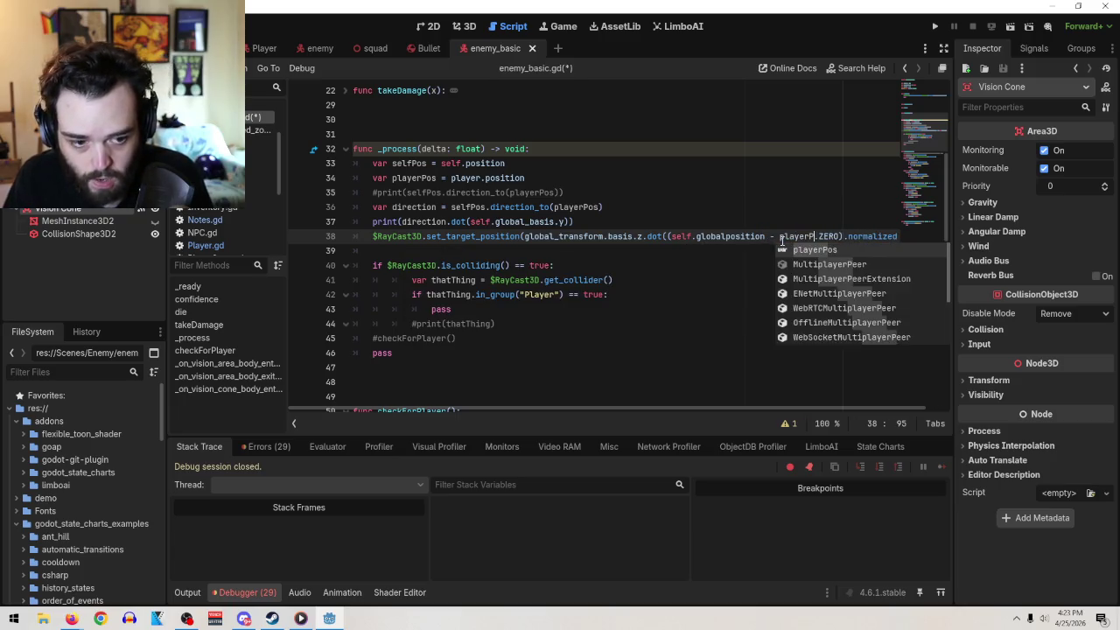
{"action": "key", "text": "Return"}
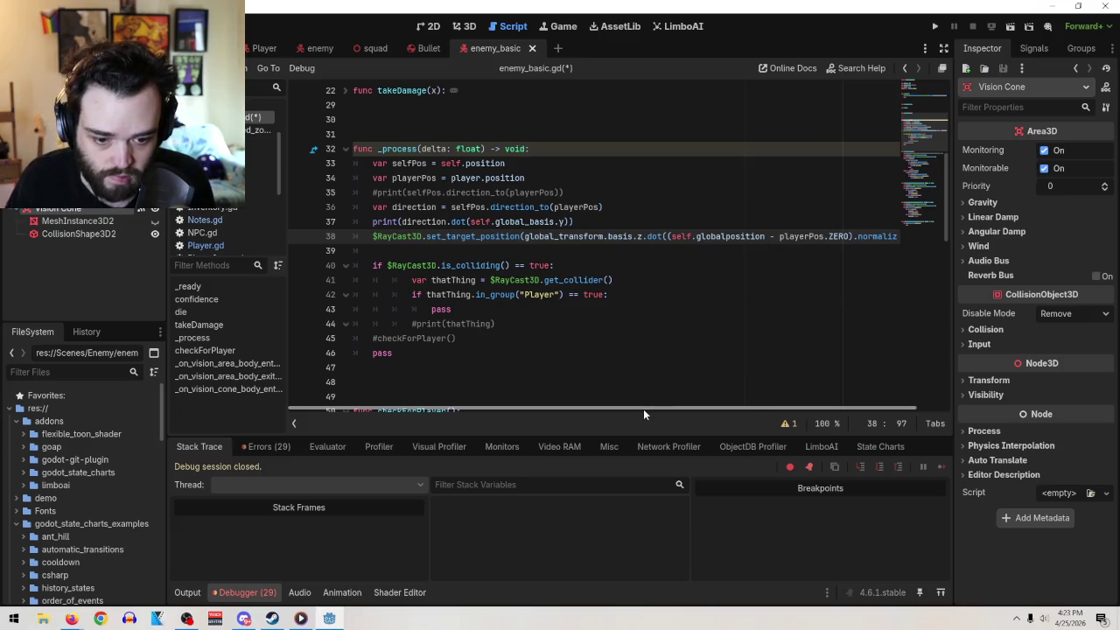
{"action": "left_click", "coordinate": [1009, 27]}
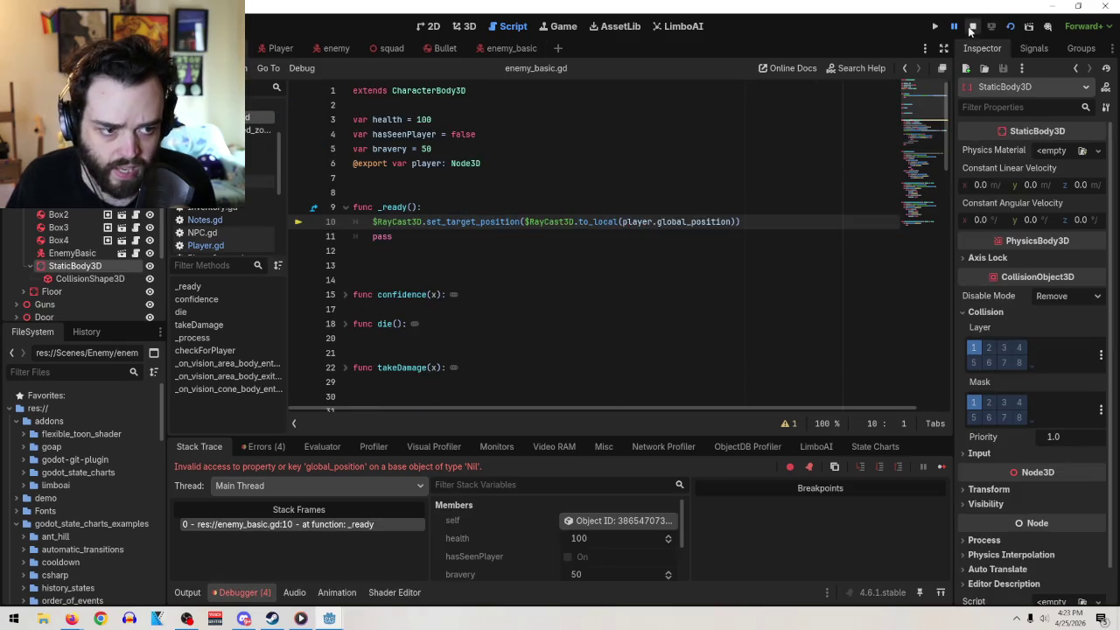
- Rerun the scene, remove the set_target_position( wrapper from line 38, and stop the game
{"action": "left_click", "coordinate": [972, 26]}
{"action": "left_click", "coordinate": [1009, 27]}
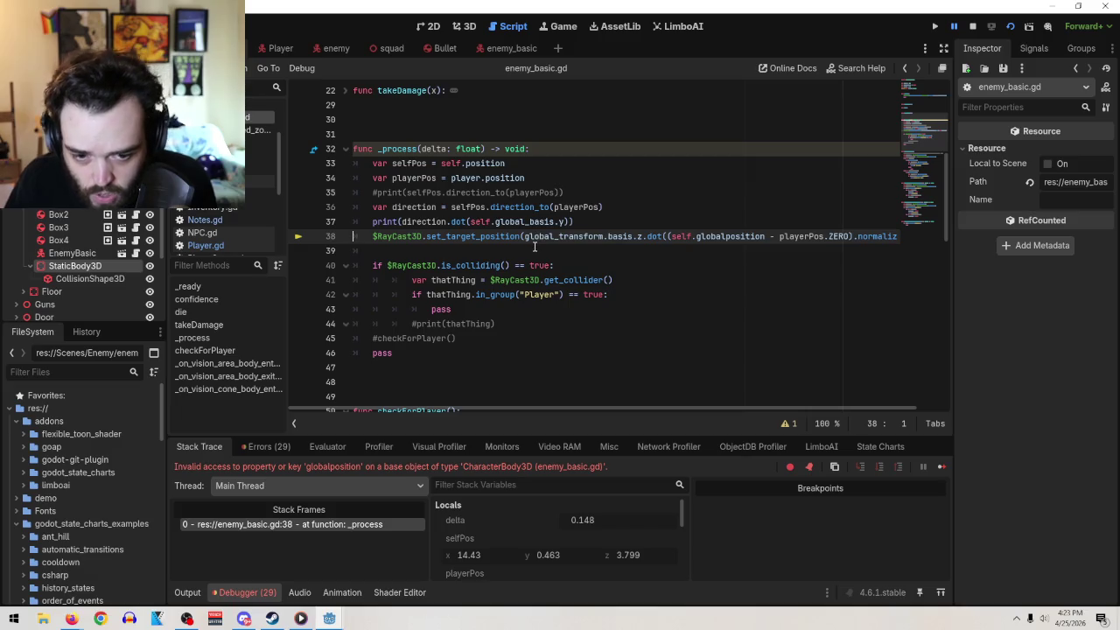
{"action": "mouse_move", "coordinate": [524, 236]}
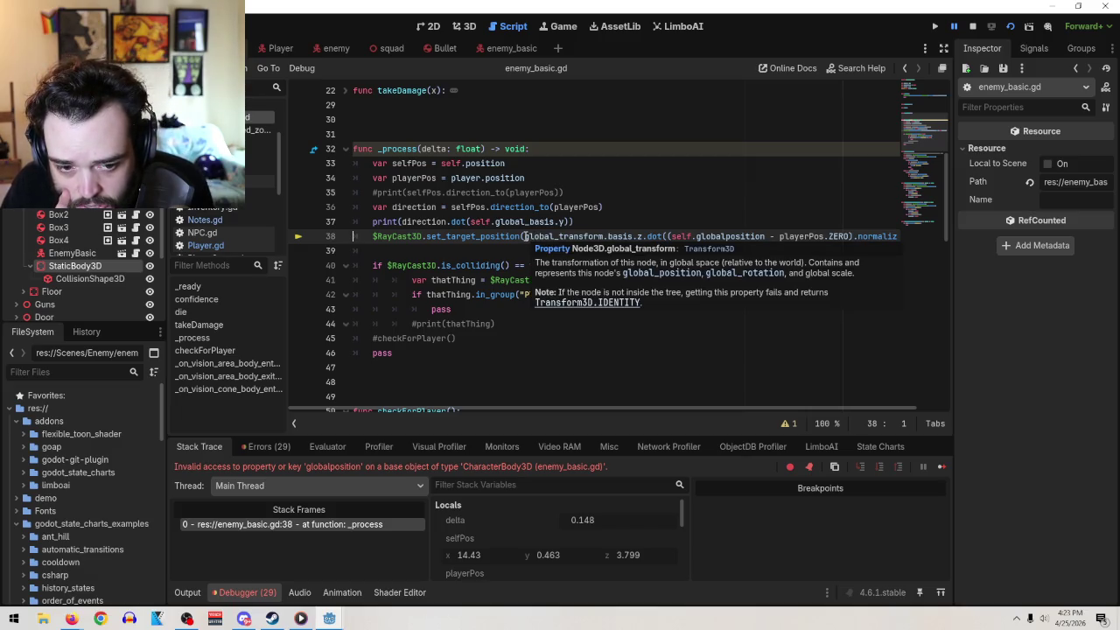
{"action": "left_click_drag", "start_coordinate": [525, 236], "coordinate": [426, 236]}
{"action": "key", "text": "BackSpace"}
{"action": "left_click", "coordinate": [852, 236]}
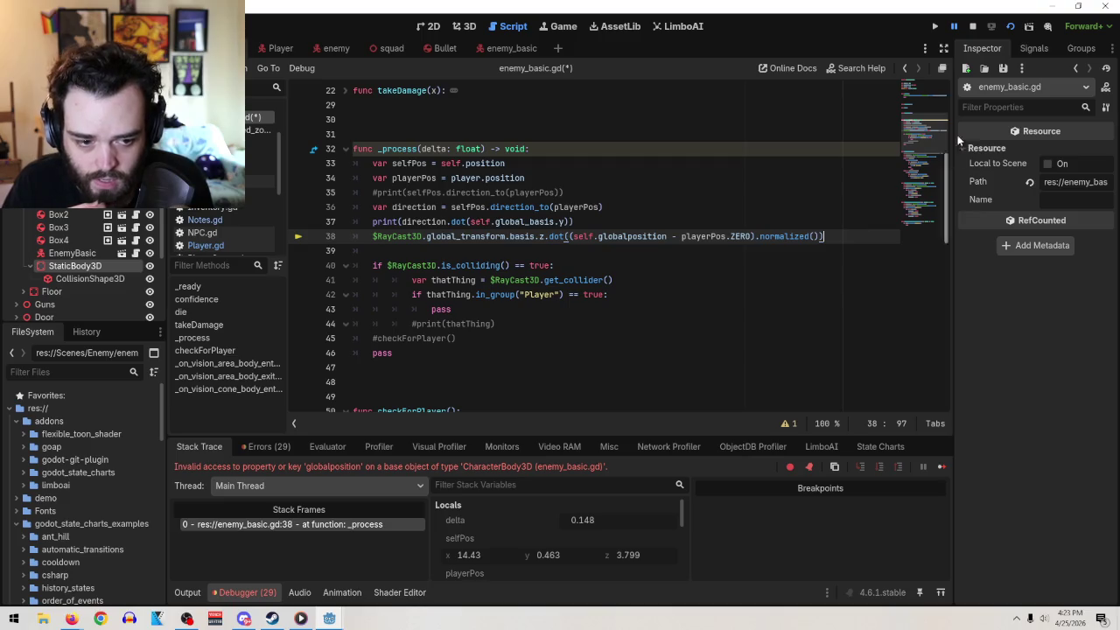
{"action": "left_click", "coordinate": [974, 28]}
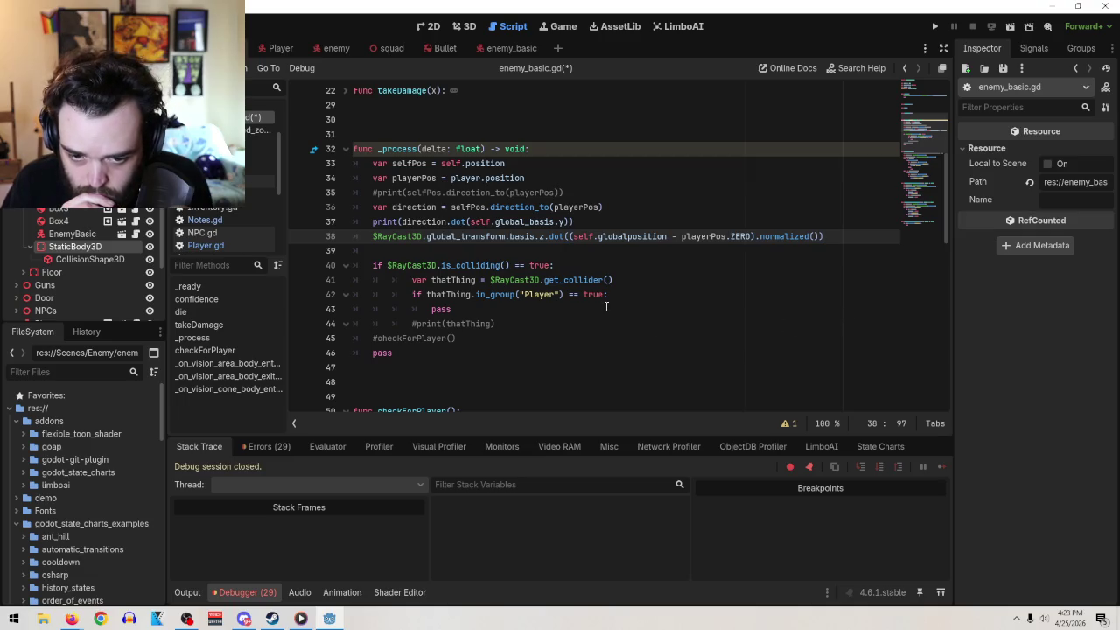
- Correct globalposition to global_position on line 38 and rerun the scene
{"action": "left_click", "coordinate": [628, 236]}
{"action": "type", "text": "_"}
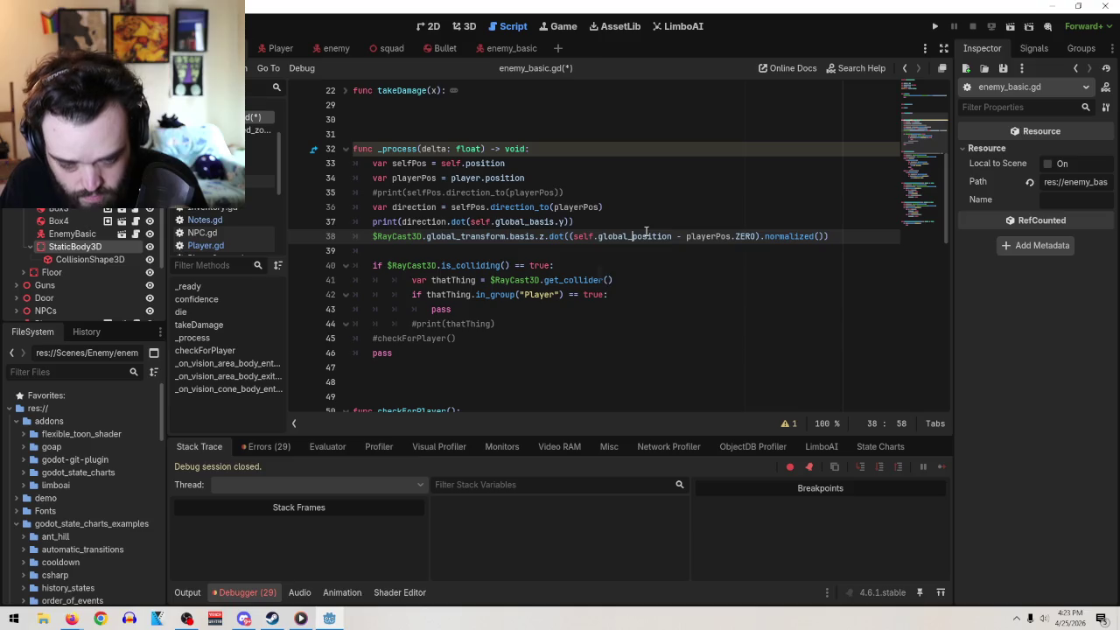
{"action": "key", "text": "ctrl+z"}
{"action": "key", "text": "ctrl+z"}
{"action": "key", "text": "ctrl+z"}
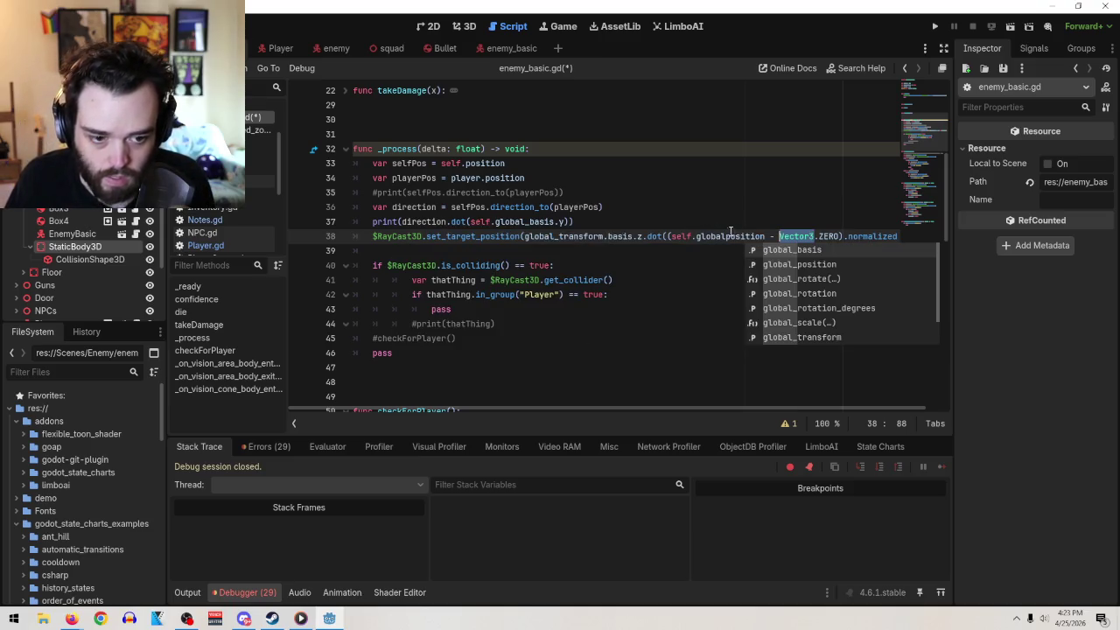
{"action": "left_click", "coordinate": [726, 237]}
{"action": "type", "text": "_"}
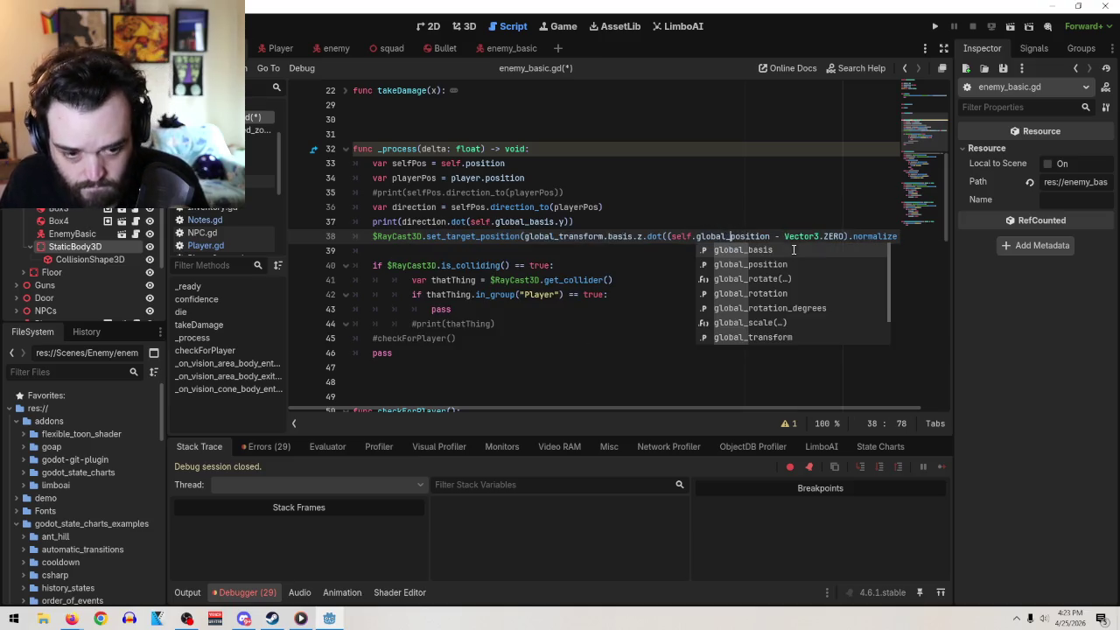
{"action": "left_click", "coordinate": [603, 236]}
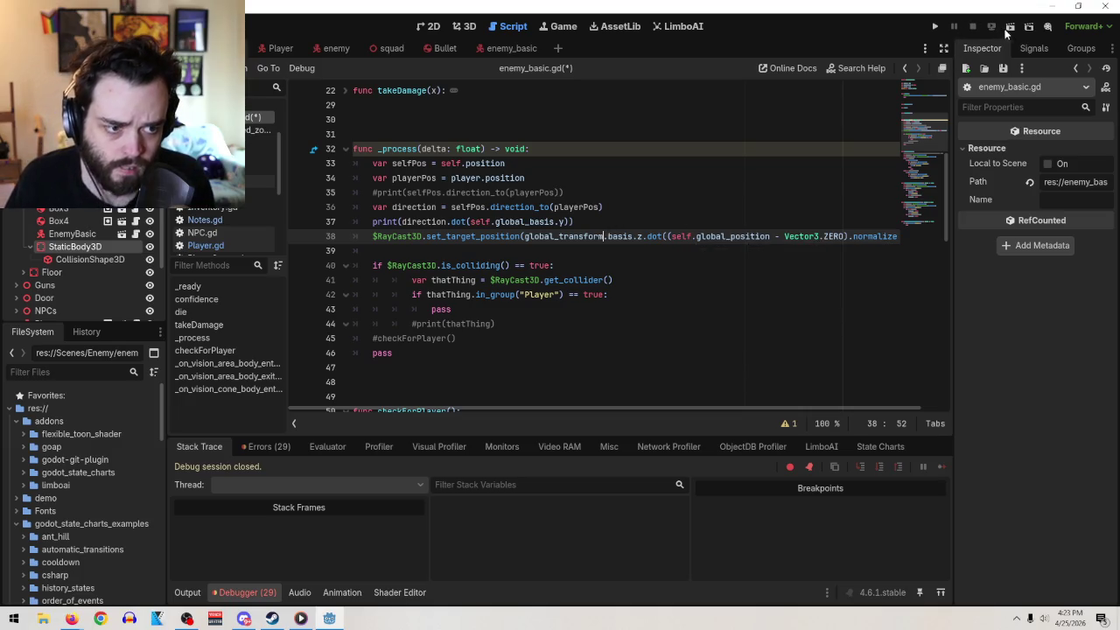
{"action": "left_click", "coordinate": [1009, 26]}
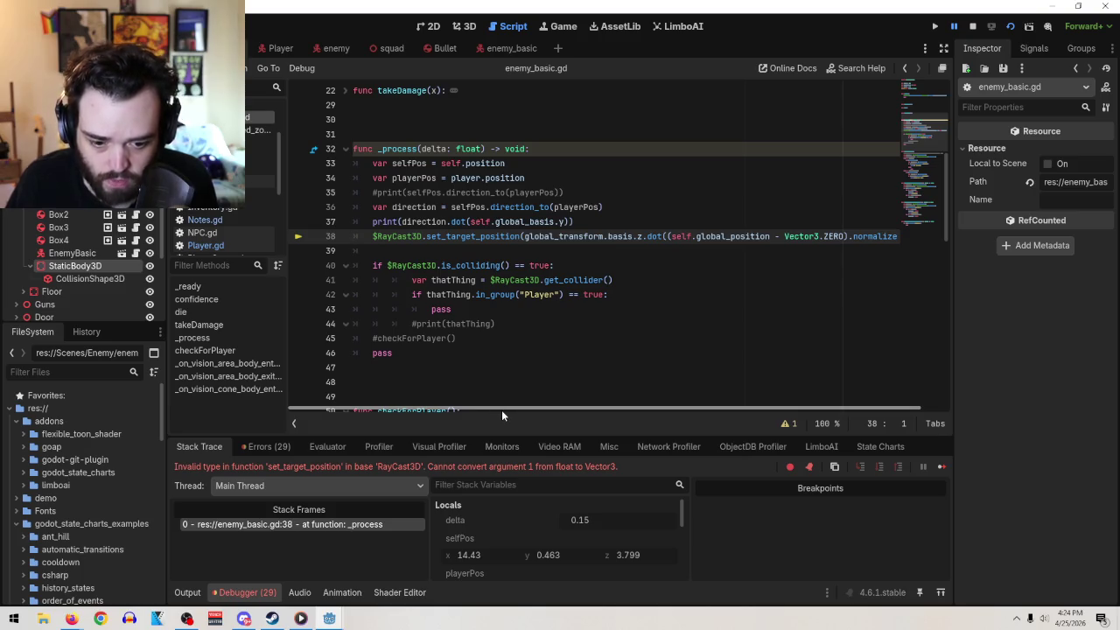
- Replace Vector3 with playerPos on line 38 and rerun the scene
{"action": "scroll", "coordinate": [499, 408], "scroll_direction": "right", "scroll_amount": 2}
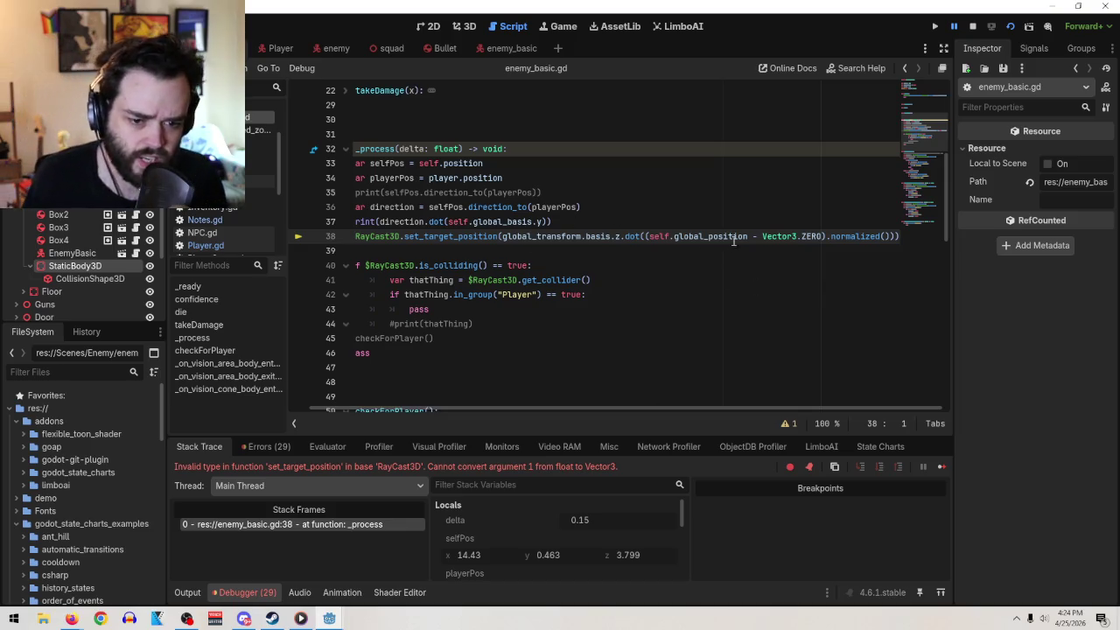
{"action": "mouse_move", "coordinate": [623, 237]}
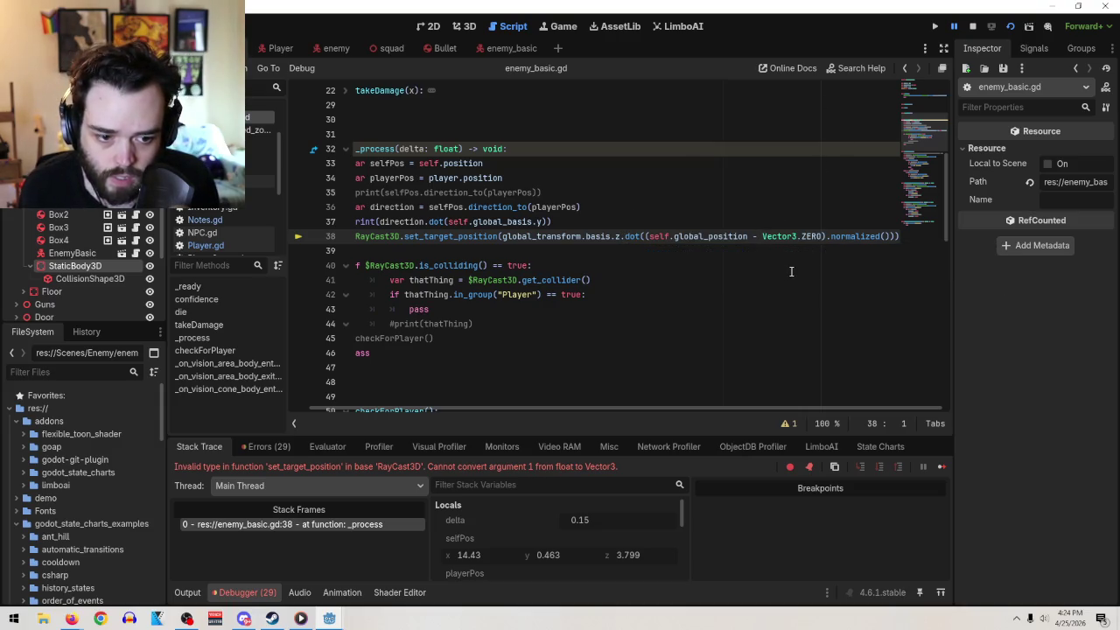
{"action": "left_click_drag", "start_coordinate": [797, 236], "coordinate": [761, 231]}
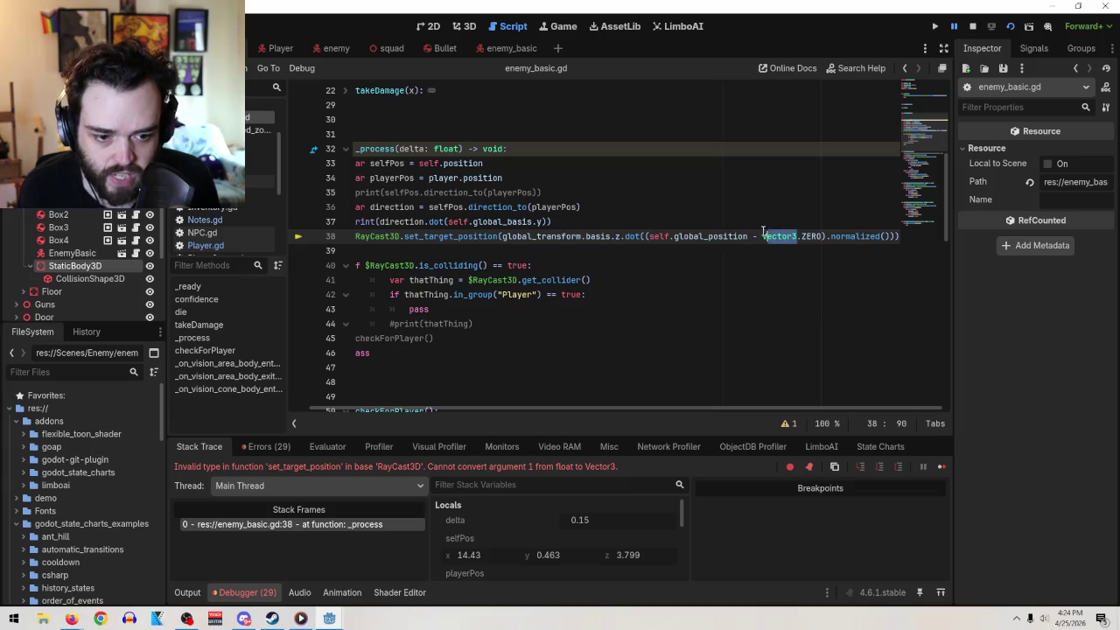
{"action": "key", "text": "BackSpace"}
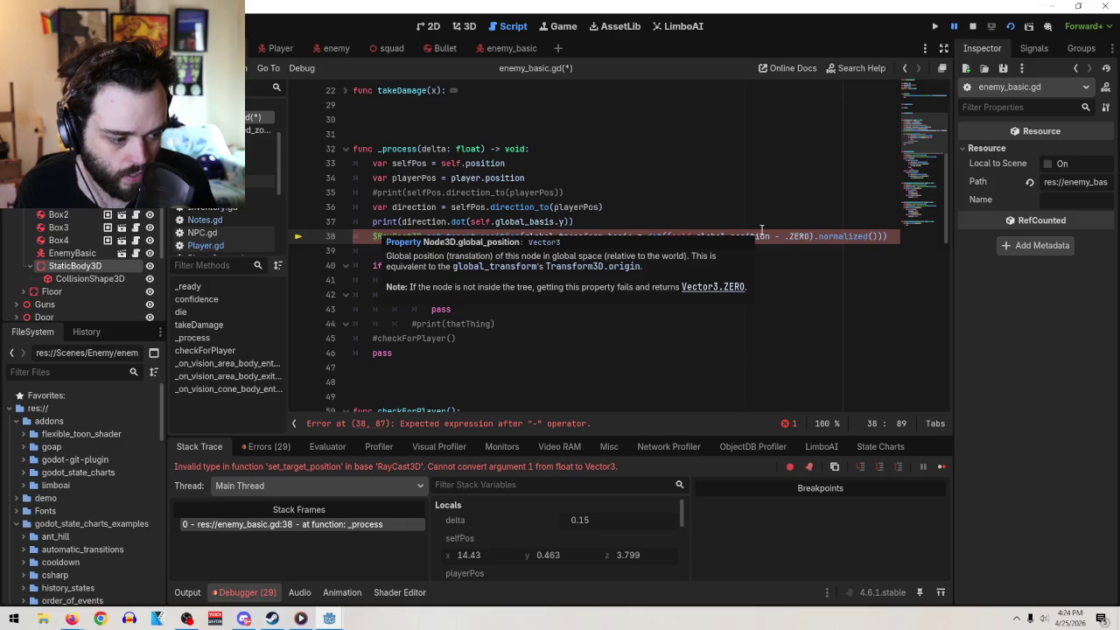
{"action": "key", "text": "ctrl+z"}
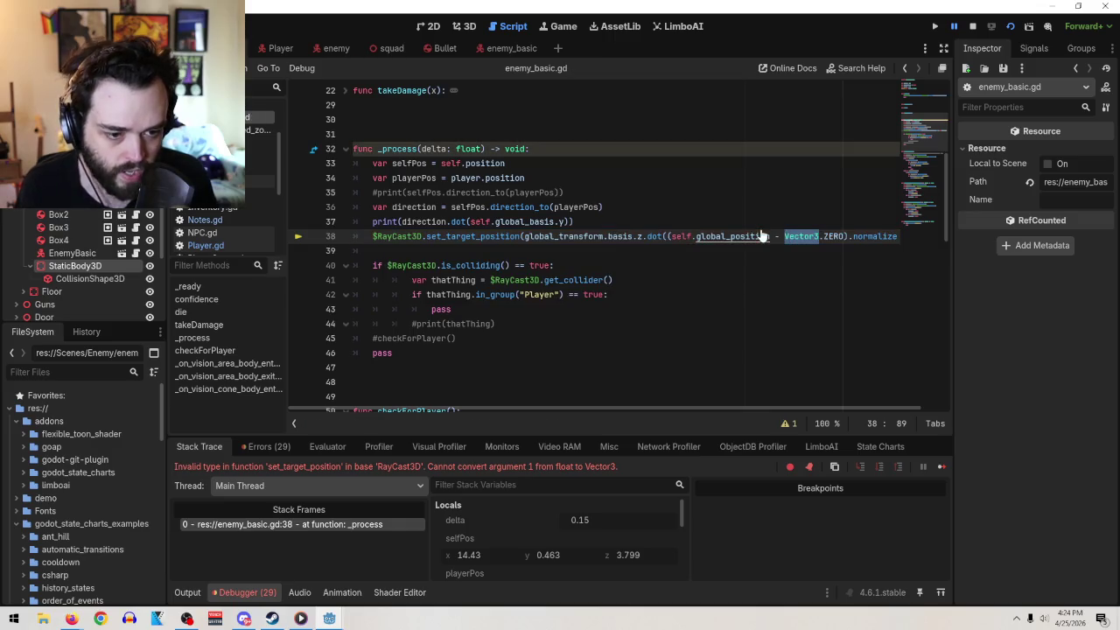
{"action": "type", "text": "player"}
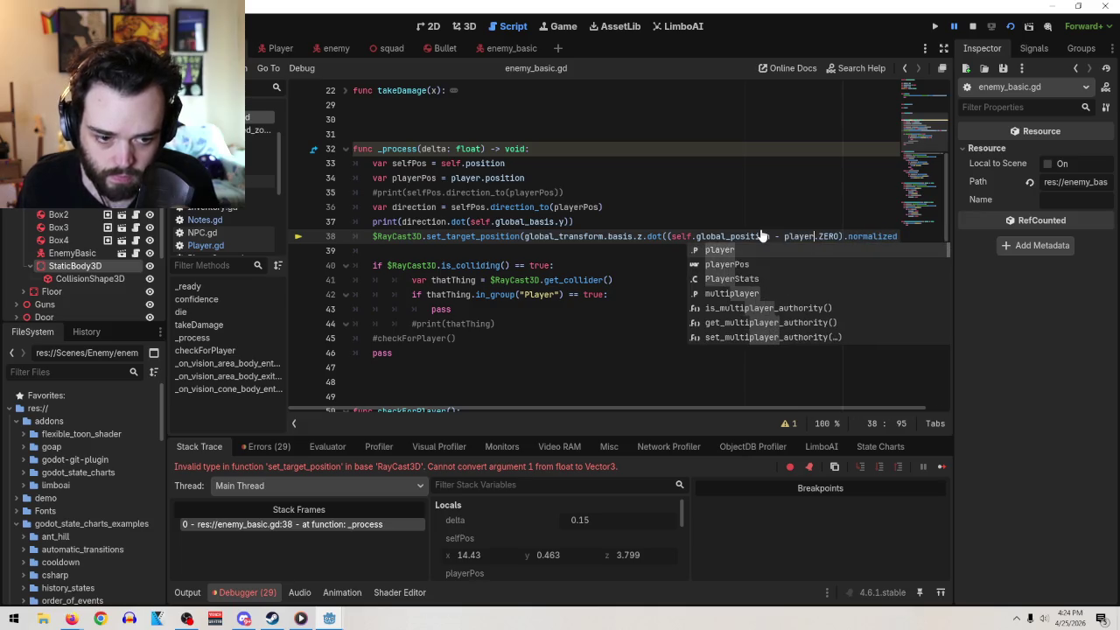
{"action": "type", "text": "Pos"}
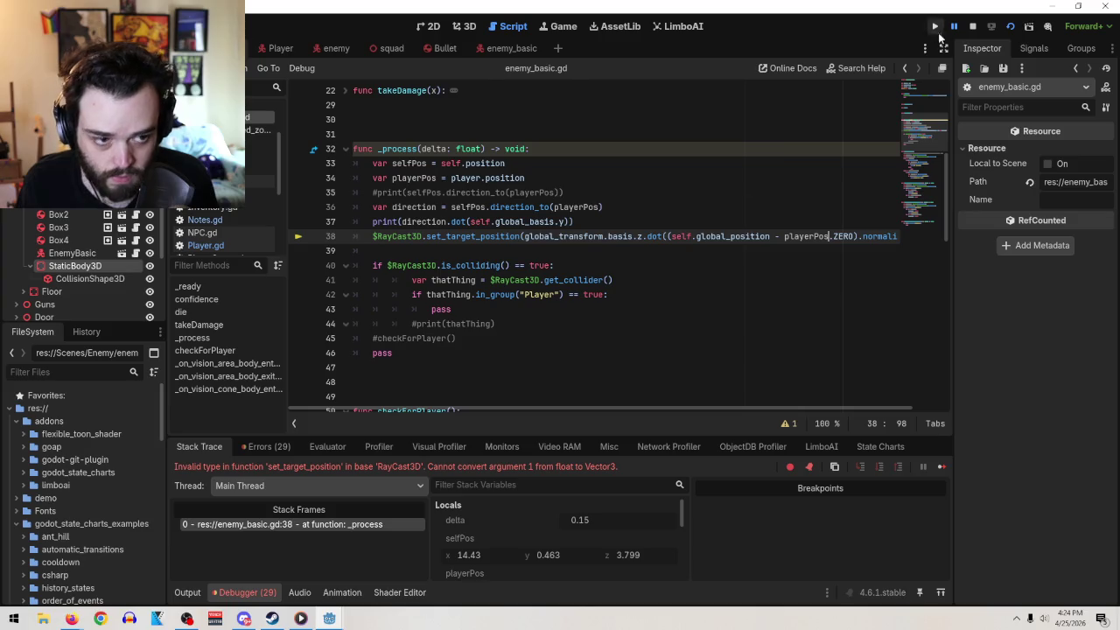
{"action": "left_click", "coordinate": [972, 26]}
{"action": "left_click", "coordinate": [1010, 27]}
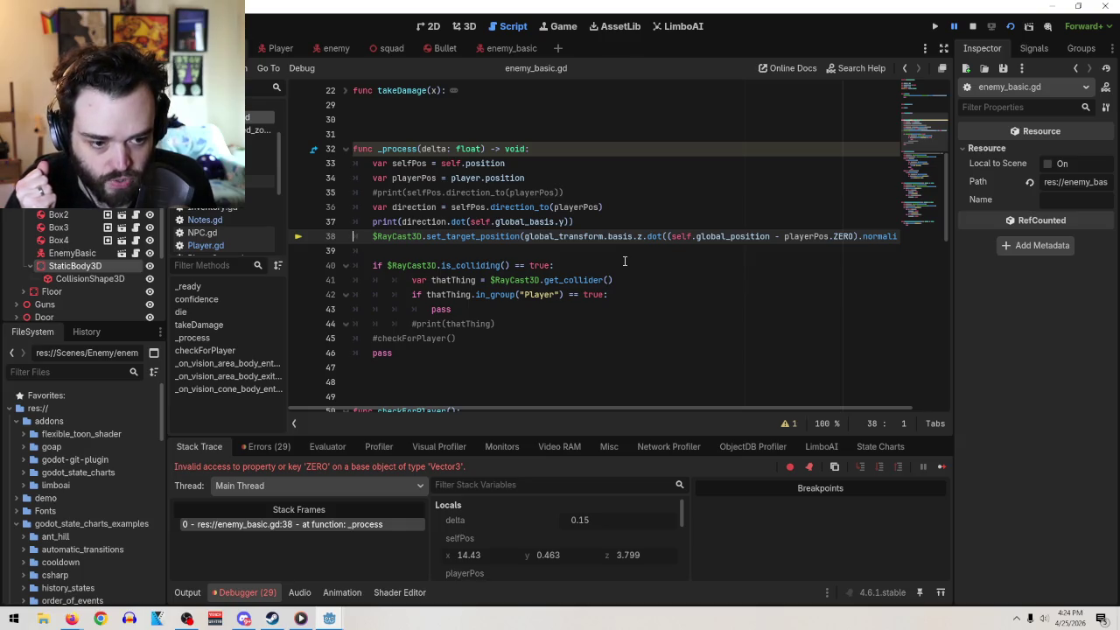
- Undo line 38 back to the to_local(player.global_position + Vector3(0,0.6,0)) target
{"action": "left_click", "coordinate": [853, 236]}
{"action": "key", "text": "BackSpace"}
{"action": "key", "text": "BackSpace"}
{"action": "key", "text": "BackSpace"}
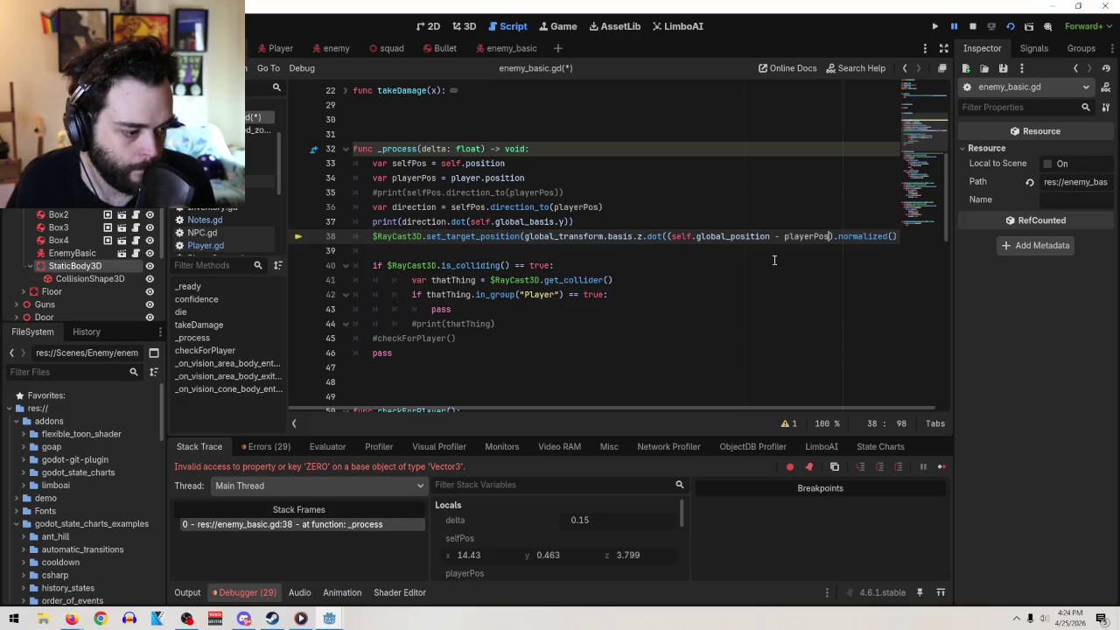
{"action": "key", "text": "ctrl+z"}
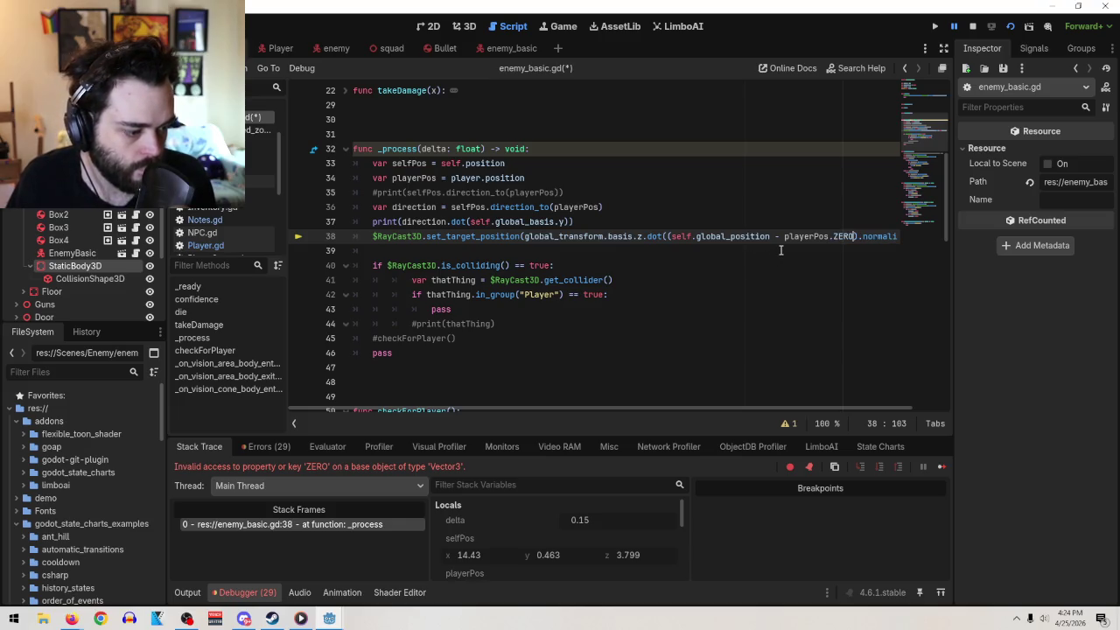
{"action": "key", "text": "ctrl+z"}
{"action": "key", "text": "ctrl+z"}
{"action": "key", "text": "ctrl+z"}
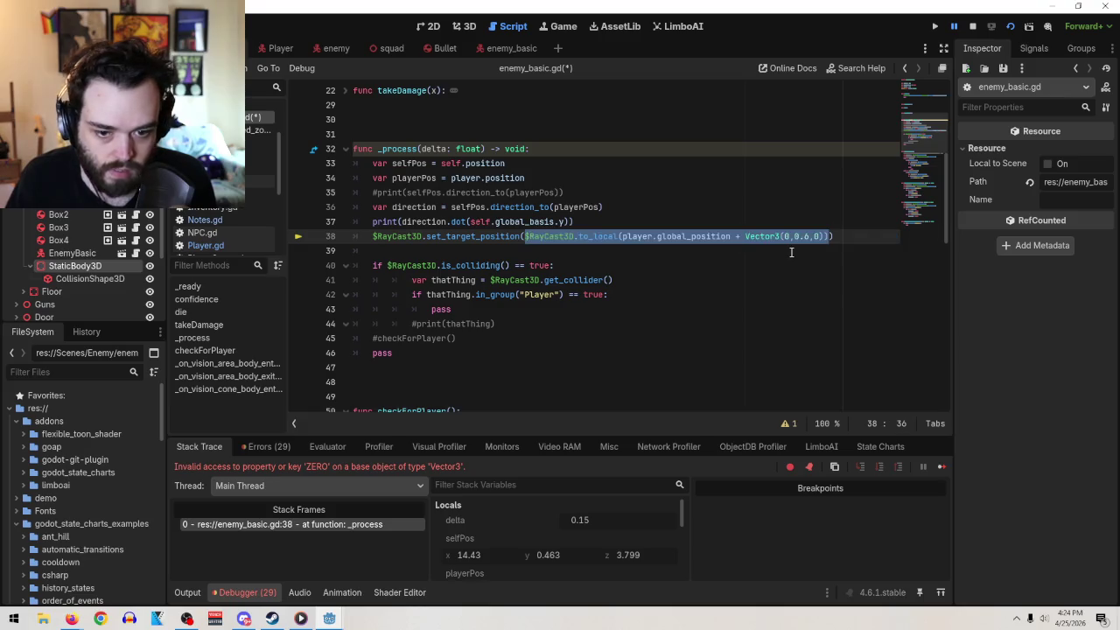
- Move the dot-product expression from line 39 into the print on line 37 and test-run
{"action": "key", "text": "ctrl+z"}
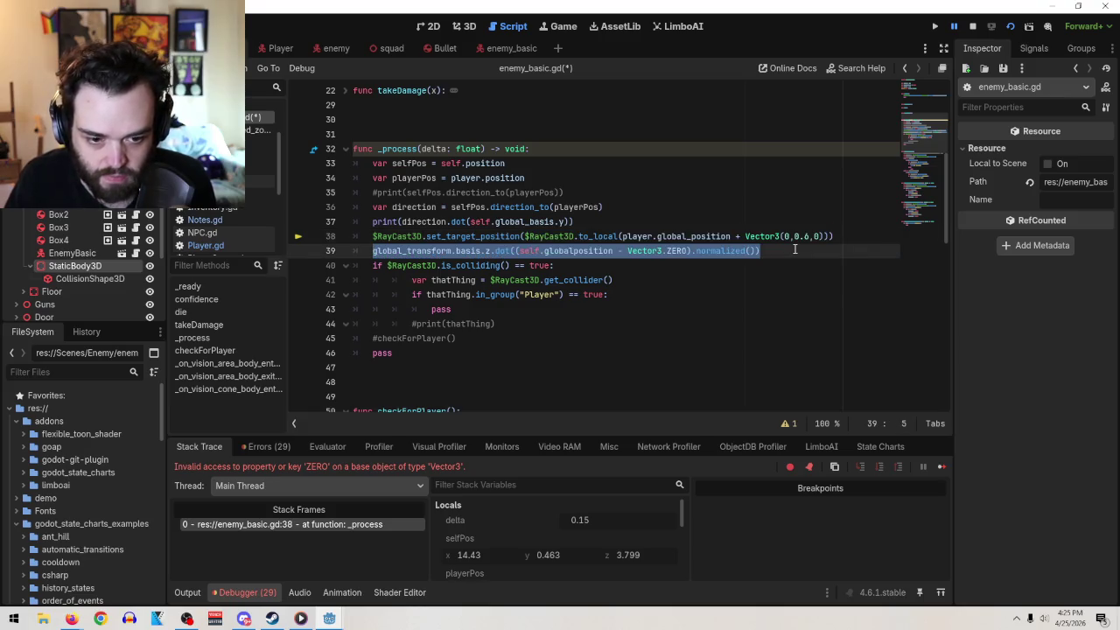
{"action": "mouse_move", "coordinate": [793, 250]}
{"action": "left_mouse_down"}
{"action": "mouse_move", "coordinate": [367, 248]}
{"action": "mouse_move", "coordinate": [571, 222]}
{"action": "left_mouse_up"}
{"action": "key", "text": "BackSpace"}
{"action": "left_click", "coordinate": [403, 222]}
{"action": "type", "text": "global_transform.basis.z.dot((self.globalposition - Vector3.ZERO).normalized())"}
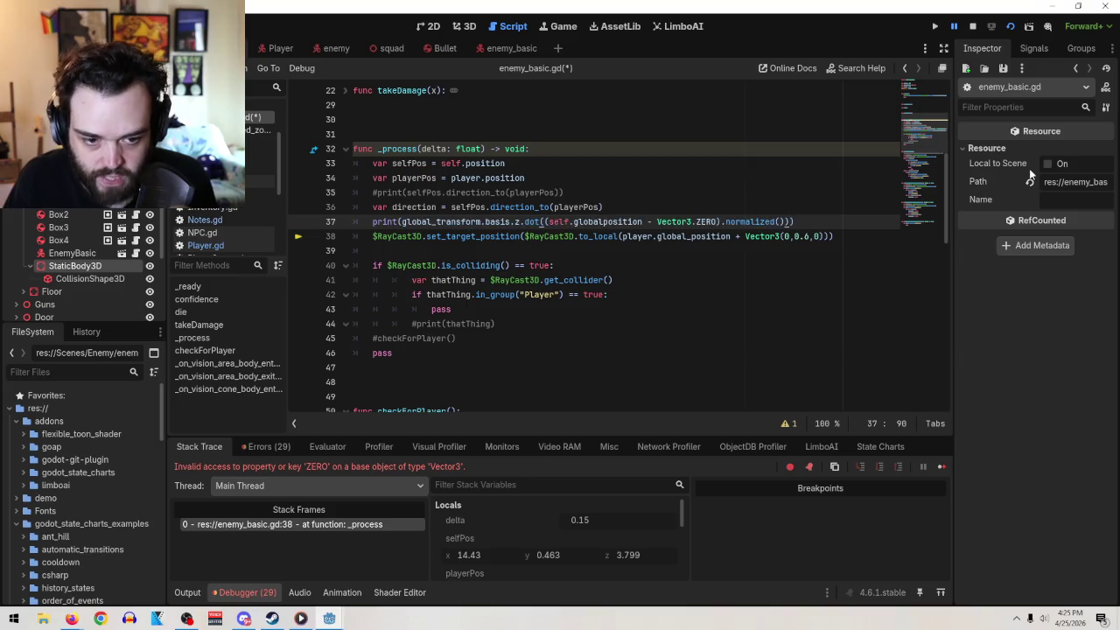
{"action": "left_click", "coordinate": [994, 28]}
{"action": "left_click", "coordinate": [973, 30]}
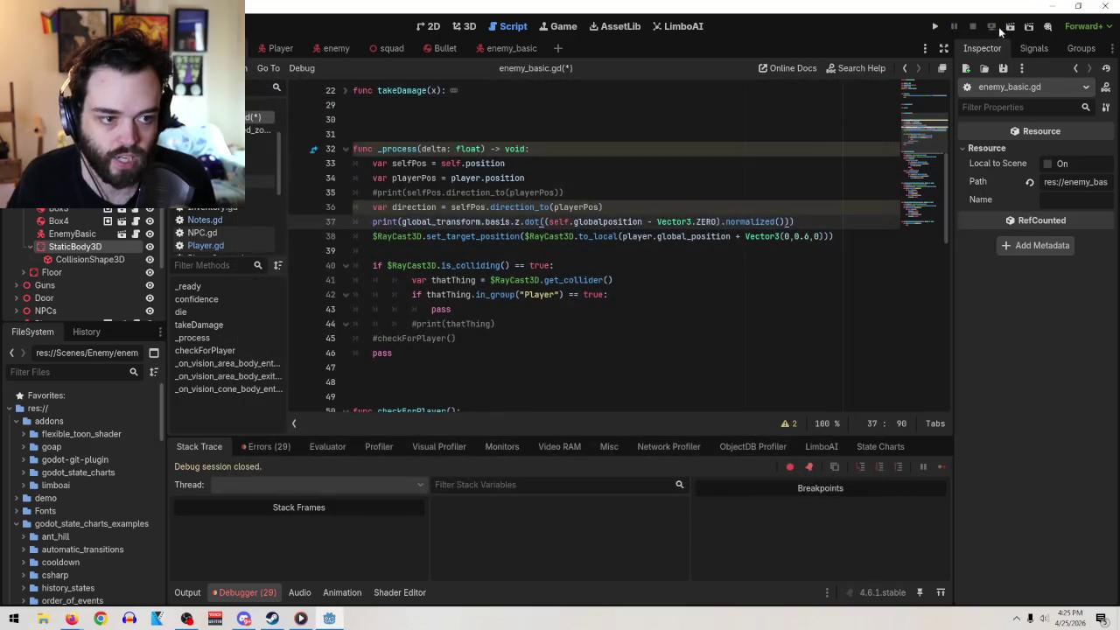
- Fix self.global to self.global_position in the line 37 print and rerun the scene
{"action": "left_click", "coordinate": [605, 221]}
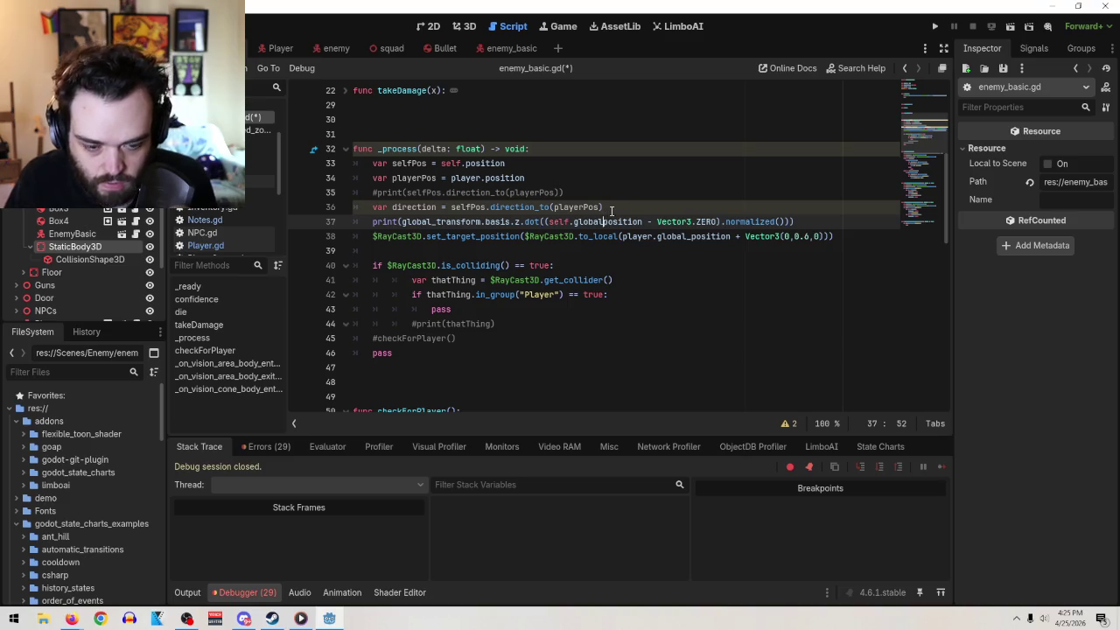
{"action": "type", "text": "_"}
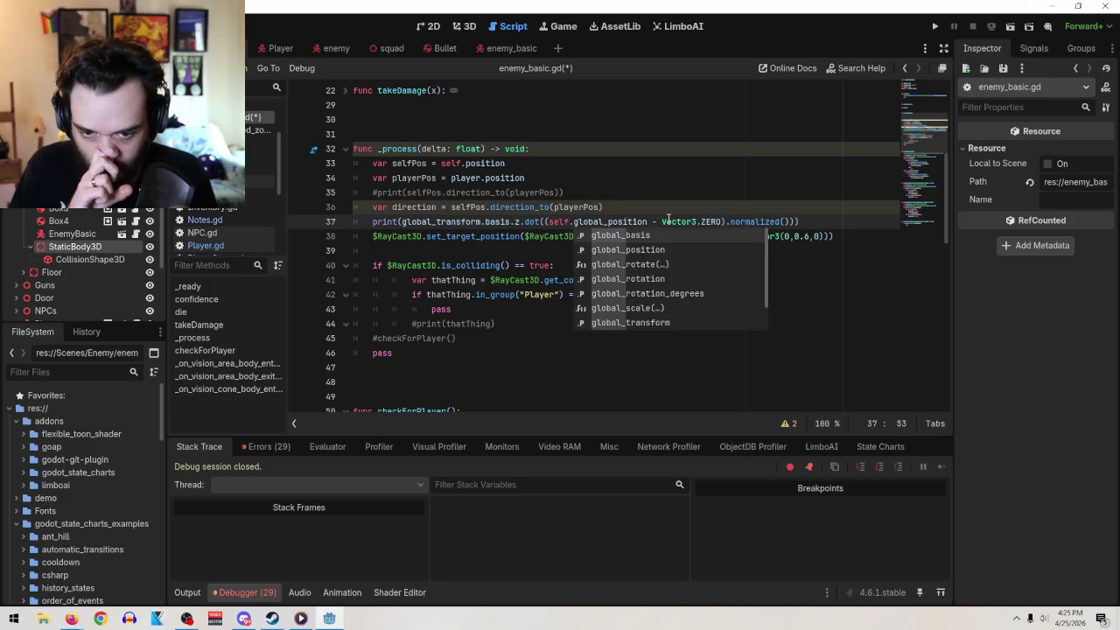
{"action": "left_click", "coordinate": [668, 218]}
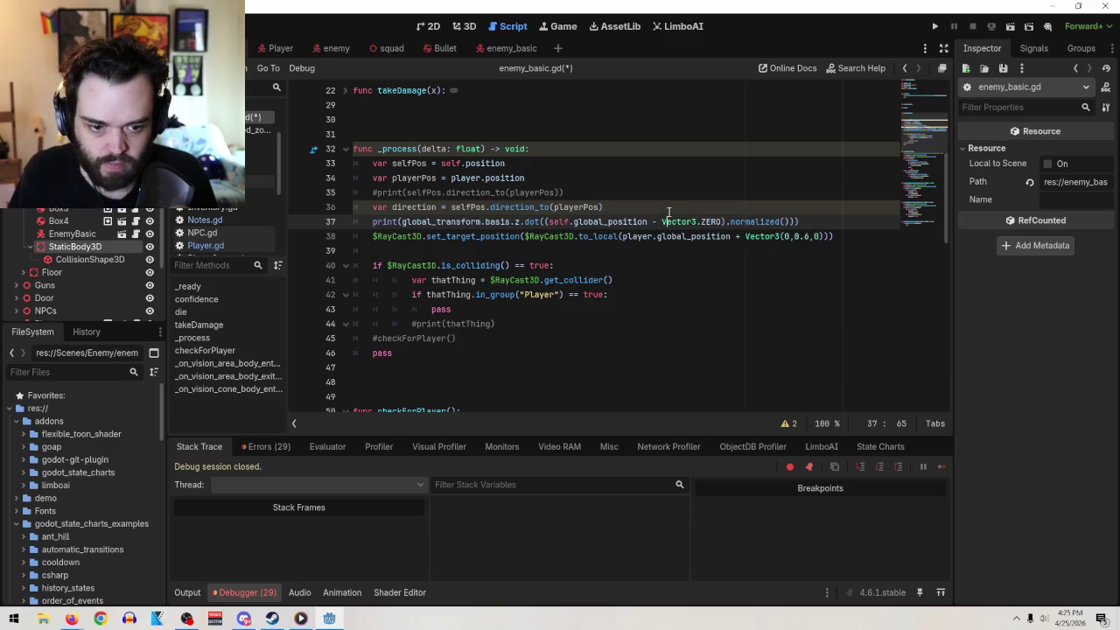
{"action": "left_click", "coordinate": [1009, 28]}
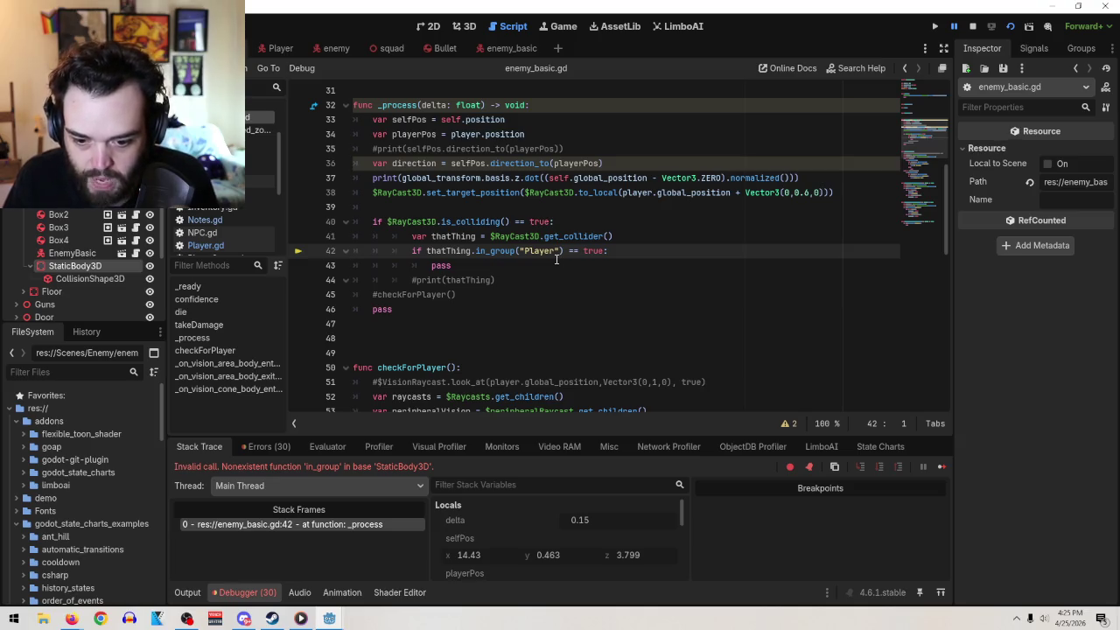
- Select the nonexistent in_group call on line 42
{"action": "left_click", "coordinate": [515, 251]}
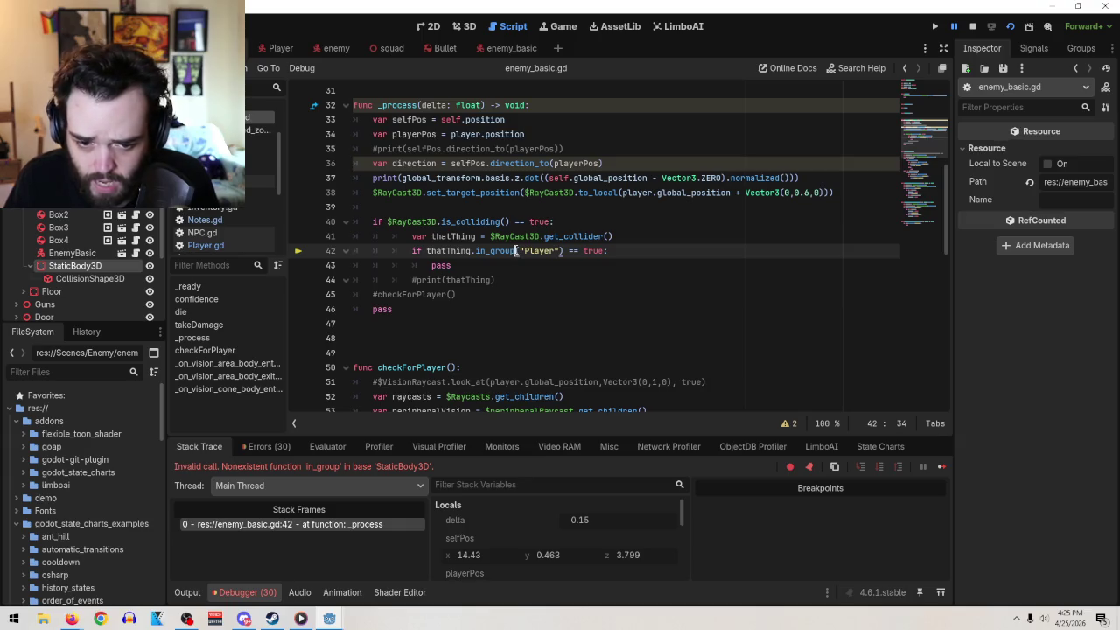
{"action": "left_click_drag", "start_coordinate": [515, 251], "coordinate": [486, 251]}
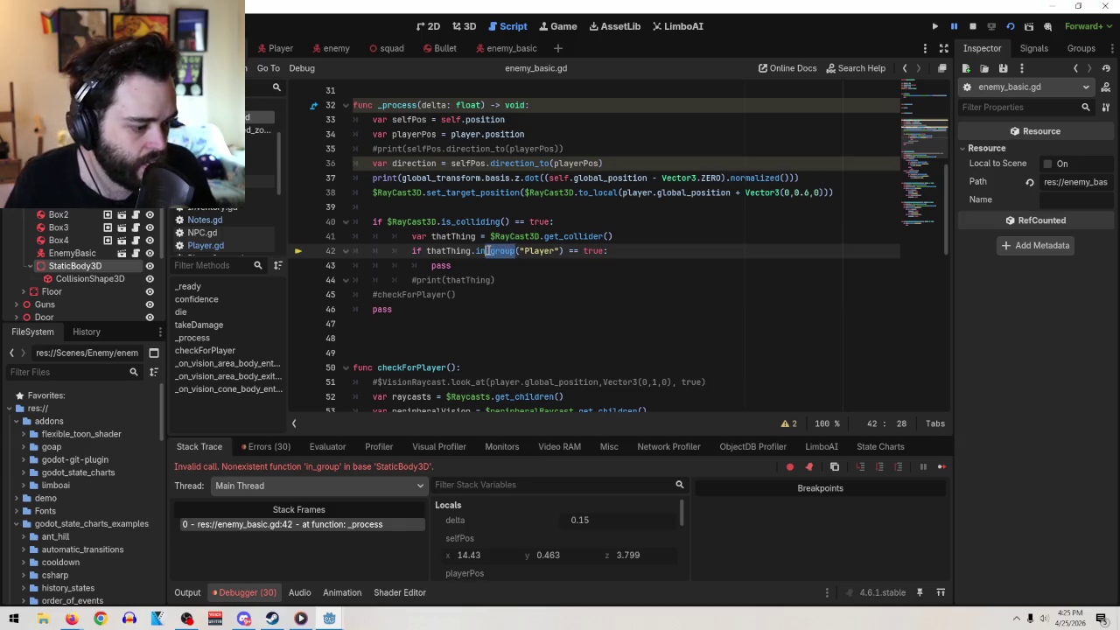
{"action": "left_click_drag", "start_coordinate": [486, 251], "coordinate": [477, 251]}
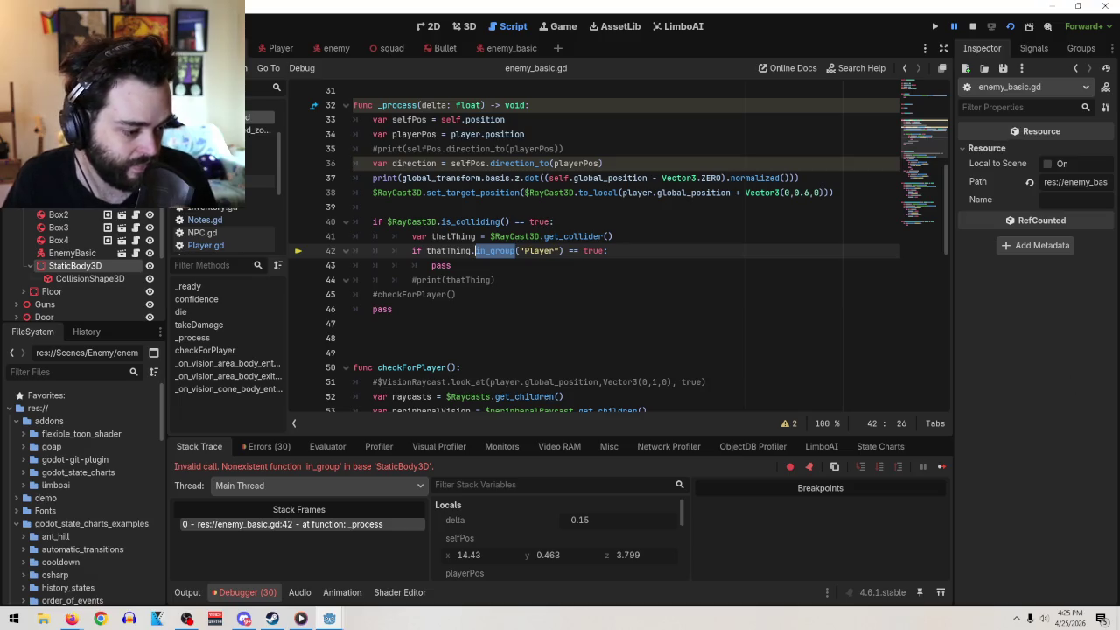
- Change line 42's call to is_in_group and confirm Node.is_in_group exists via the help search
{"action": "key", "text": "BackSpace"}
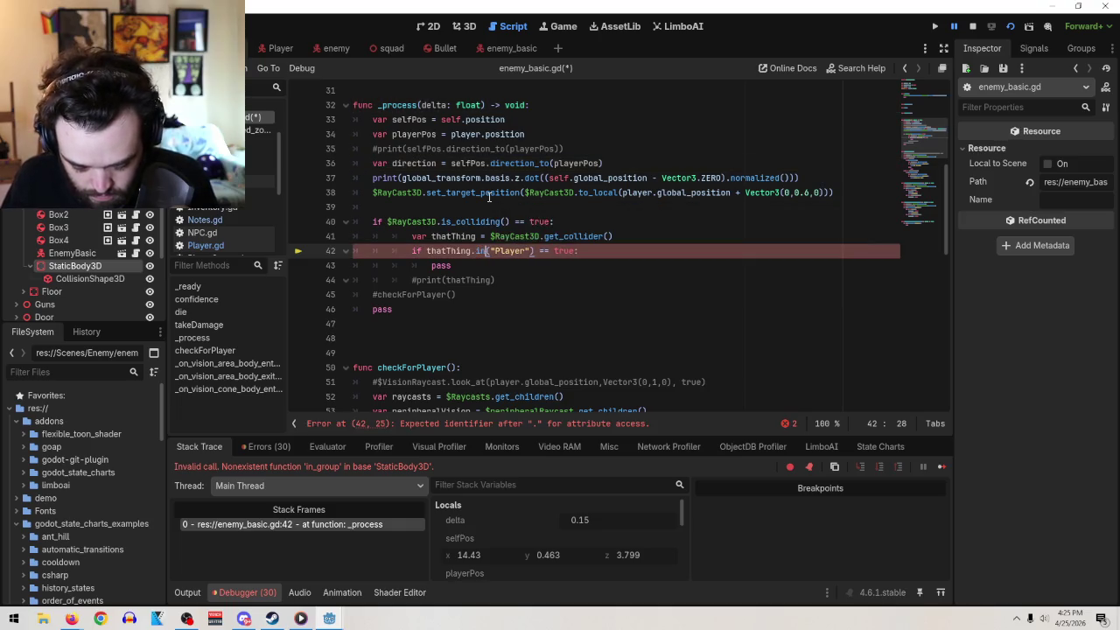
{"action": "type", "text": "is_in"}
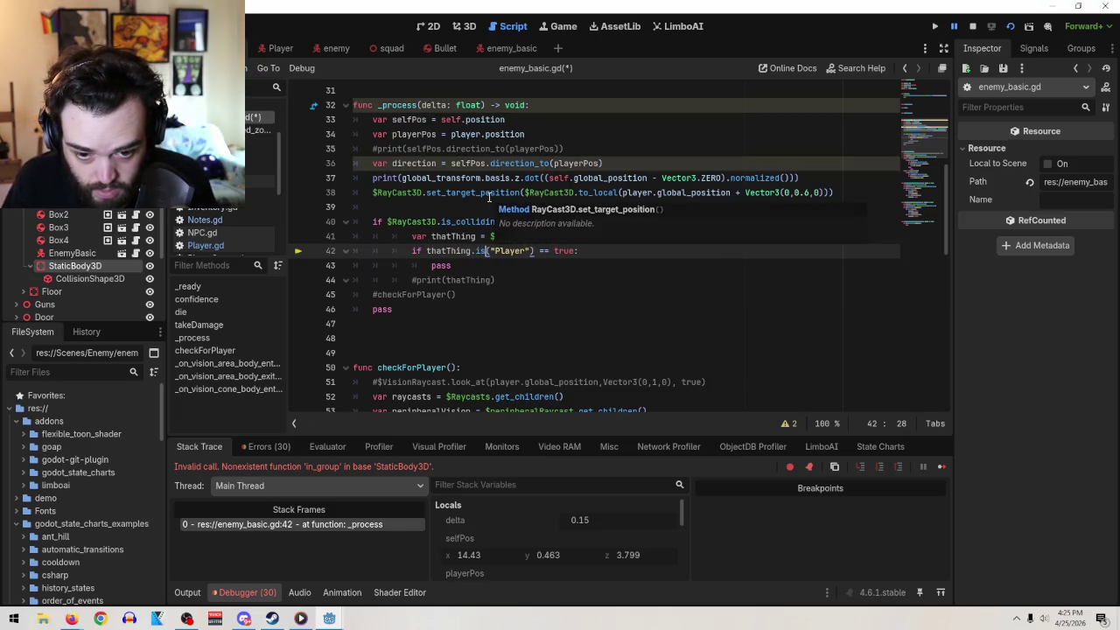
{"action": "type", "text": "_group"}
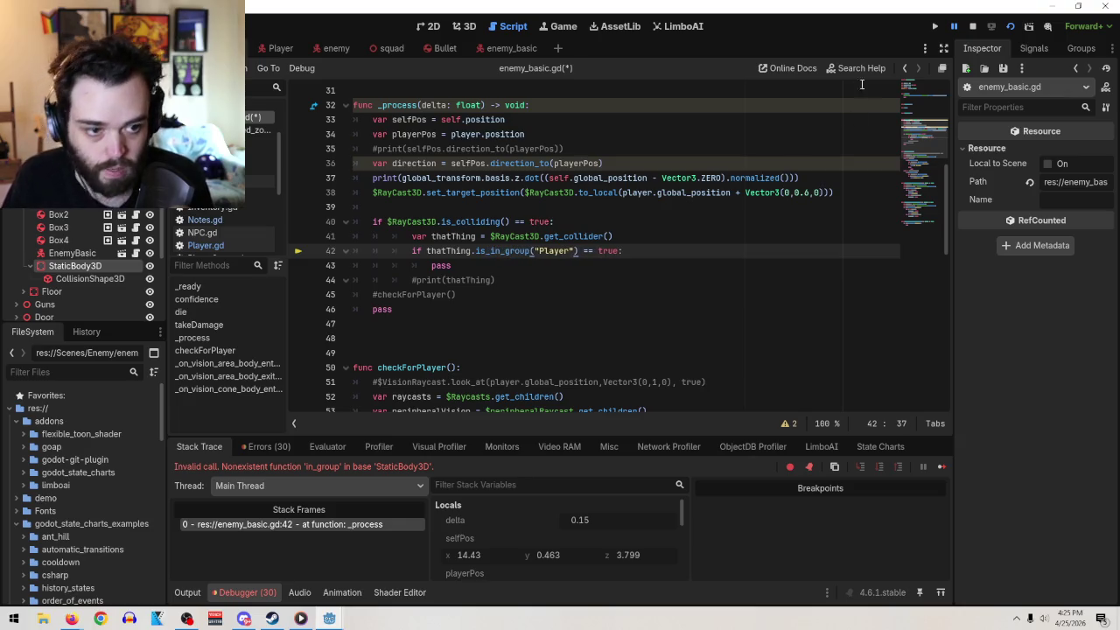
{"action": "key", "text": "F1"}
{"action": "type", "text": "group"}
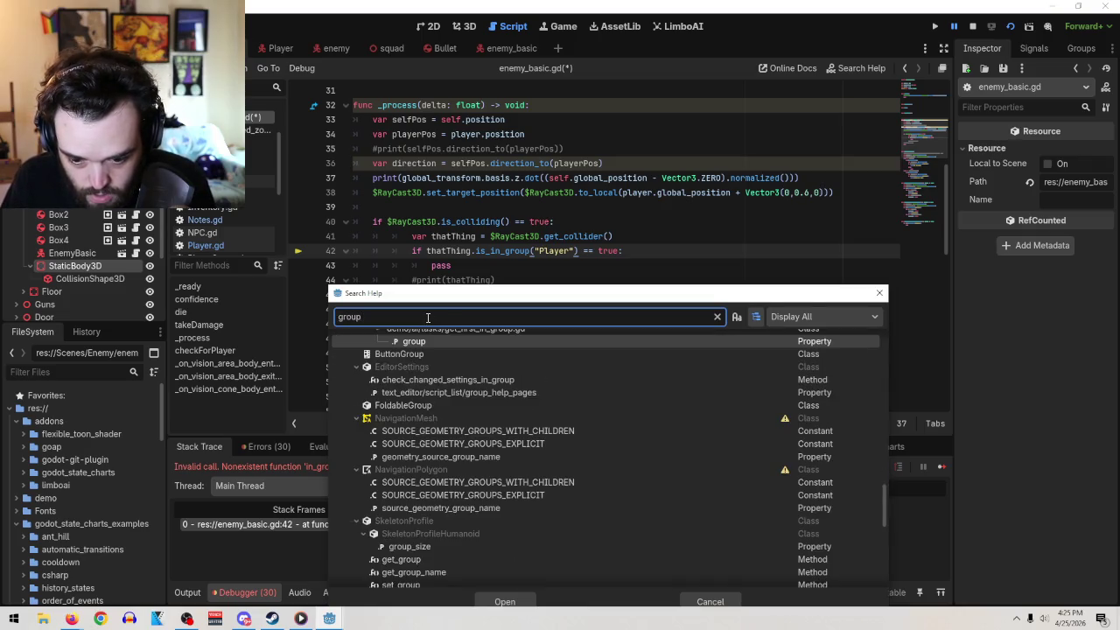
{"action": "scroll", "coordinate": [662, 459], "scroll_direction": "down", "scroll_amount": 2}
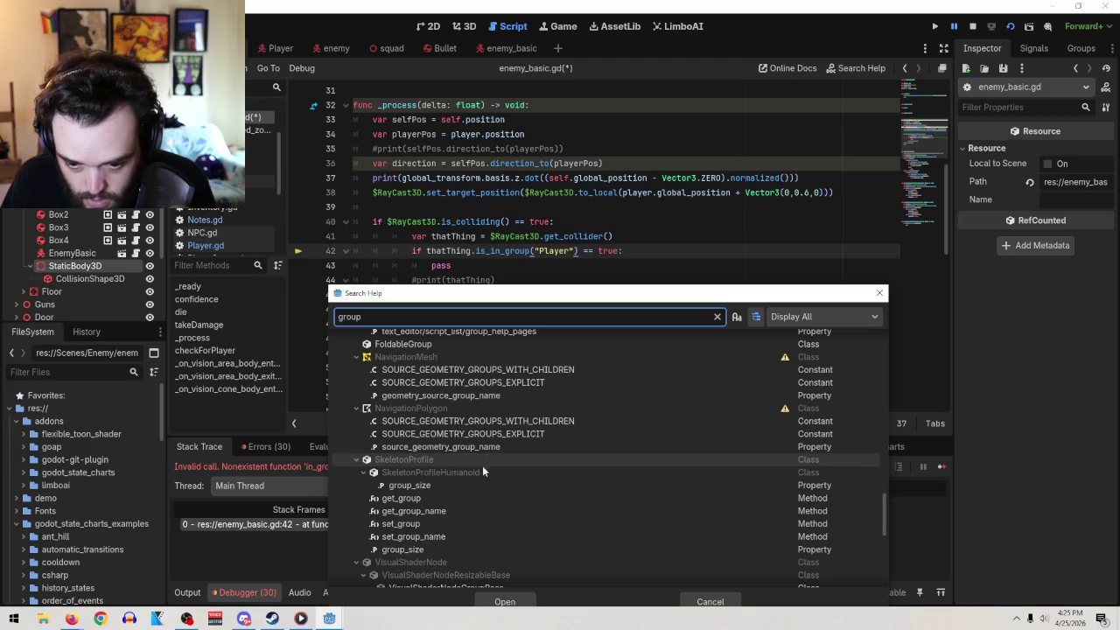
{"action": "scroll", "coordinate": [485, 470], "scroll_direction": "down", "scroll_amount": 3}
{"action": "key", "text": "BackSpace"}
{"action": "key", "text": "BackSpace"}
{"action": "key", "text": "BackSpace"}
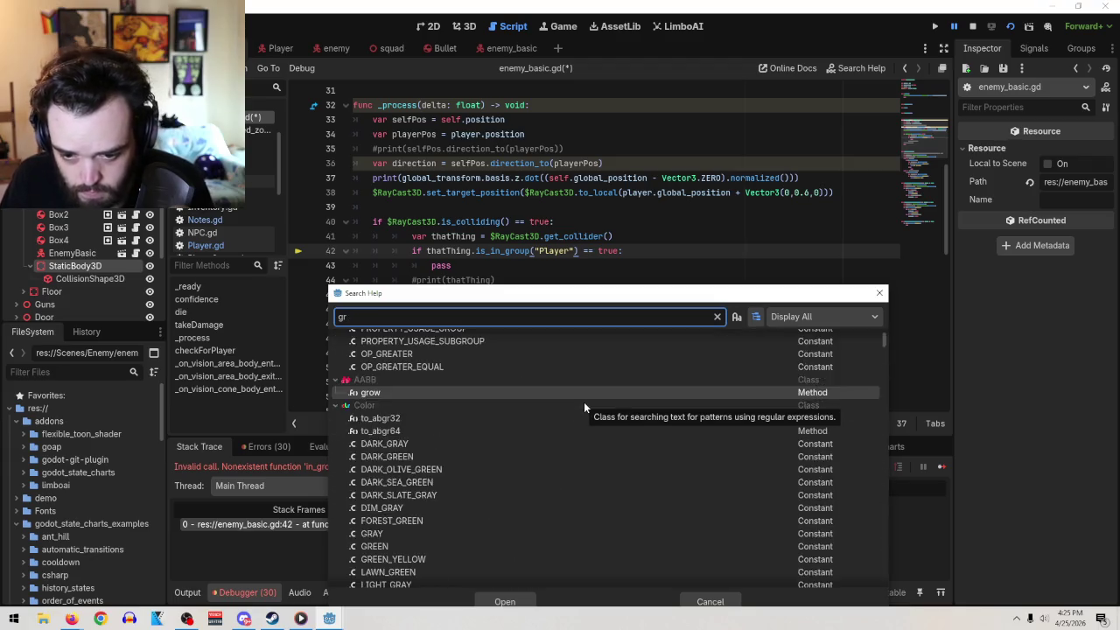
{"action": "key", "text": "BackSpace"}
{"action": "key", "text": "BackSpace"}
{"action": "type", "text": "I"}
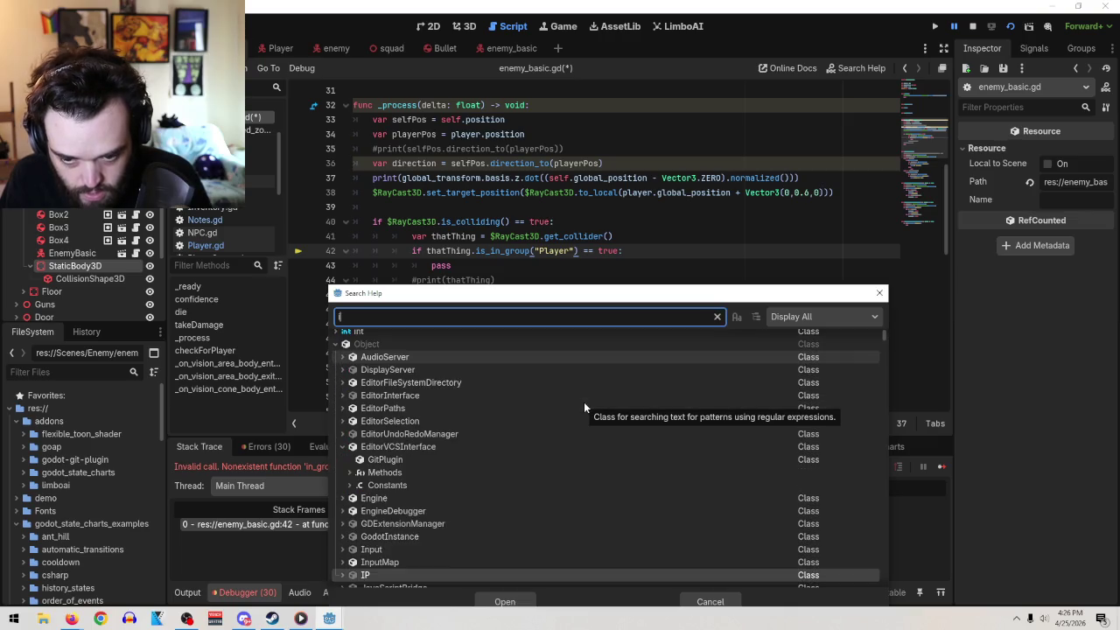
{"action": "type", "text": "n_group("}
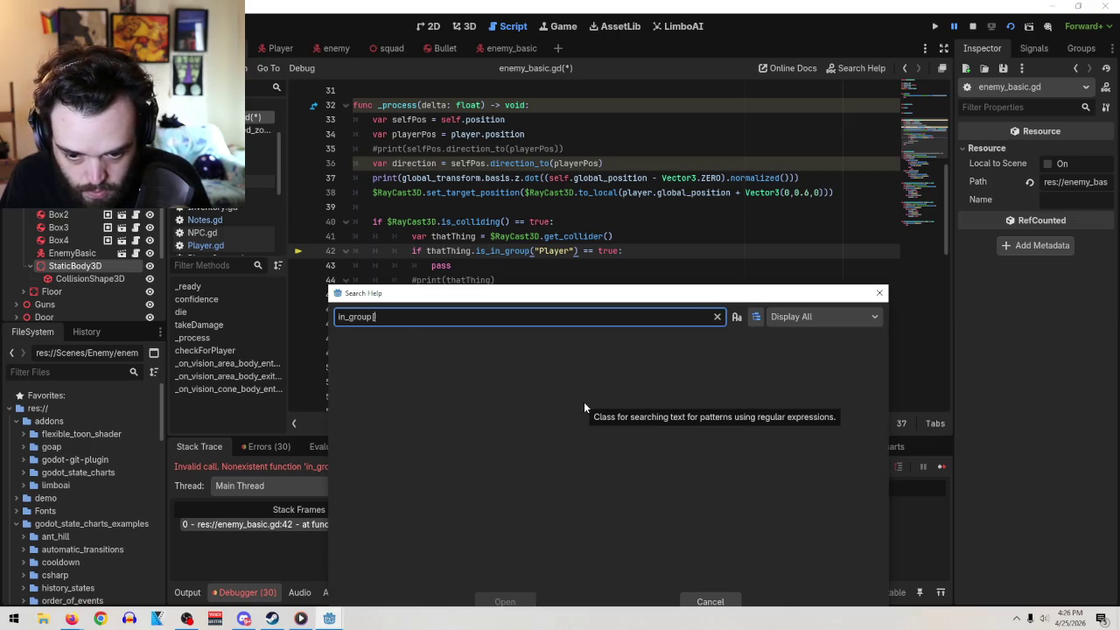
{"action": "key", "text": "BackSpace"}
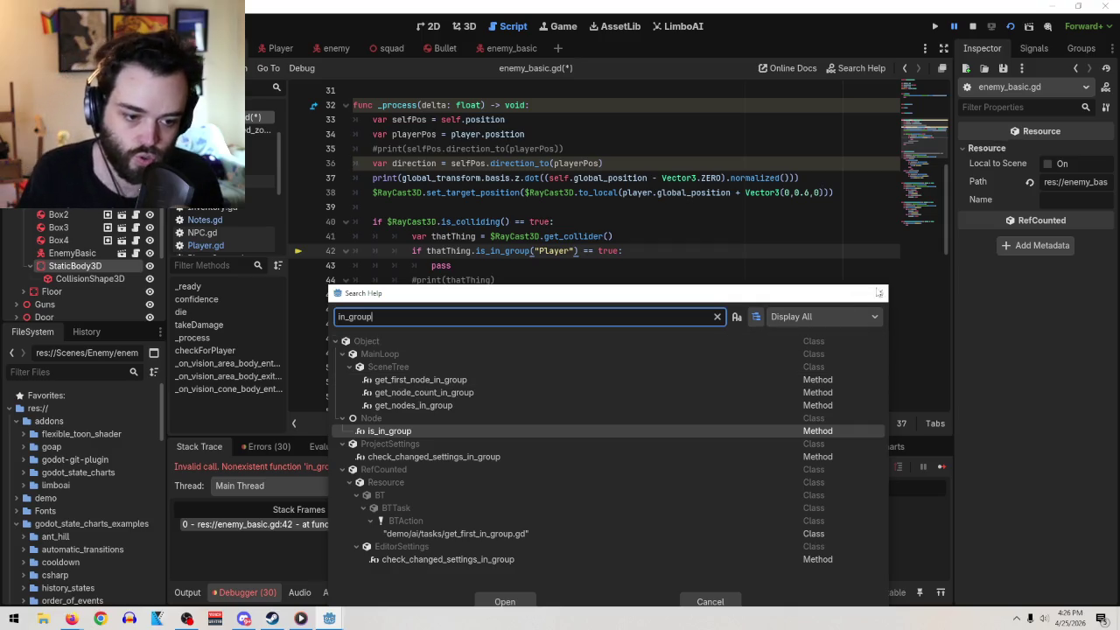
{"action": "left_click", "coordinate": [879, 293]}
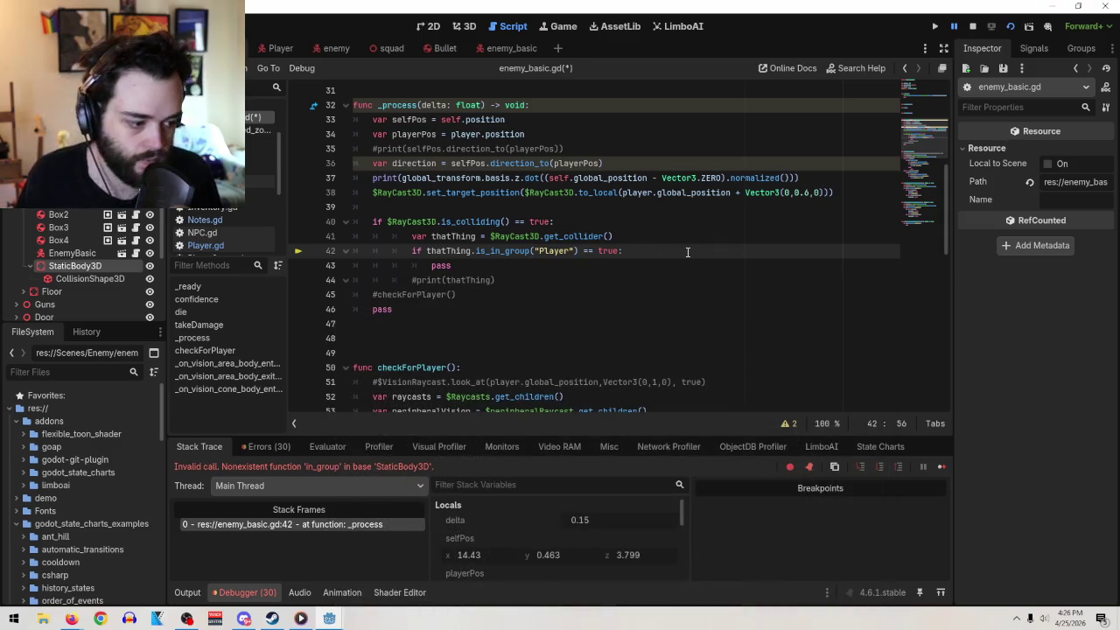
- Save and run the project, which now prints 0.73050254583359, then stop it
{"action": "left_click", "coordinate": [934, 26]}
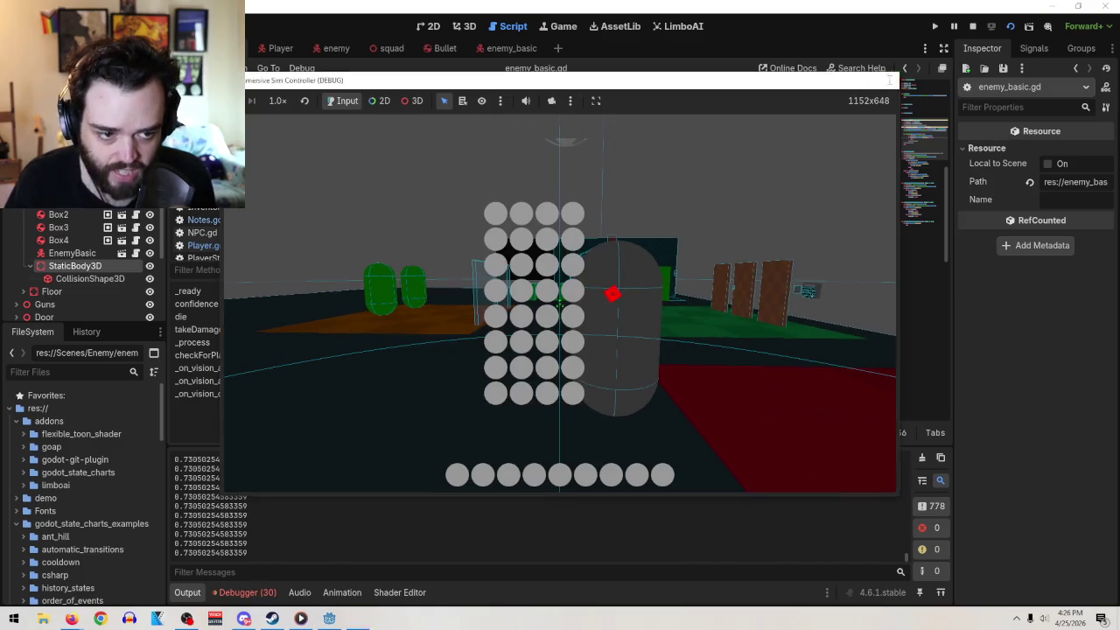
{"action": "key", "text": "F8"}
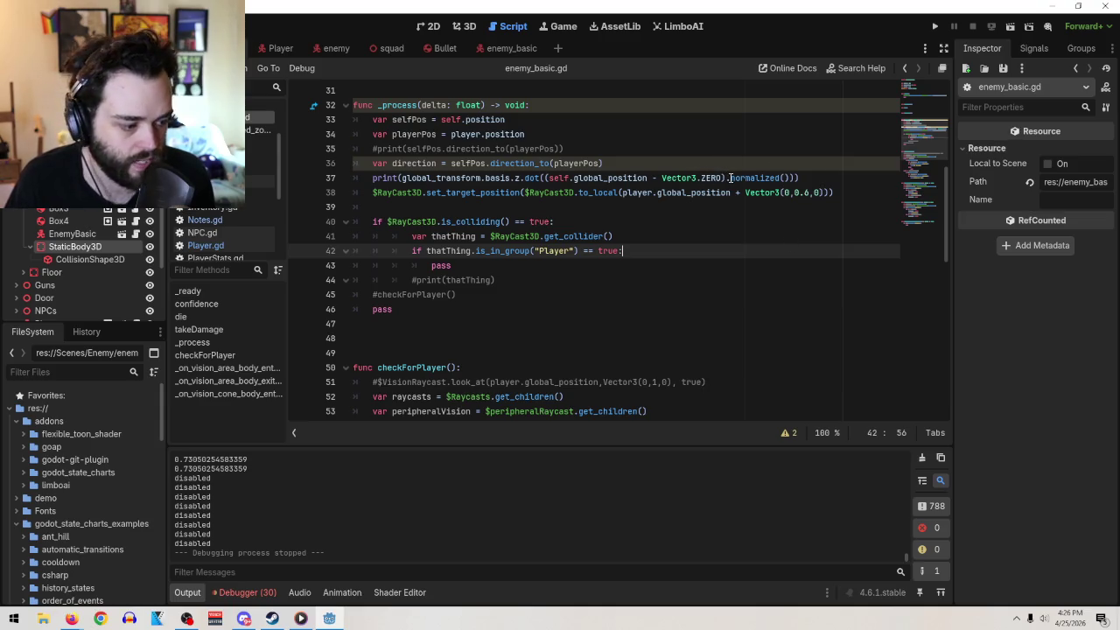
- Replace Vector3.ZERO with playerPos in the line 37 dot-product print and run the game
{"action": "mouse_move", "coordinate": [730, 178]}
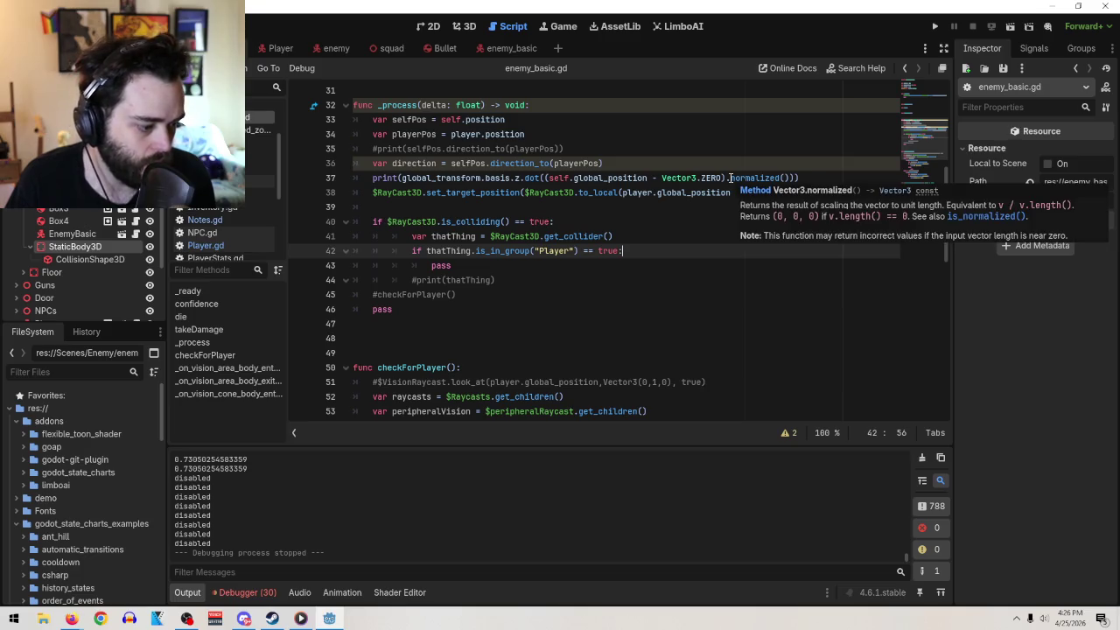
{"action": "left_click", "coordinate": [723, 177]}
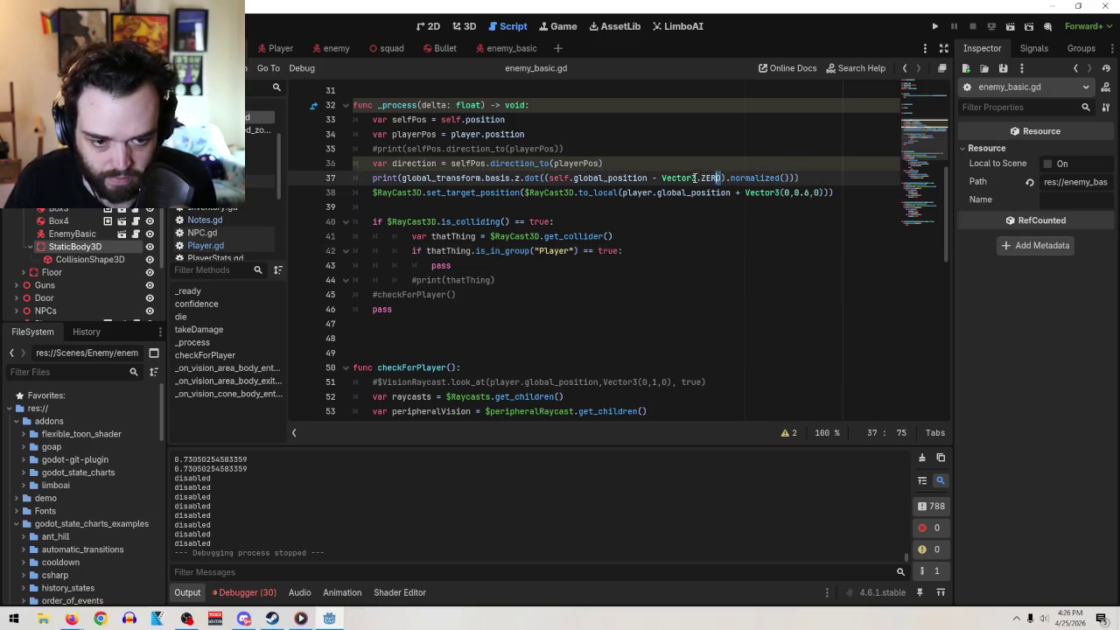
{"action": "type", "text": "player"}
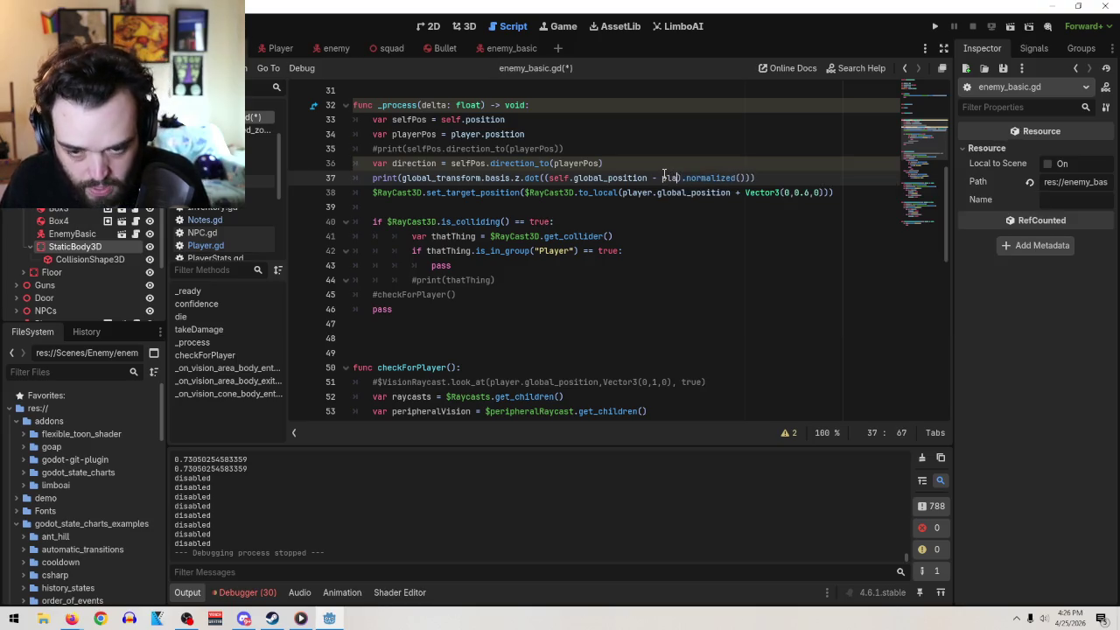
{"action": "type", "text": "Pos"}
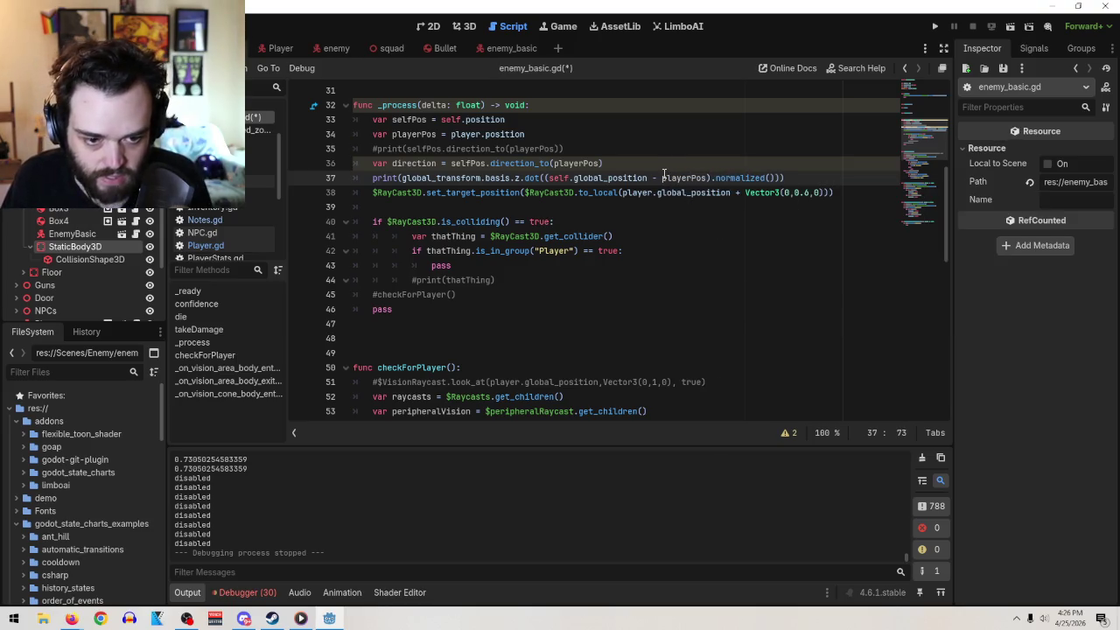
{"action": "left_click", "coordinate": [1010, 27]}
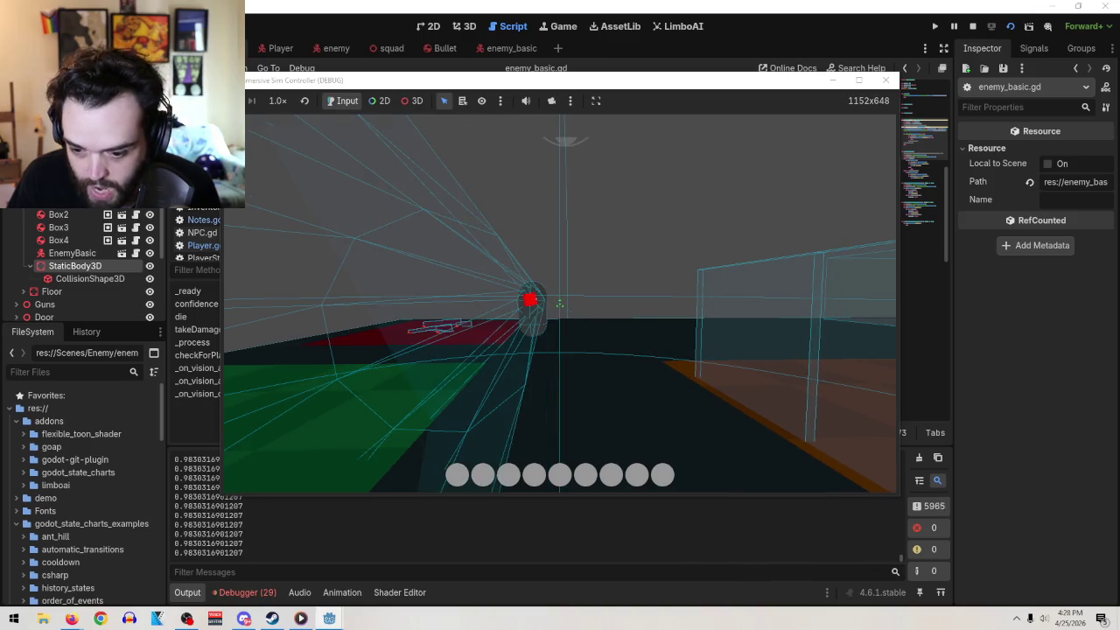
- Leave the play-test printing 0.9830316901207 and return to the script editor
{"action": "key", "text": "alt+Tab"}
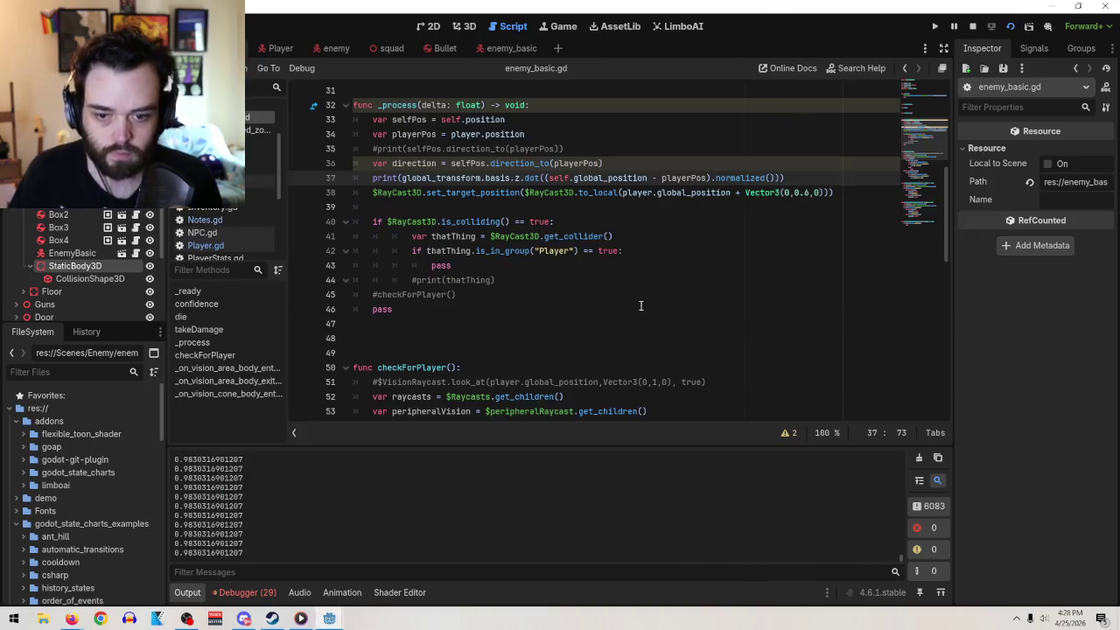
- Move the dot-product expression into a new line-37 'var angleToPlayer =' and print angleToPlayer instead
{"action": "left_click", "coordinate": [609, 163]}
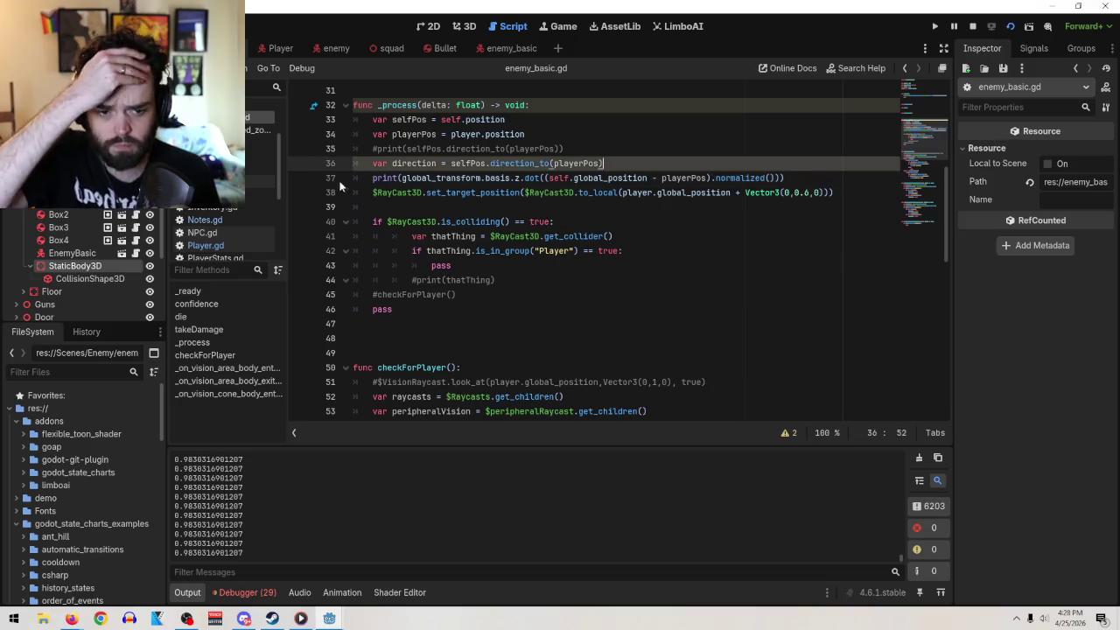
{"action": "key", "text": "Return"}
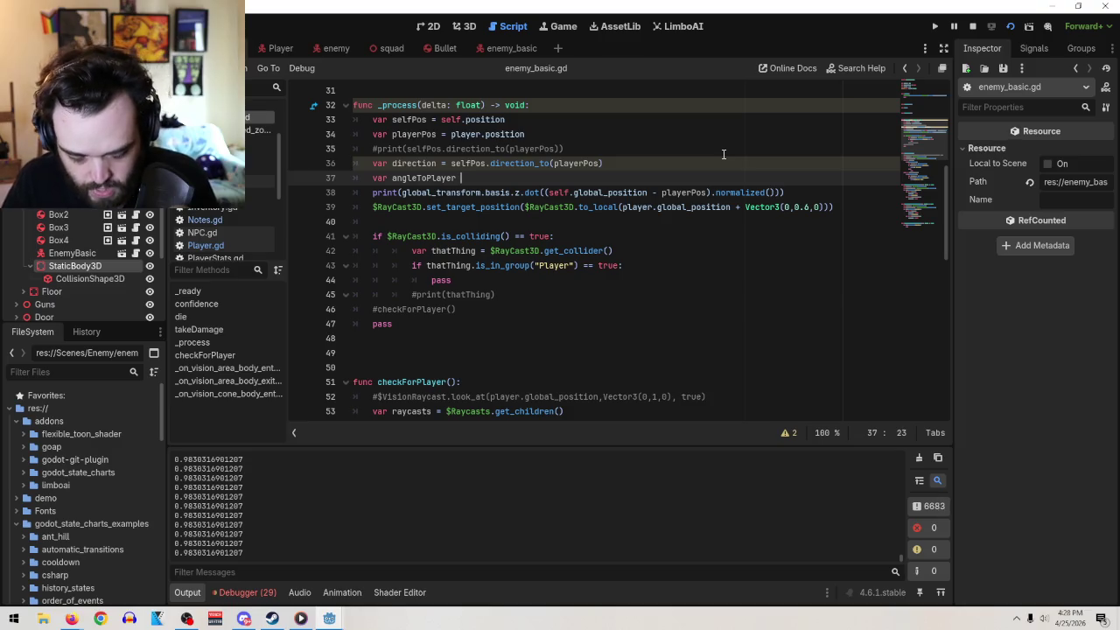
{"action": "type", "text": "="}
{"action": "left_click", "coordinate": [773, 192]}
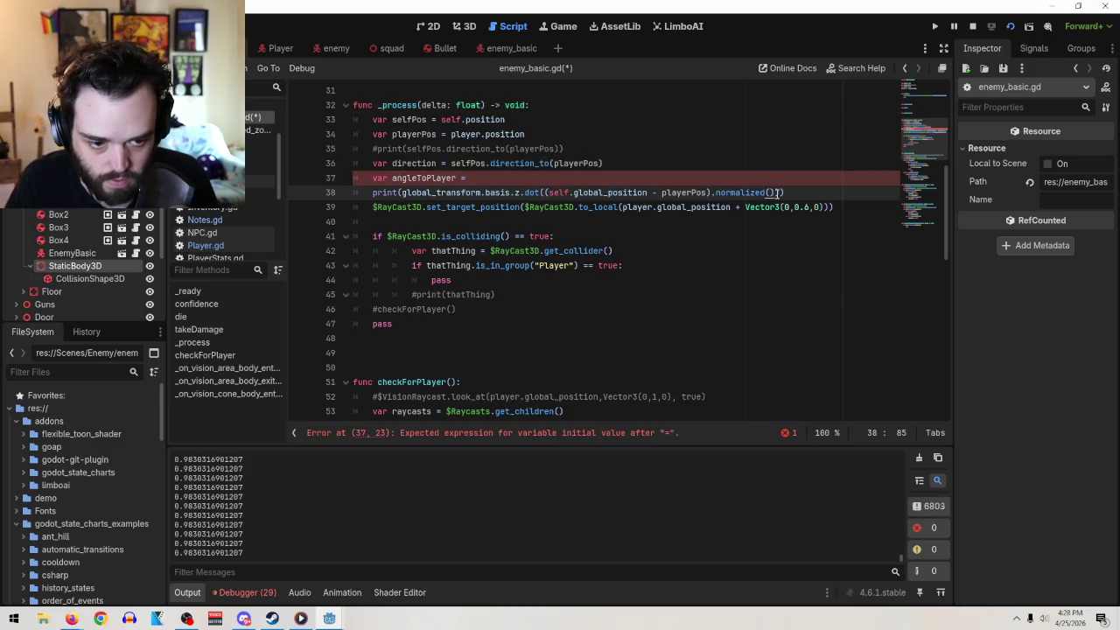
{"action": "left_click_drag", "start_coordinate": [781, 193], "coordinate": [400, 194]}
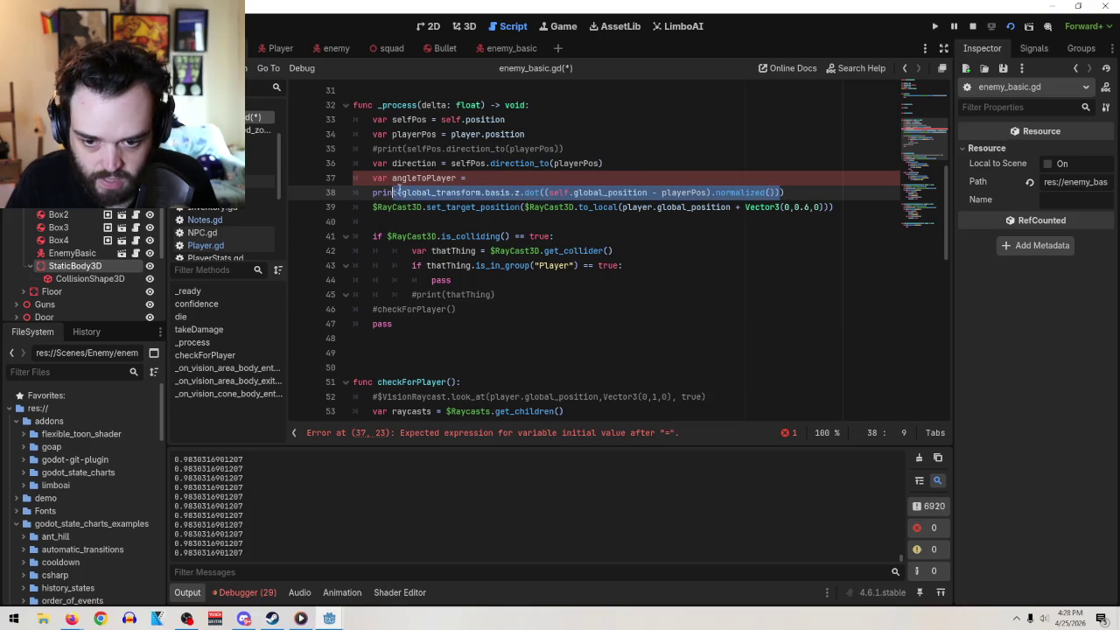
{"action": "left_click_drag", "start_coordinate": [489, 194], "coordinate": [461, 179]}
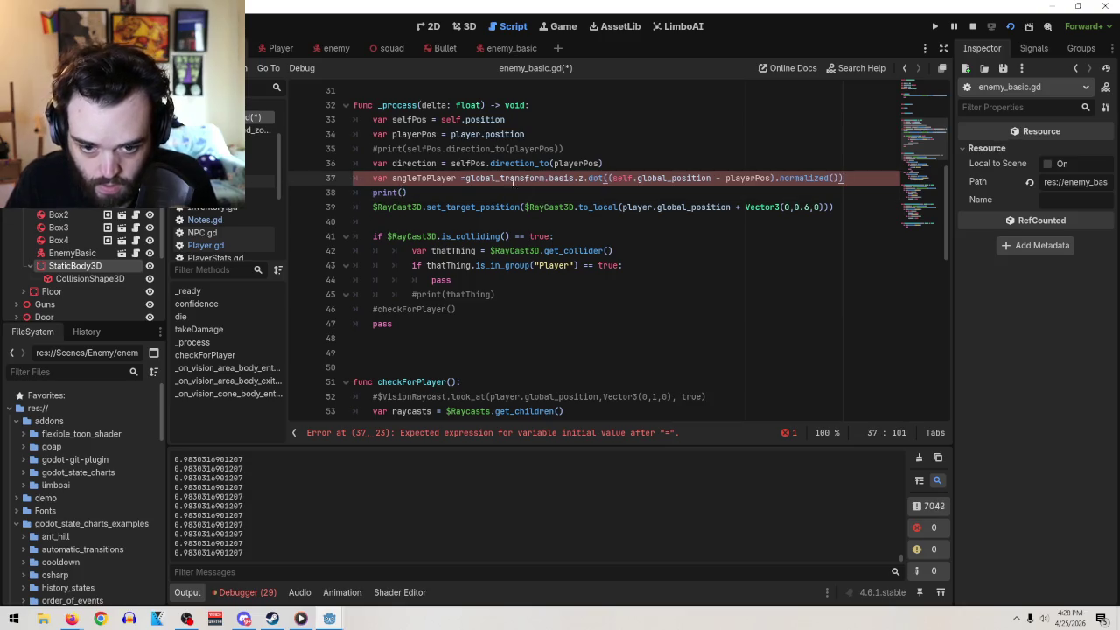
{"action": "left_click", "coordinate": [400, 192]}
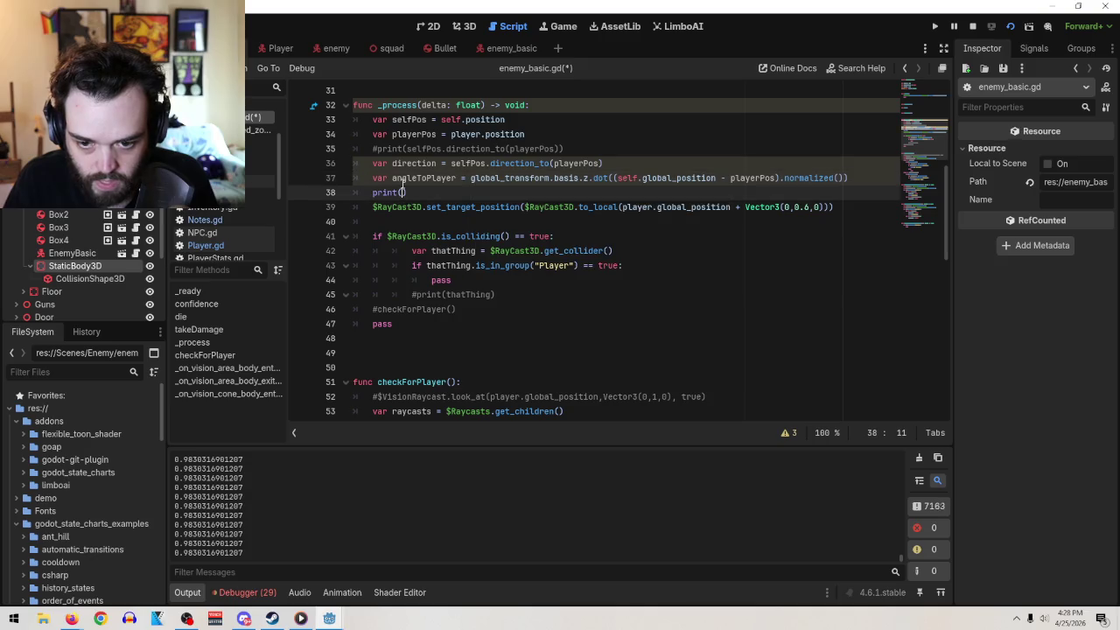
{"action": "type", "text": "angle"}
{"action": "type", "text": "ToPlay"}
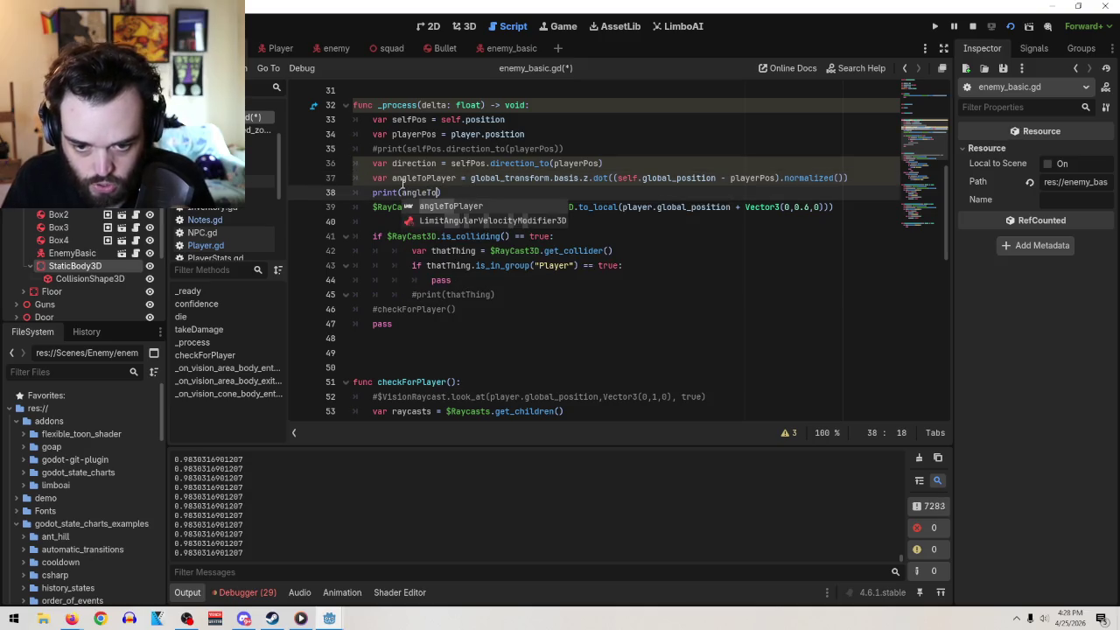
{"action": "type", "text": "er"}
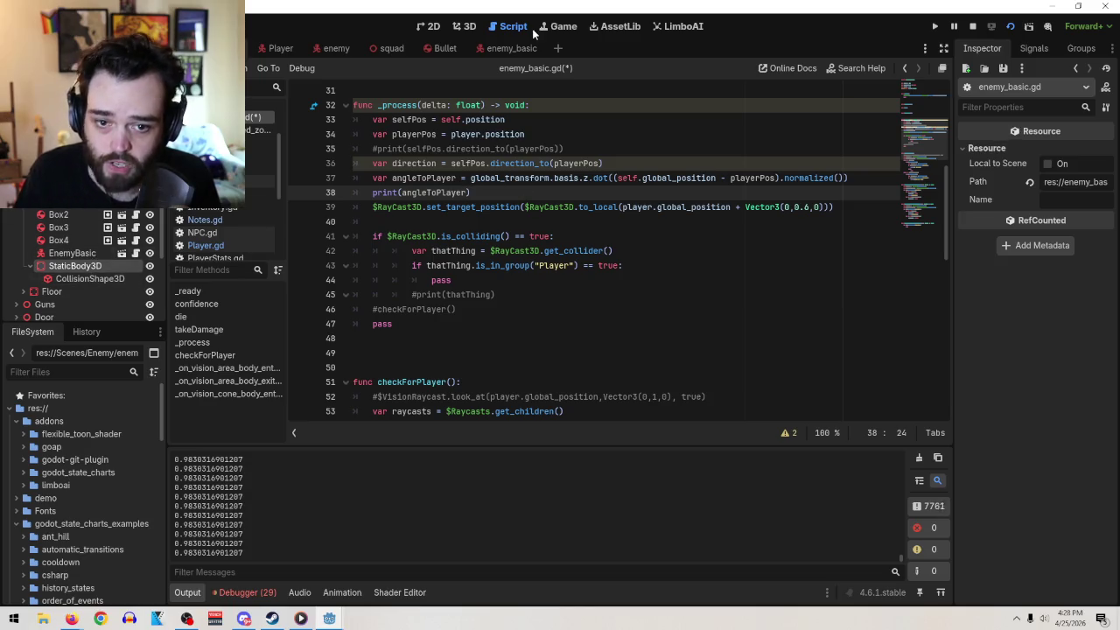
- Copy the MeshInstance3D2 cone node, then delete the copy accidentally pasted as its child
{"action": "left_click", "coordinate": [504, 49]}
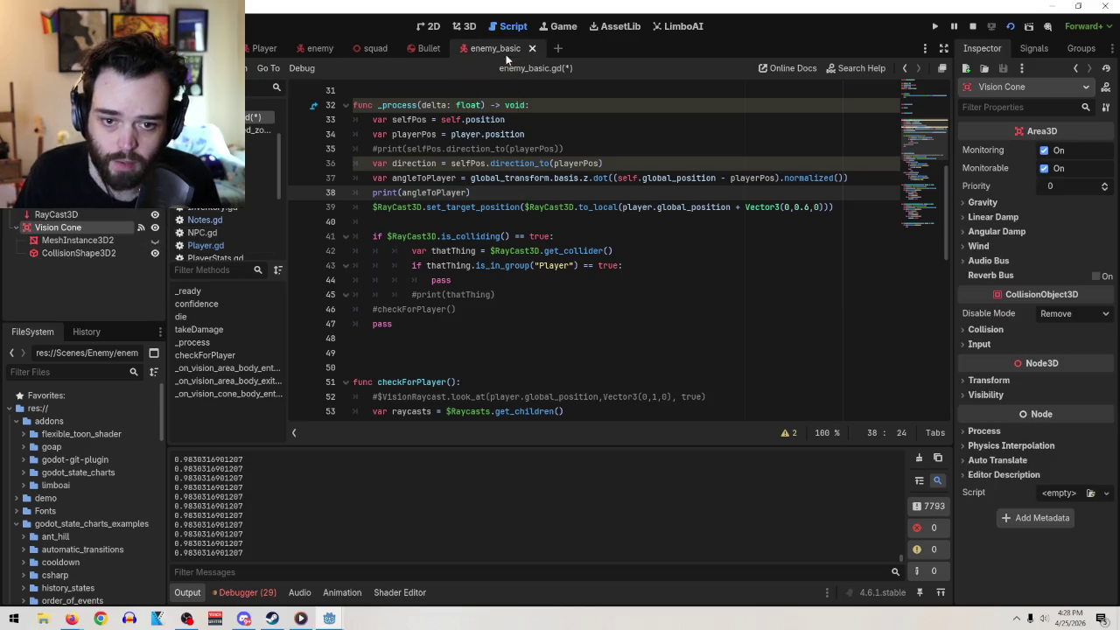
{"action": "right_click", "coordinate": [73, 240]}
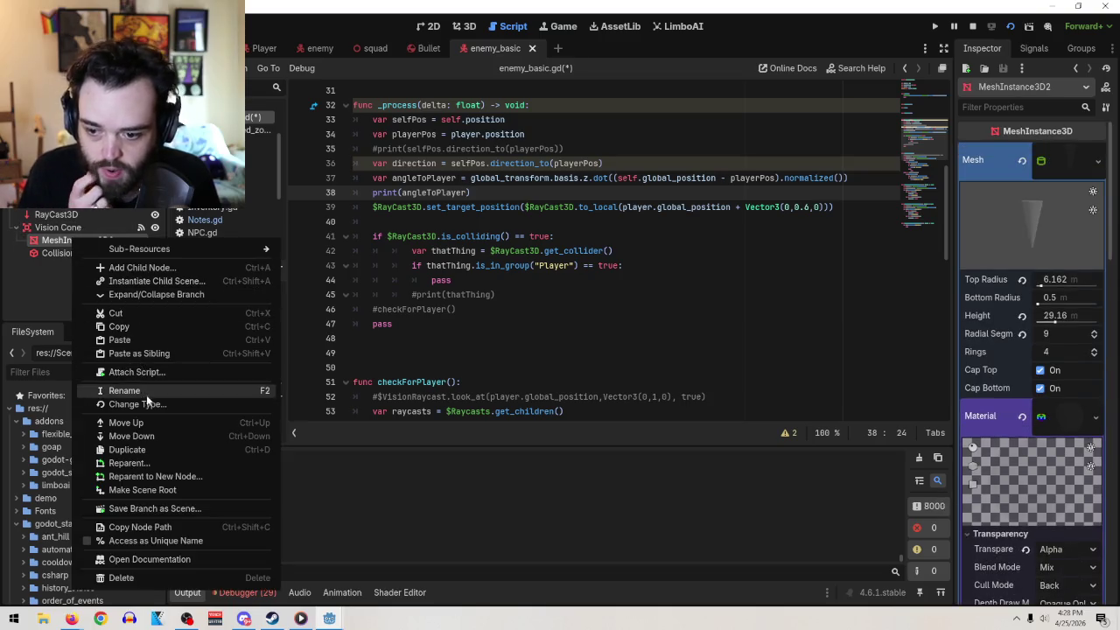
{"action": "left_click", "coordinate": [131, 326]}
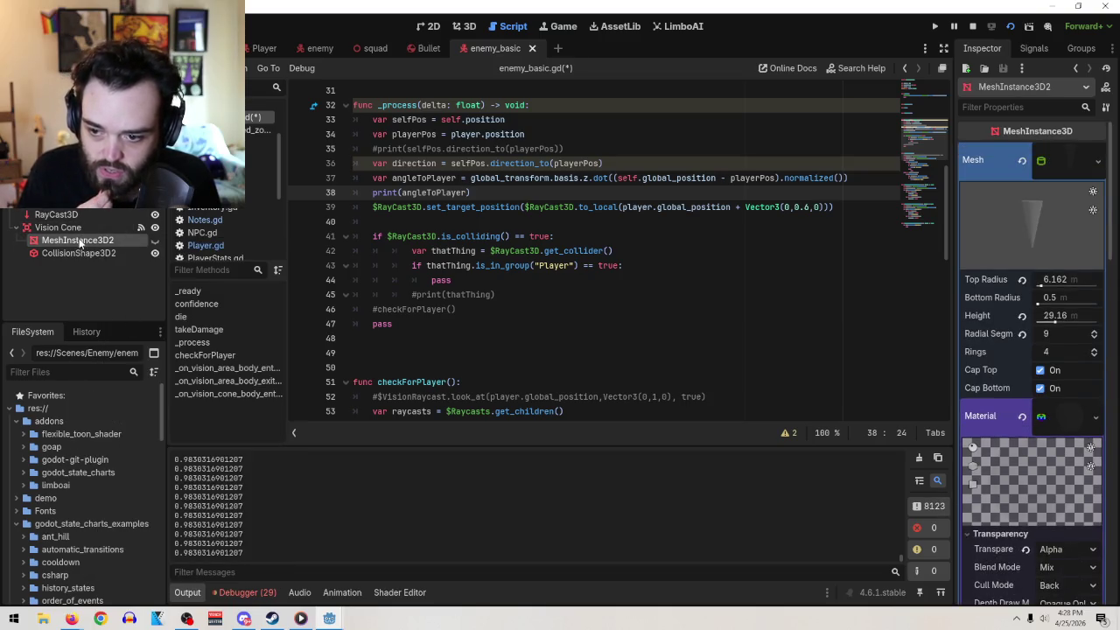
{"action": "right_click", "coordinate": [77, 243]}
{"action": "left_click", "coordinate": [134, 342]}
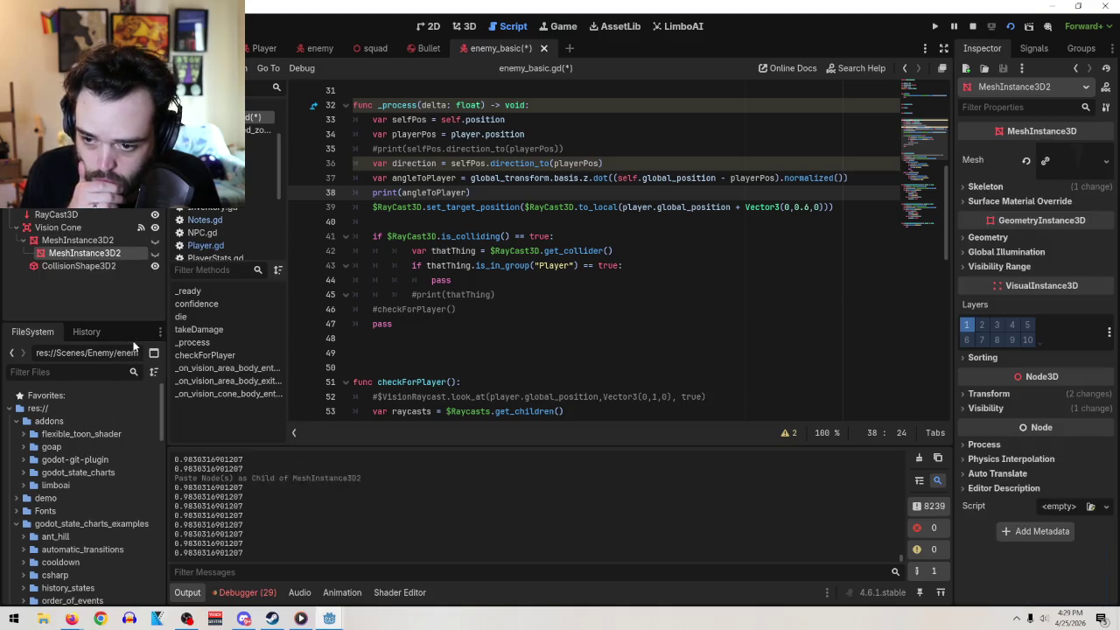
{"action": "mouse_move", "coordinate": [87, 253]}
{"action": "left_mouse_down"}
{"action": "mouse_move", "coordinate": [88, 234]}
{"action": "mouse_move", "coordinate": [88, 253]}
{"action": "left_mouse_up"}
{"action": "right_click", "coordinate": [87, 253]}
{"action": "left_click", "coordinate": [109, 587]}
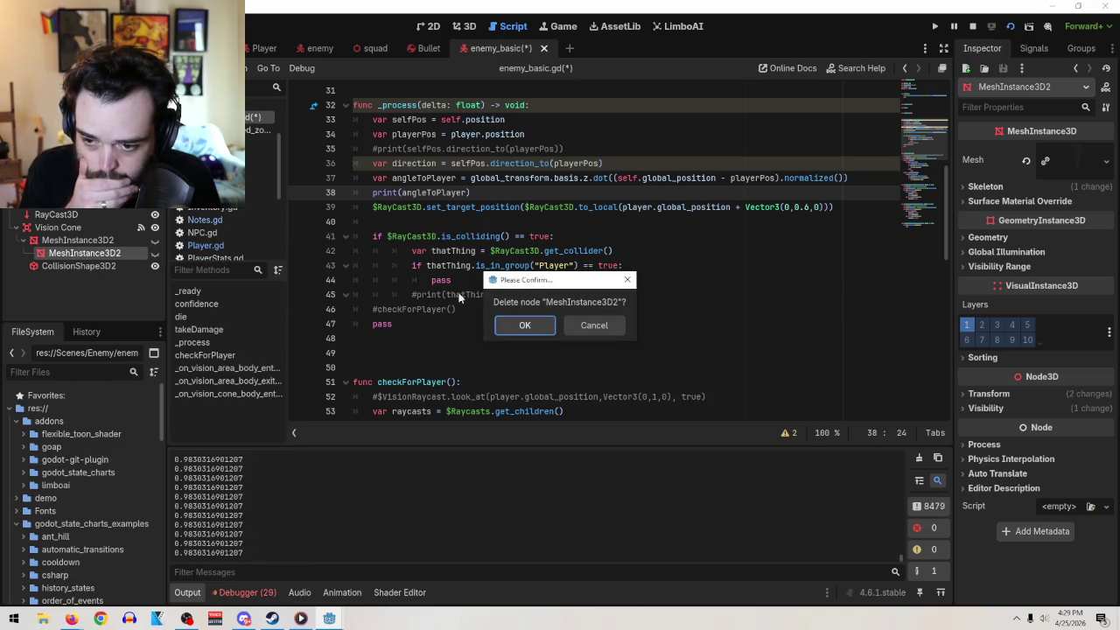
{"action": "left_click", "coordinate": [497, 325]}
- Paste the cone as sibling MeshInstance3D3 and expand its Mesh resource in the Inspector
{"action": "right_click", "coordinate": [92, 242]}
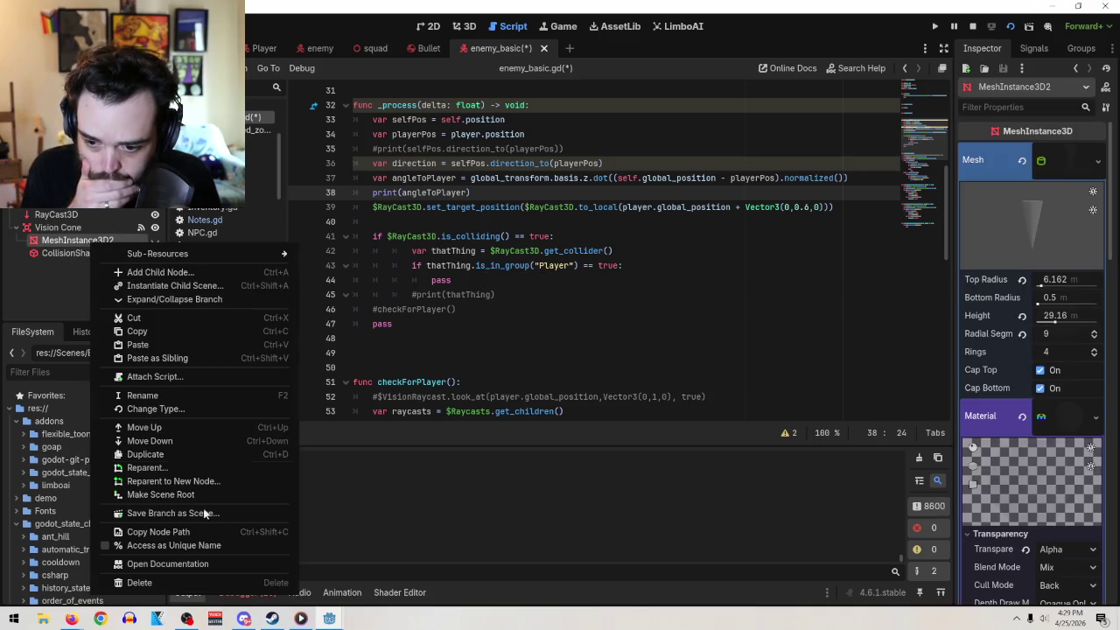
{"action": "left_click", "coordinate": [157, 358]}
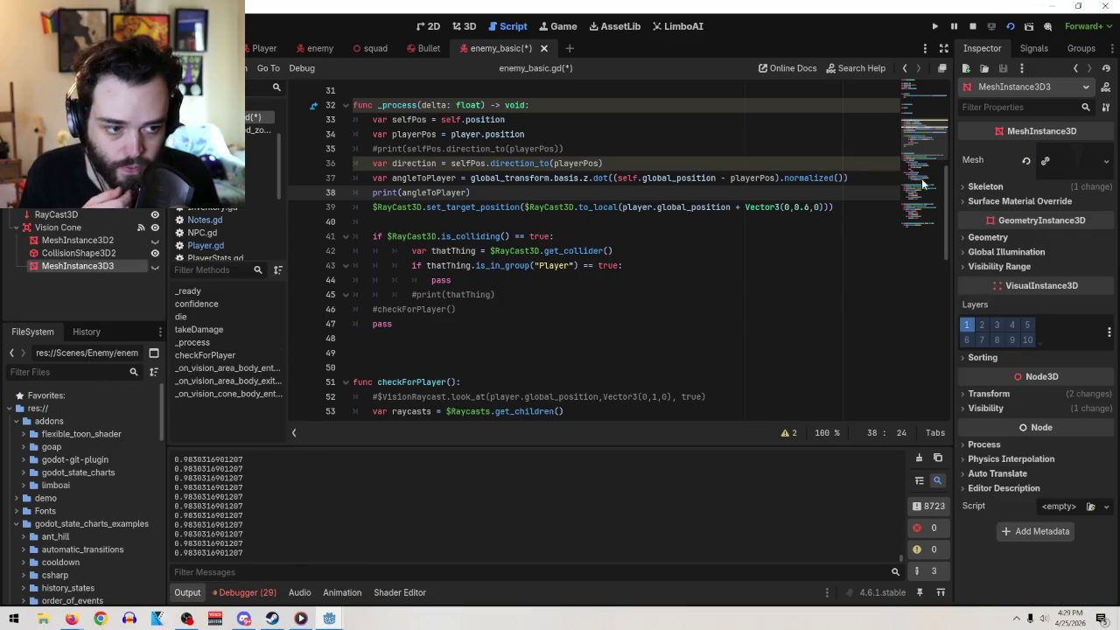
{"action": "left_click", "coordinate": [1072, 160]}
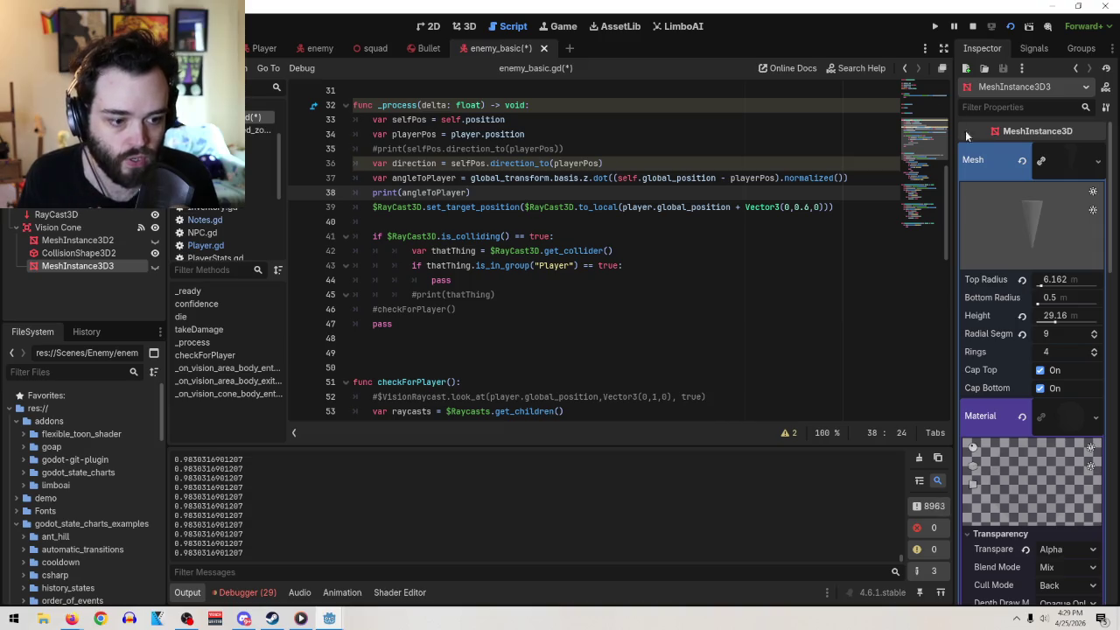
{"action": "left_click", "coordinate": [463, 27]}
{"action": "mouse_move", "coordinate": [594, 285]}
{"action": "left_mouse_down"}
{"action": "mouse_move", "coordinate": [936, 374]}
{"action": "mouse_move", "coordinate": [632, 358]}
{"action": "left_mouse_up"}
- Widen the copied cone's top radius to 12.958 as a trial, then delete that cone
{"action": "scroll", "coordinate": [737, 344], "scroll_direction": "down", "scroll_amount": 3}
{"action": "mouse_move", "coordinate": [738, 345]}
{"action": "left_mouse_down"}
{"action": "mouse_move", "coordinate": [585, 295]}
{"action": "mouse_move", "coordinate": [589, 239]}
{"action": "left_mouse_up"}
{"action": "scroll", "coordinate": [590, 236], "scroll_direction": "down", "scroll_amount": 5}
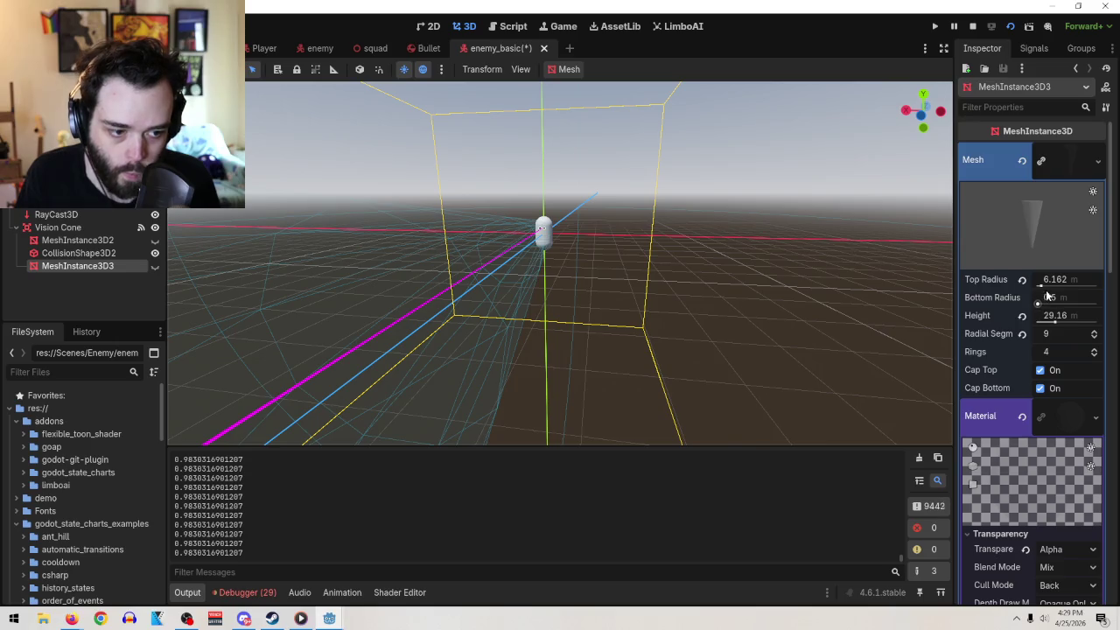
{"action": "left_click_drag", "start_coordinate": [1042, 287], "coordinate": [1051, 284]}
{"action": "scroll", "coordinate": [544, 315], "scroll_direction": "down", "scroll_amount": 3}
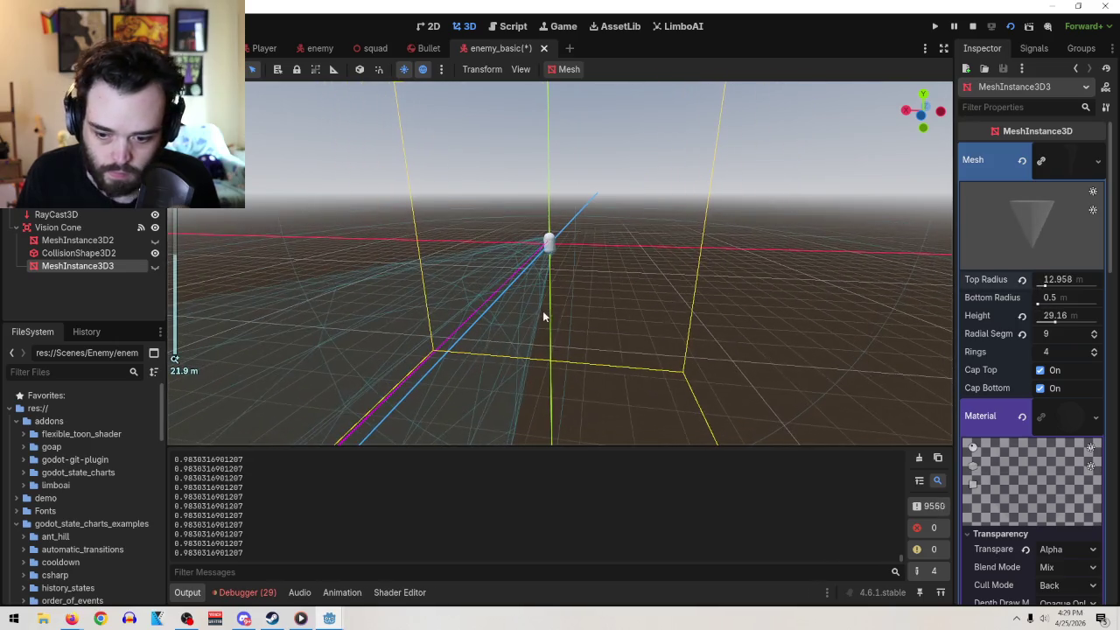
{"action": "key", "text": "Delete"}
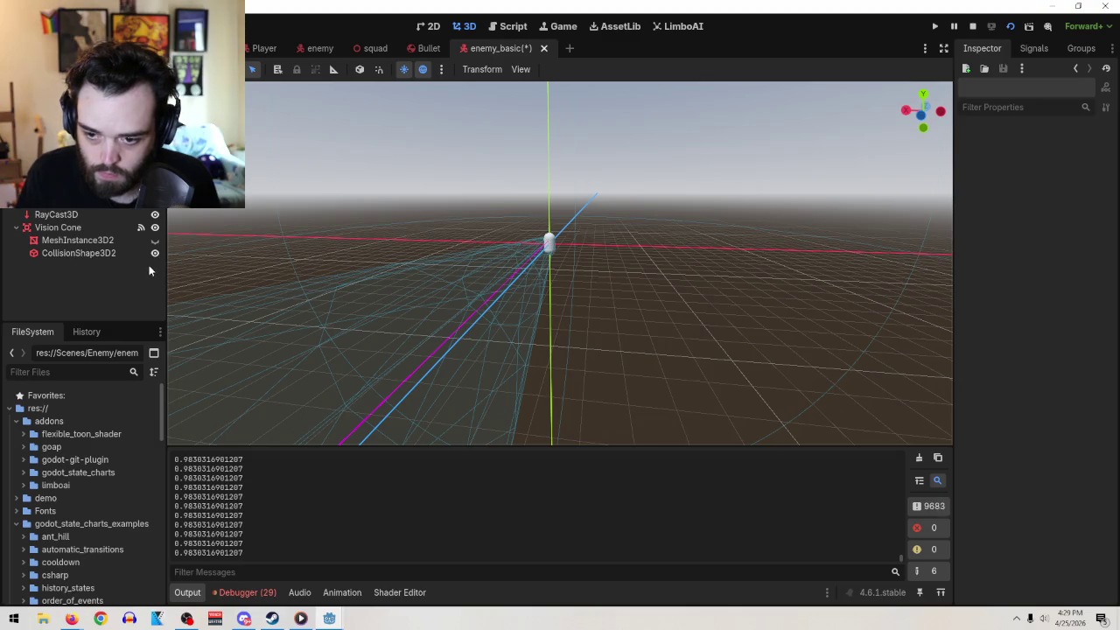
- Paste a fresh MeshInstance3D3 cone copy beside MeshInstance3D2 and frame it from the front
{"action": "right_click", "coordinate": [91, 246]}
{"action": "left_click", "coordinate": [179, 360]}
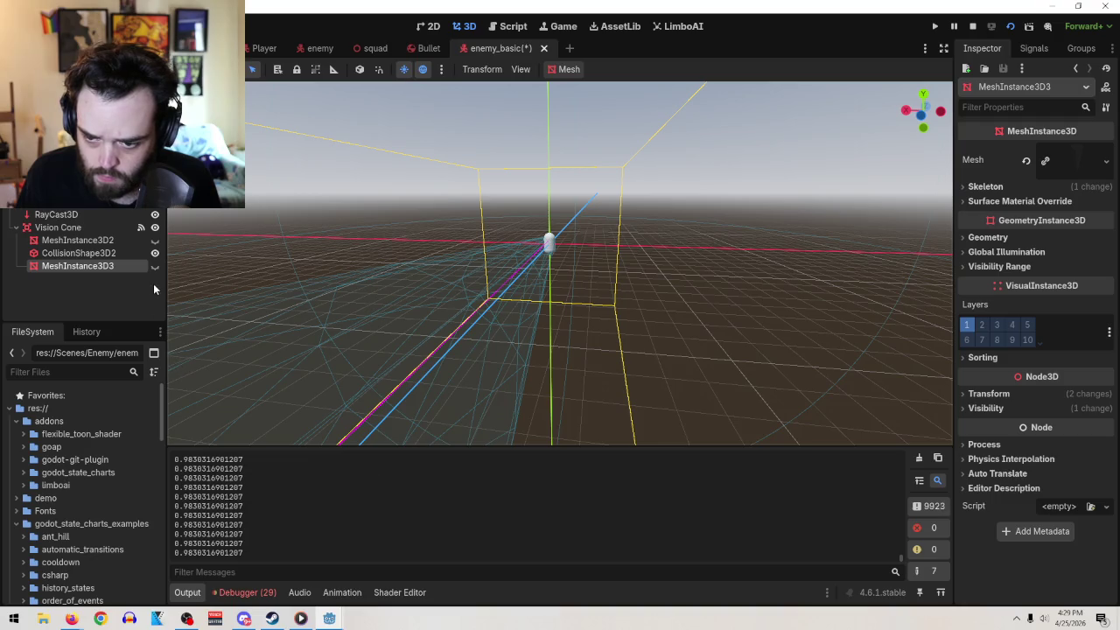
{"action": "key", "text": "f"}
{"action": "scroll", "coordinate": [665, 328], "scroll_direction": "down", "scroll_amount": 5}
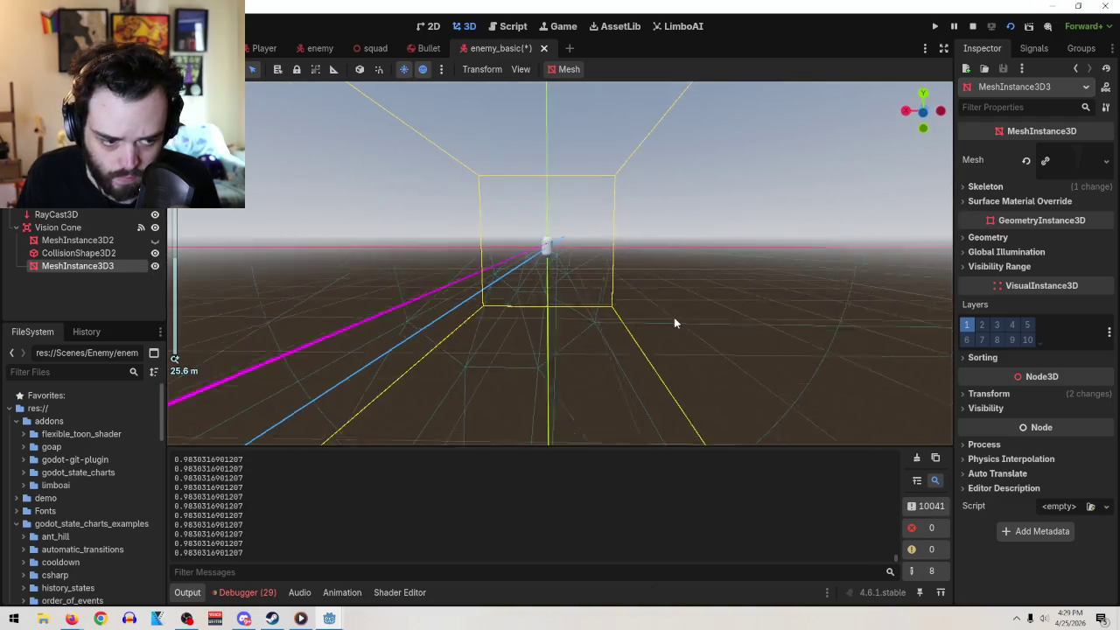
{"action": "mouse_move", "coordinate": [662, 348]}
{"action": "left_mouse_down"}
{"action": "mouse_move", "coordinate": [807, 411]}
{"action": "mouse_move", "coordinate": [836, 397]}
{"action": "left_mouse_up"}
{"action": "scroll", "coordinate": [819, 410], "scroll_direction": "down", "scroll_amount": 1}
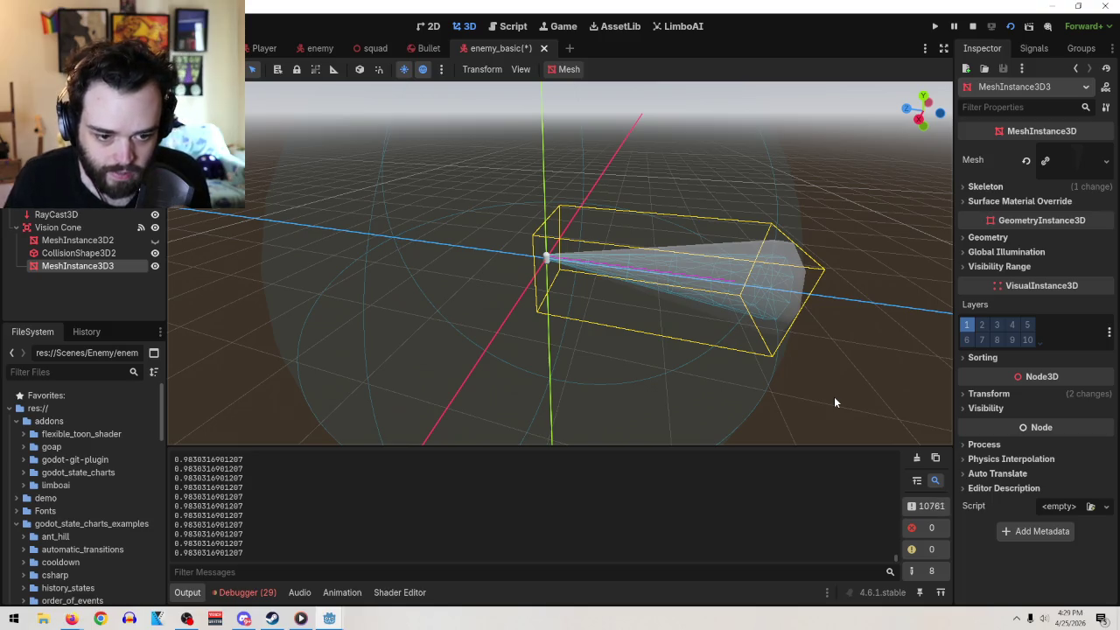
{"action": "mouse_move", "coordinate": [804, 332]}
{"action": "left_mouse_down"}
{"action": "mouse_move", "coordinate": [782, 302]}
{"action": "mouse_move", "coordinate": [618, 282]}
{"action": "mouse_move", "coordinate": [638, 271]}
{"action": "mouse_move", "coordinate": [624, 262]}
{"action": "left_mouse_up"}
{"action": "scroll", "coordinate": [708, 402], "scroll_direction": "up", "scroll_amount": 3}
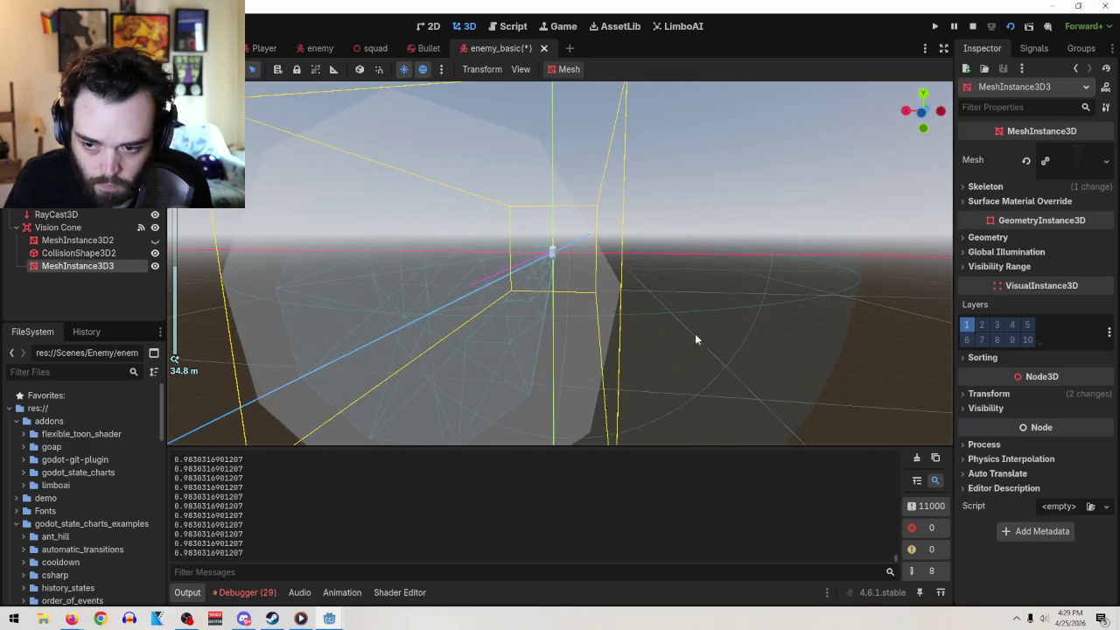
{"action": "mouse_move", "coordinate": [696, 340]}
{"action": "left_mouse_down"}
{"action": "mouse_move", "coordinate": [682, 320]}
{"action": "mouse_move", "coordinate": [708, 323]}
{"action": "mouse_move", "coordinate": [703, 339]}
{"action": "left_mouse_up"}
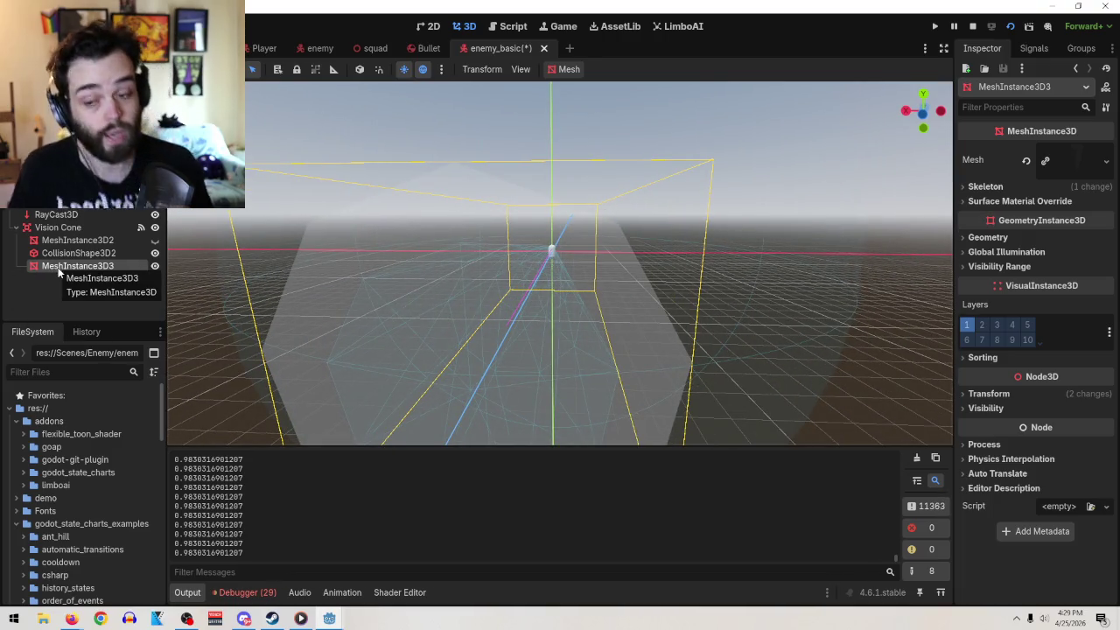
- Generate a sibling trimesh collision shape from the MeshInstance3D3 cone mesh
{"action": "right_click", "coordinate": [58, 273]}
{"action": "key", "text": "Escape"}
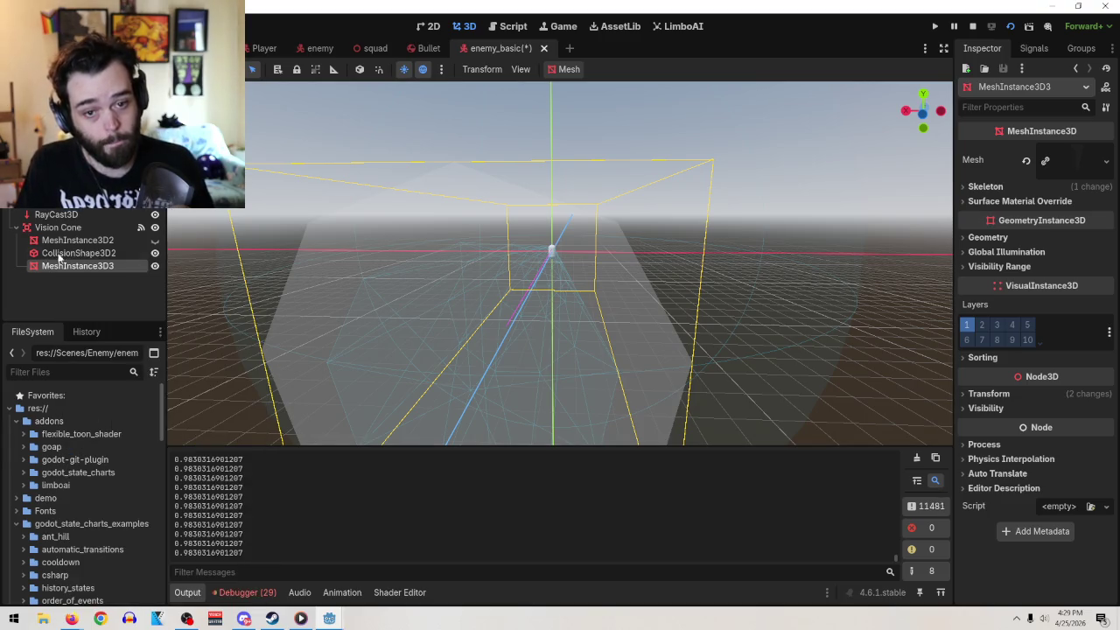
{"action": "left_click", "coordinate": [569, 69]}
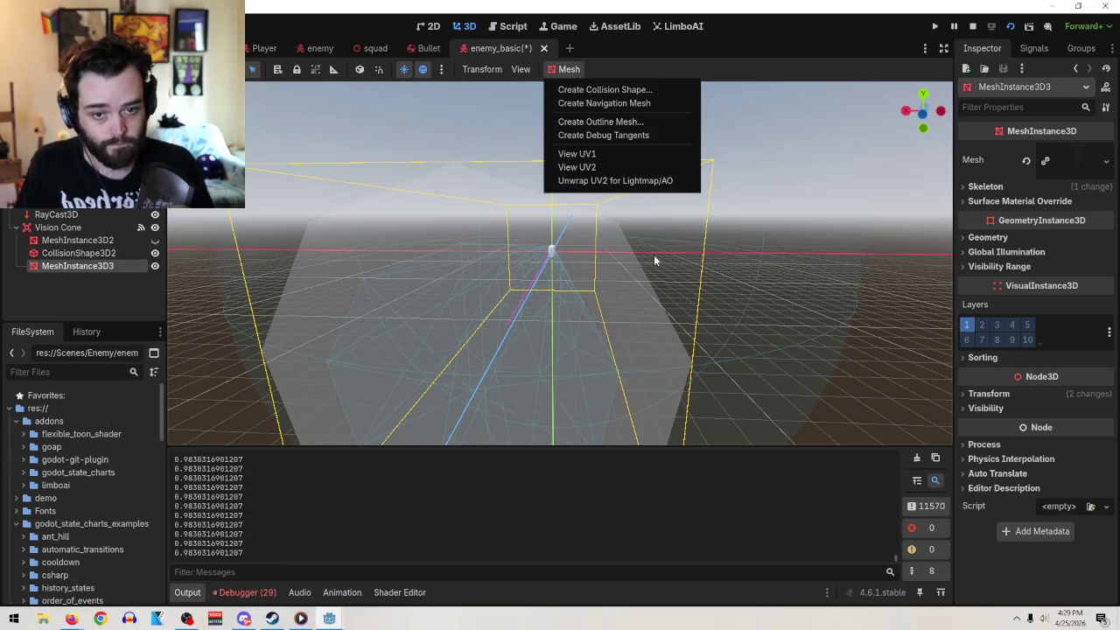
{"action": "left_click", "coordinate": [647, 91]}
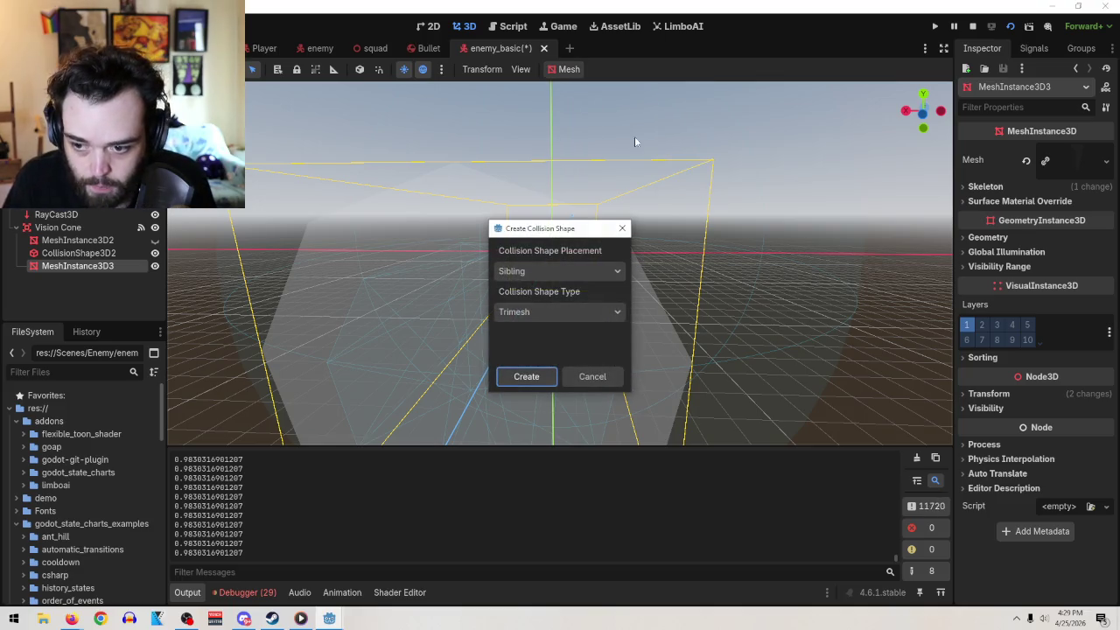
{"action": "left_click", "coordinate": [523, 378]}
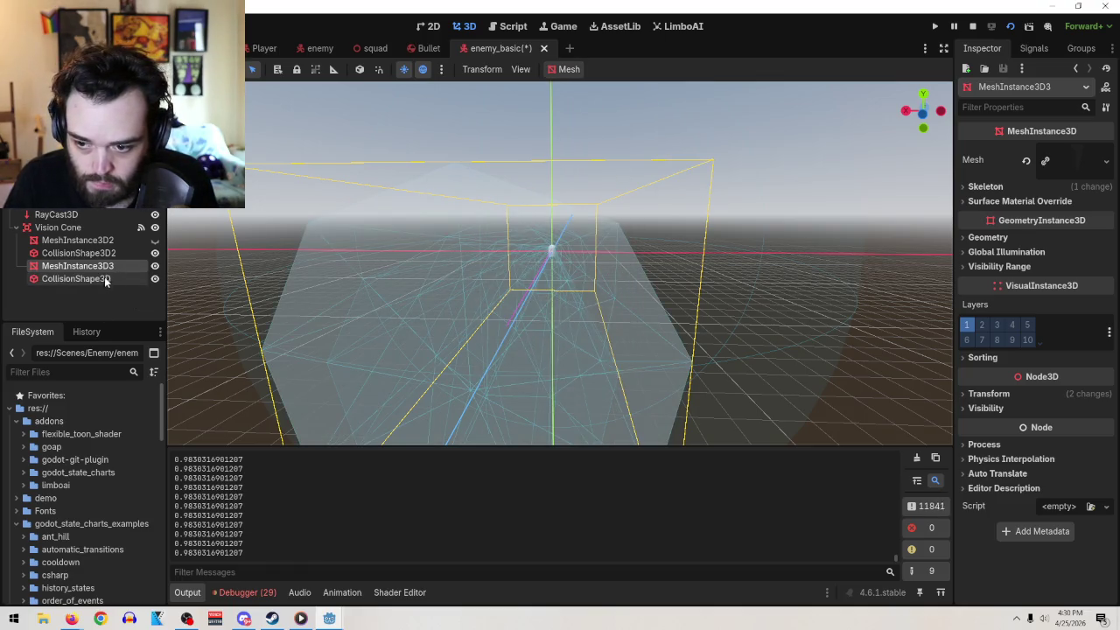
- Add an Area3D beside Vision Cone and move the new CollisionShape3D under it
{"action": "left_click", "coordinate": [68, 227]}
{"action": "key", "text": "ctrl+a"}
{"action": "type", "text": "area"}
{"action": "left_click", "coordinate": [512, 478]}
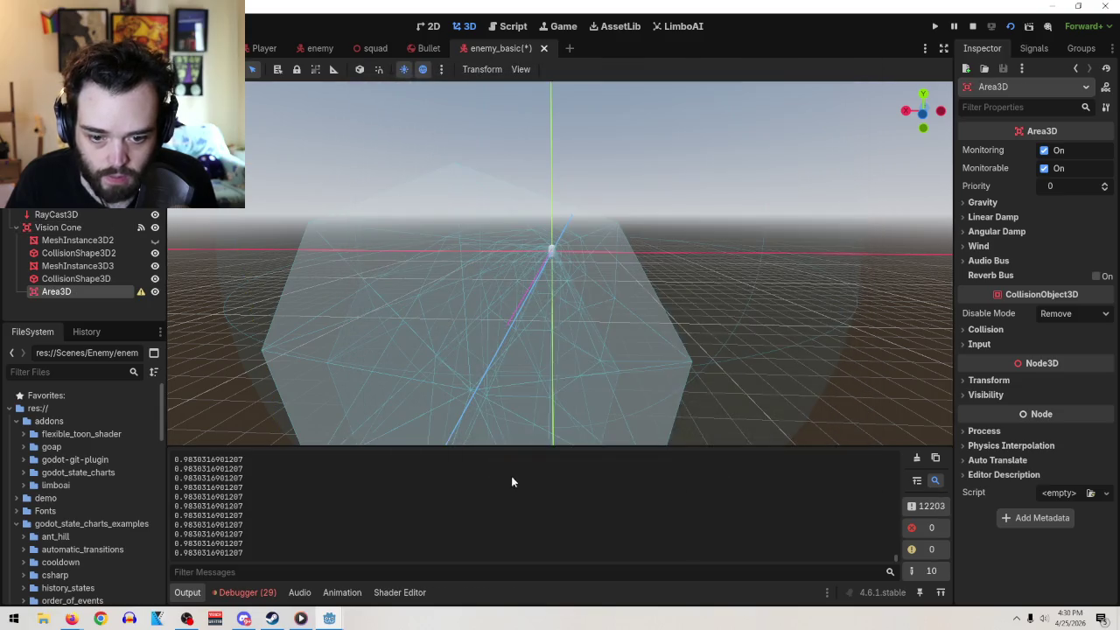
{"action": "left_click_drag", "start_coordinate": [52, 288], "coordinate": [51, 223]}
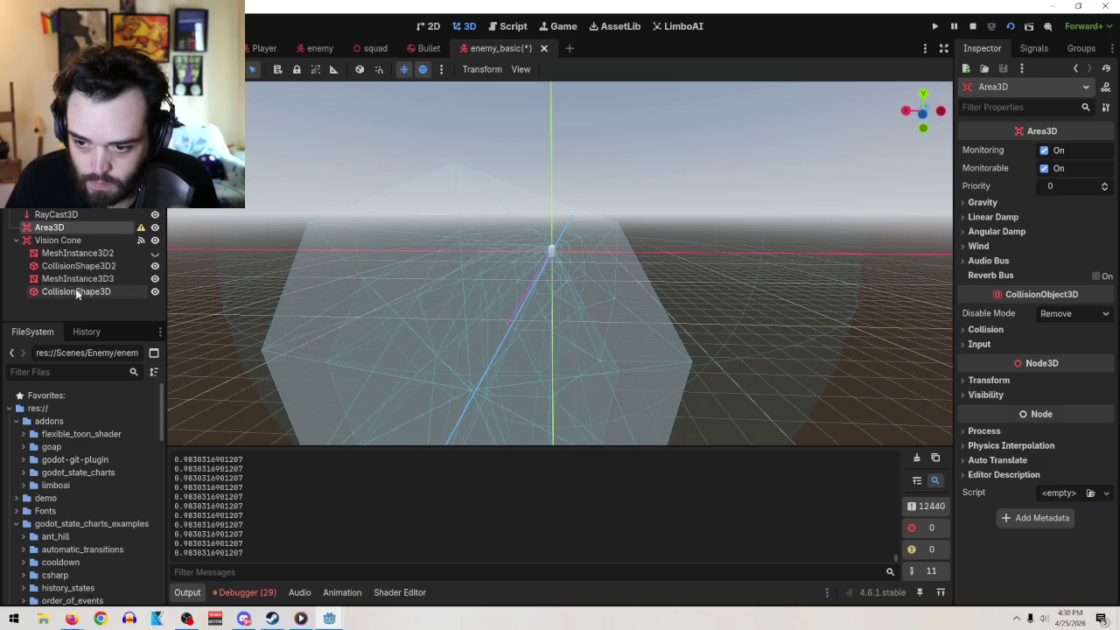
{"action": "left_click_drag", "start_coordinate": [73, 288], "coordinate": [53, 227]}
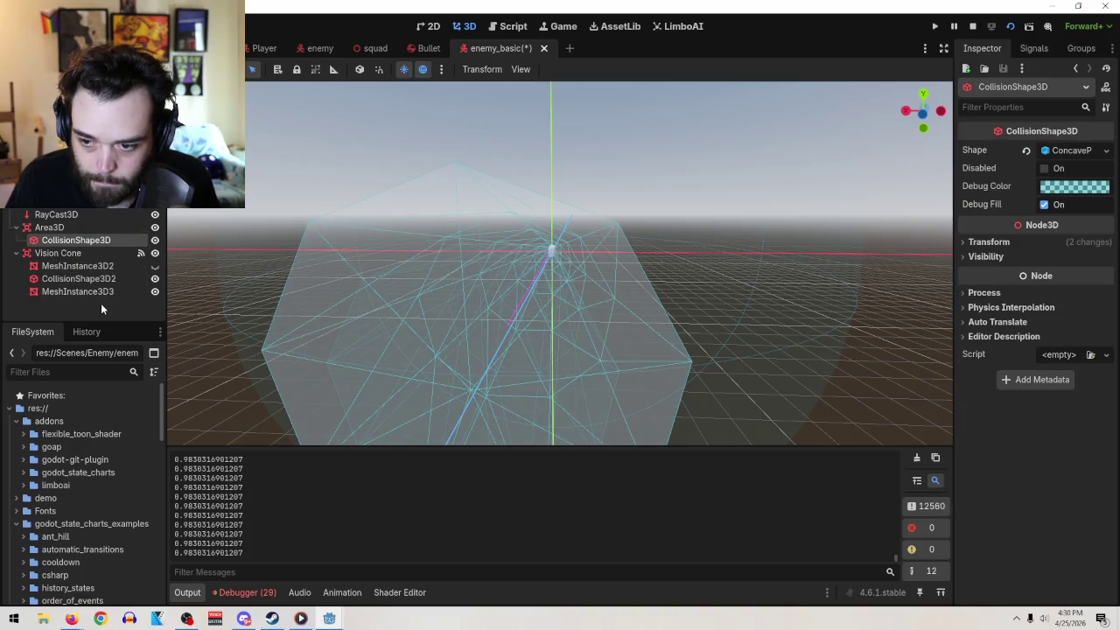
- Hide the MeshInstance3D3 cone mesh and view the collision shape along the front axis
{"action": "mouse_move", "coordinate": [459, 214]}
{"action": "left_mouse_down"}
{"action": "mouse_move", "coordinate": [491, 211]}
{"action": "mouse_move", "coordinate": [484, 184]}
{"action": "mouse_move", "coordinate": [464, 204]}
{"action": "left_mouse_up"}
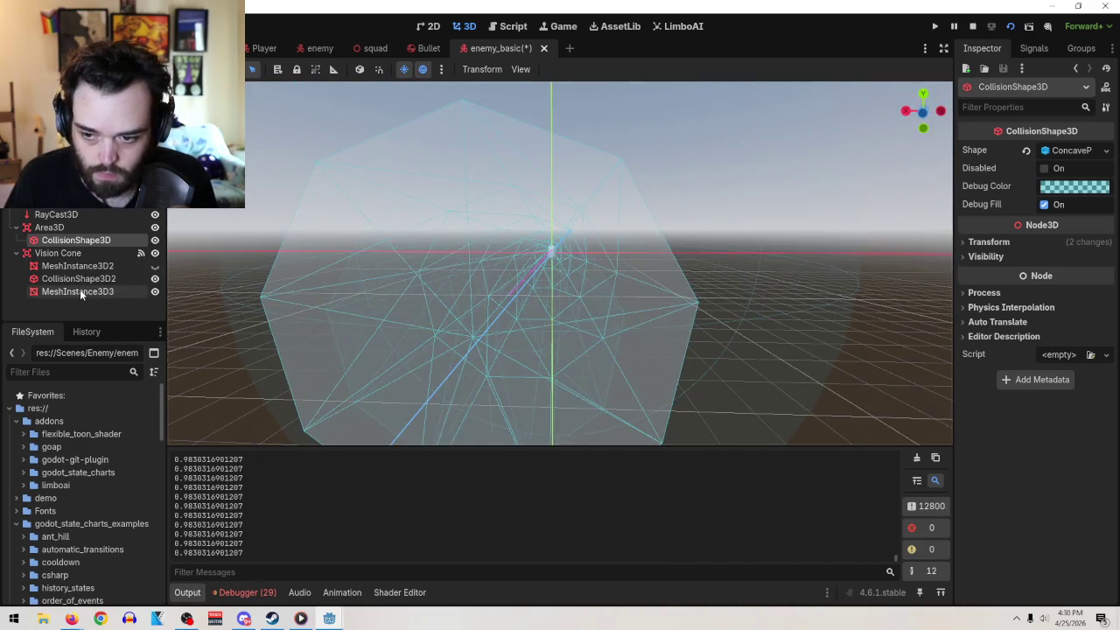
{"action": "left_click", "coordinate": [154, 291]}
{"action": "left_click_drag", "start_coordinate": [476, 147], "coordinate": [563, 156]}
{"action": "key", "text": "KP_1"}
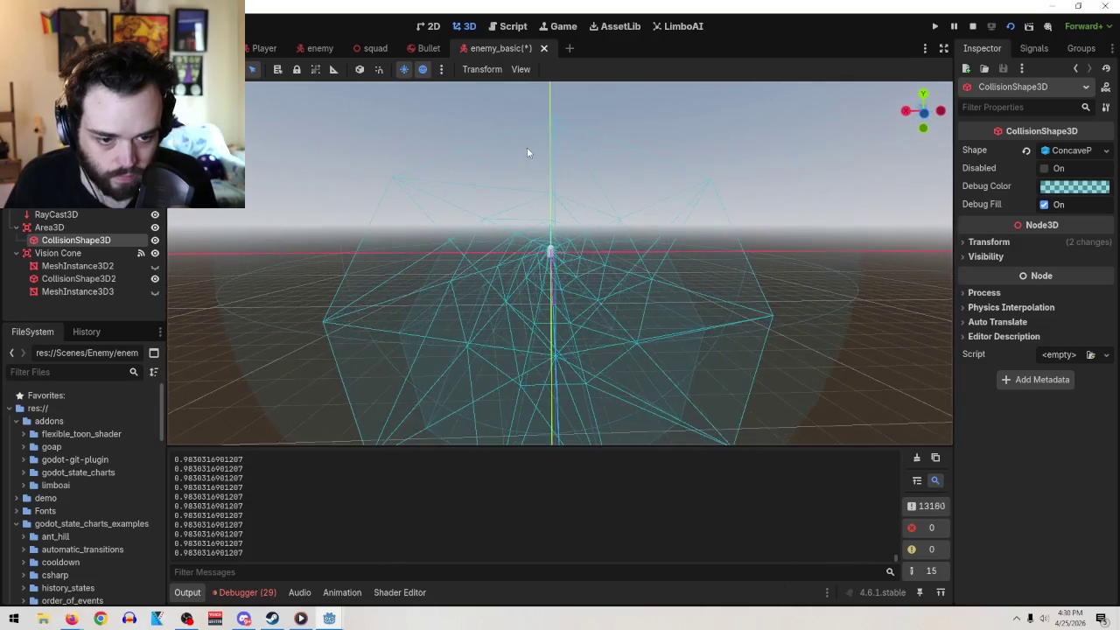
- Comment out the print(angleToPlayer) statement on line 38 of enemy_basic.gd
{"action": "left_click", "coordinate": [510, 31]}
{"action": "scroll", "coordinate": [640, 230], "scroll_direction": "down", "scroll_amount": 5}
{"action": "scroll", "coordinate": [640, 230], "scroll_direction": "up", "scroll_amount": 5}
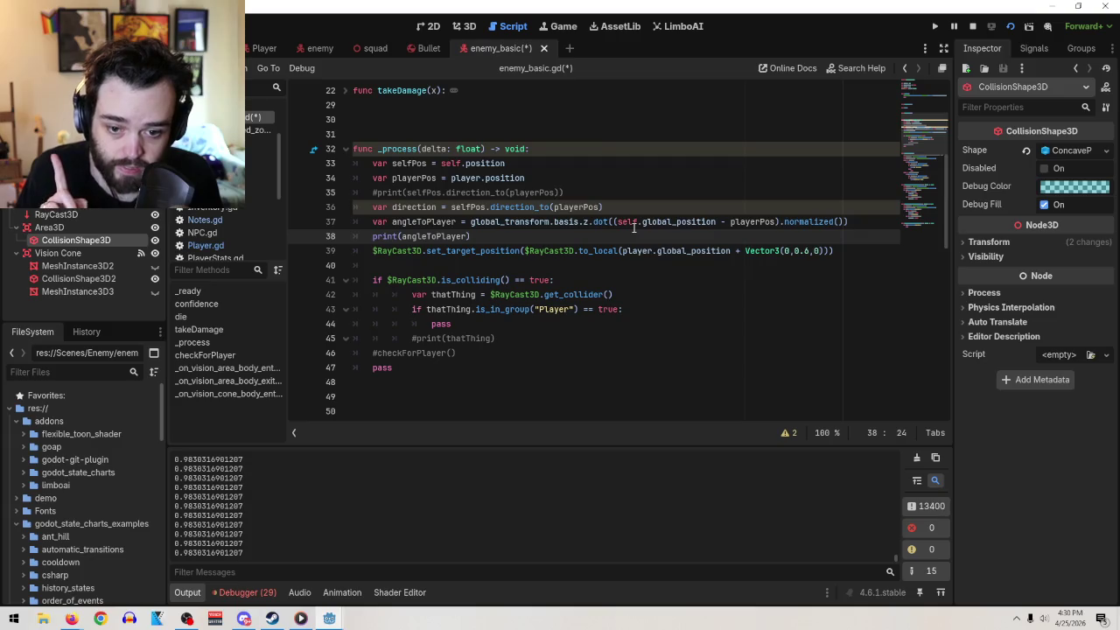
{"action": "left_click_drag", "start_coordinate": [456, 224], "coordinate": [371, 236]}
{"action": "key", "text": "ctrl+c"}
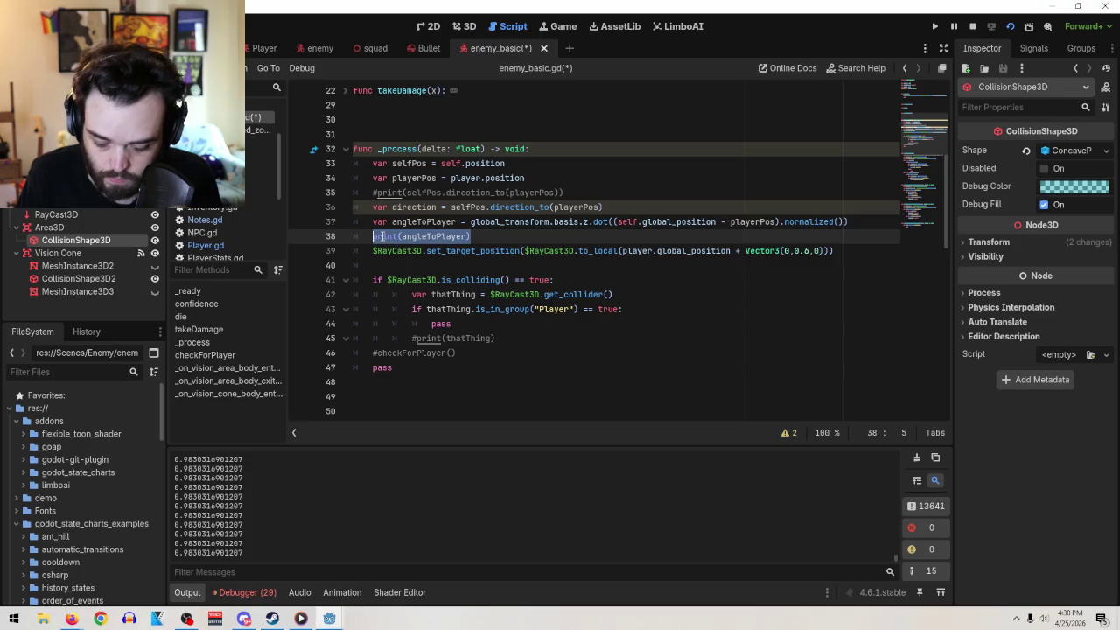
{"action": "key", "text": "Left"}
{"action": "type", "text": "#"}
- Replace pass on line 93 of the vision-cone handler with print(angleToPlayer)
{"action": "scroll", "coordinate": [618, 263], "scroll_direction": "down", "scroll_amount": 5}
{"action": "scroll", "coordinate": [618, 263], "scroll_direction": "down", "scroll_amount": 6}
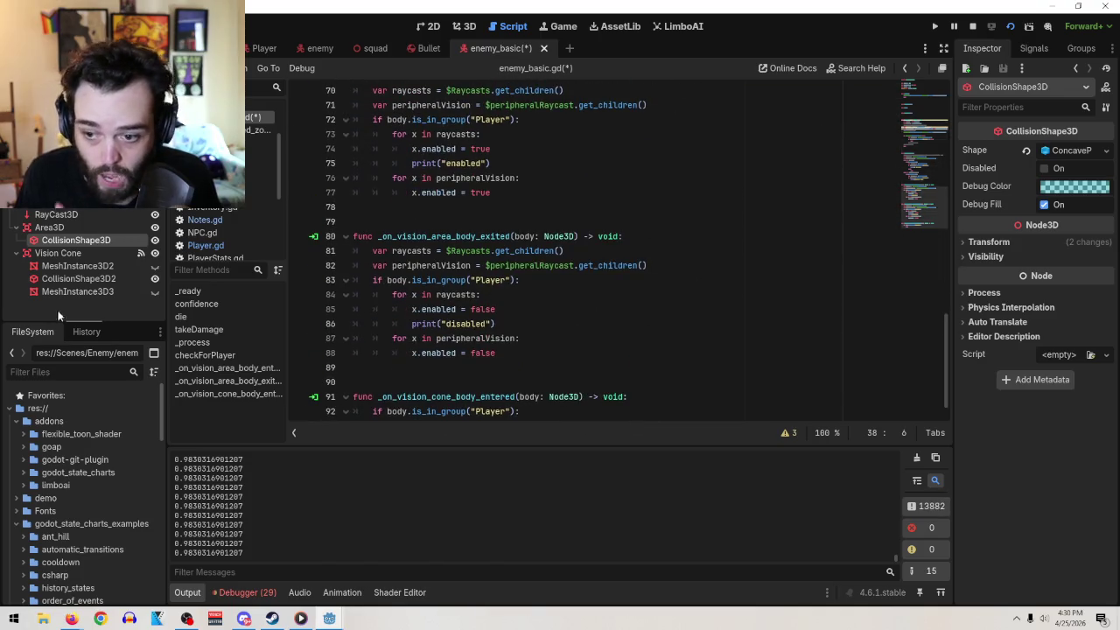
{"action": "left_click", "coordinate": [58, 252]}
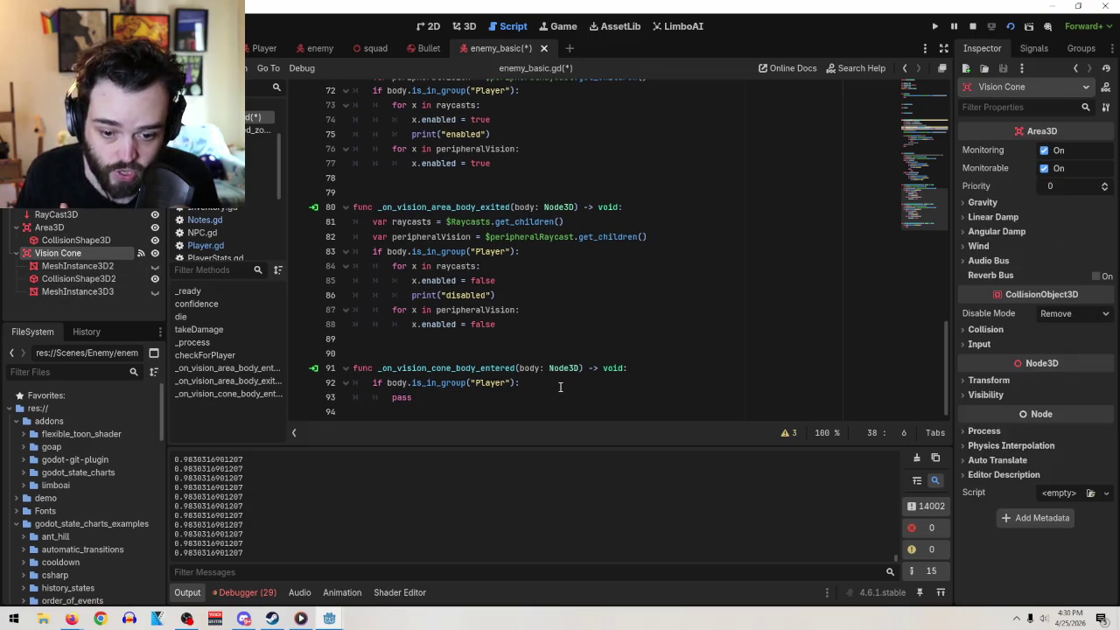
{"action": "left_click_drag", "start_coordinate": [411, 397], "coordinate": [380, 394]}
{"action": "double_click", "coordinate": [400, 397]}
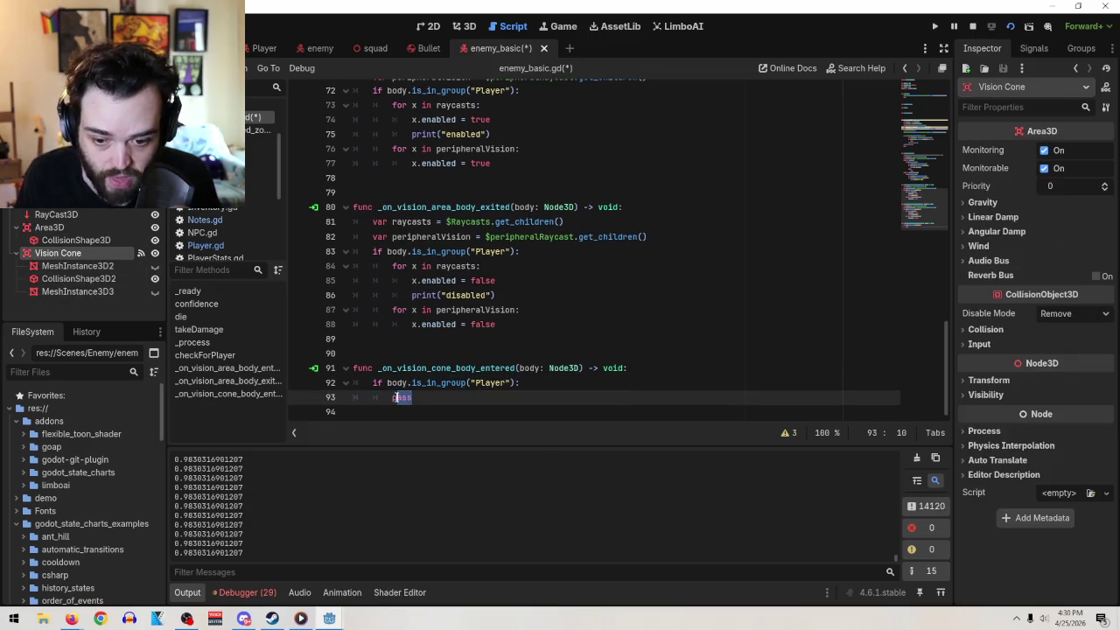
{"action": "key", "text": "ctrl+v"}
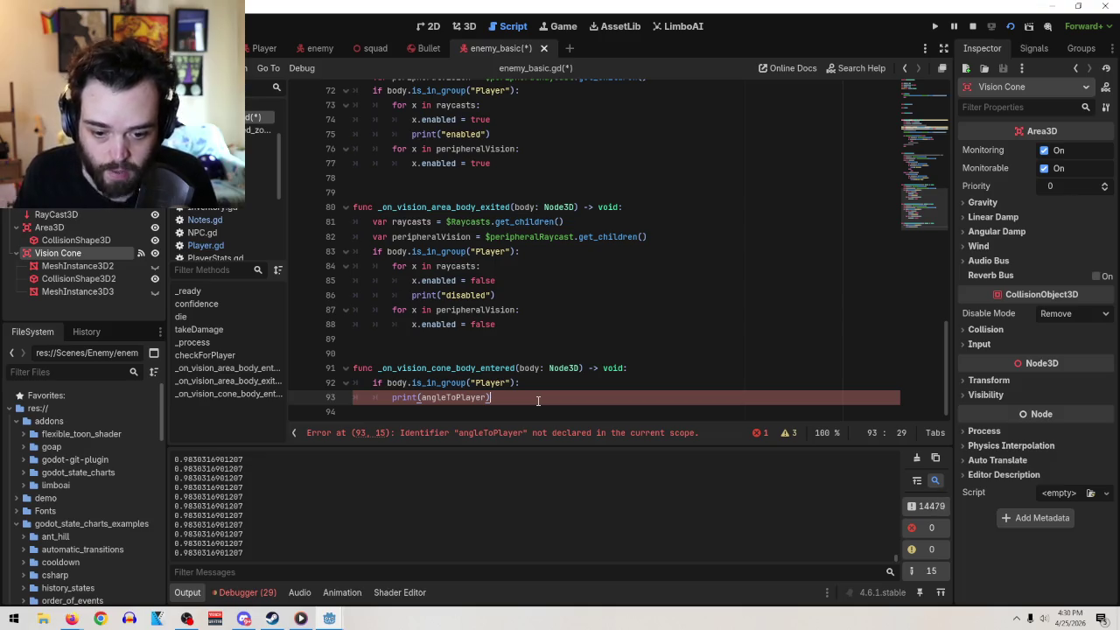
{"action": "scroll", "coordinate": [538, 400], "scroll_direction": "up", "scroll_amount": 8}
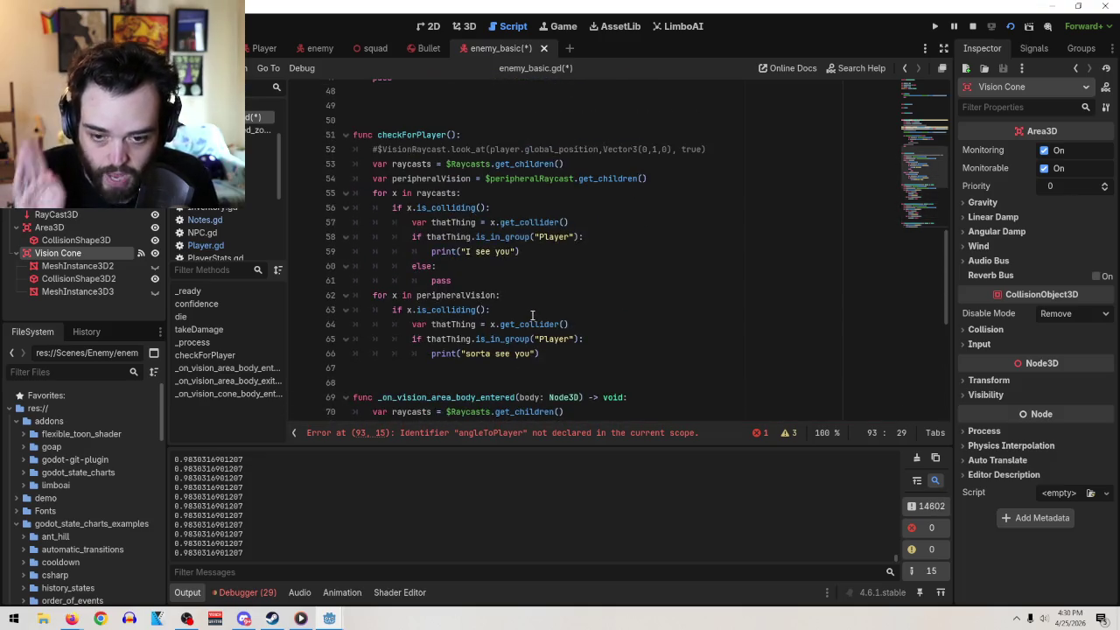
{"action": "scroll", "coordinate": [588, 316], "scroll_direction": "up", "scroll_amount": 9}
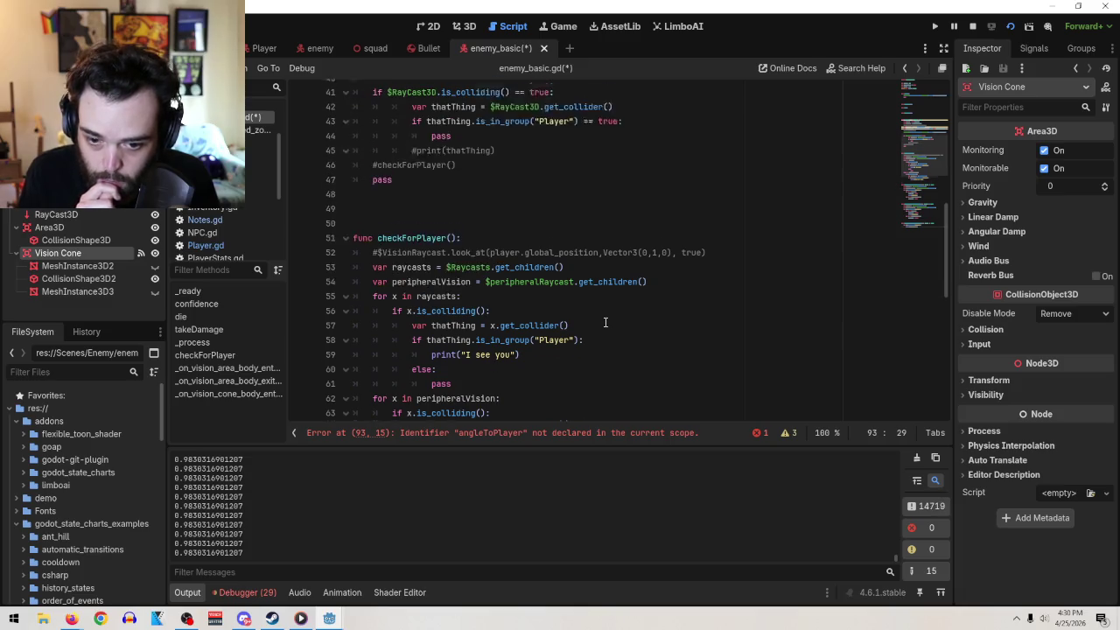
{"action": "left_click", "coordinate": [573, 224]}
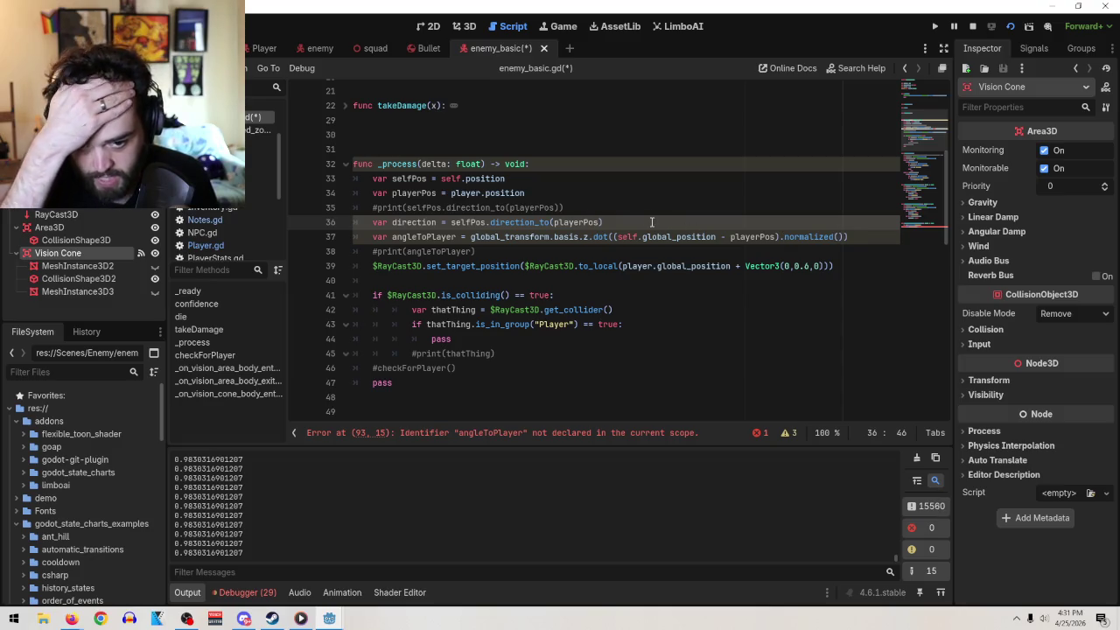
- Delete the commented-out direction print and select the selfPos, playerPos, direction and angleToPlayer lines
{"action": "left_click_drag", "start_coordinate": [561, 207], "coordinate": [283, 211]}
{"action": "key", "text": "BackSpace"}
{"action": "key", "text": "BackSpace"}
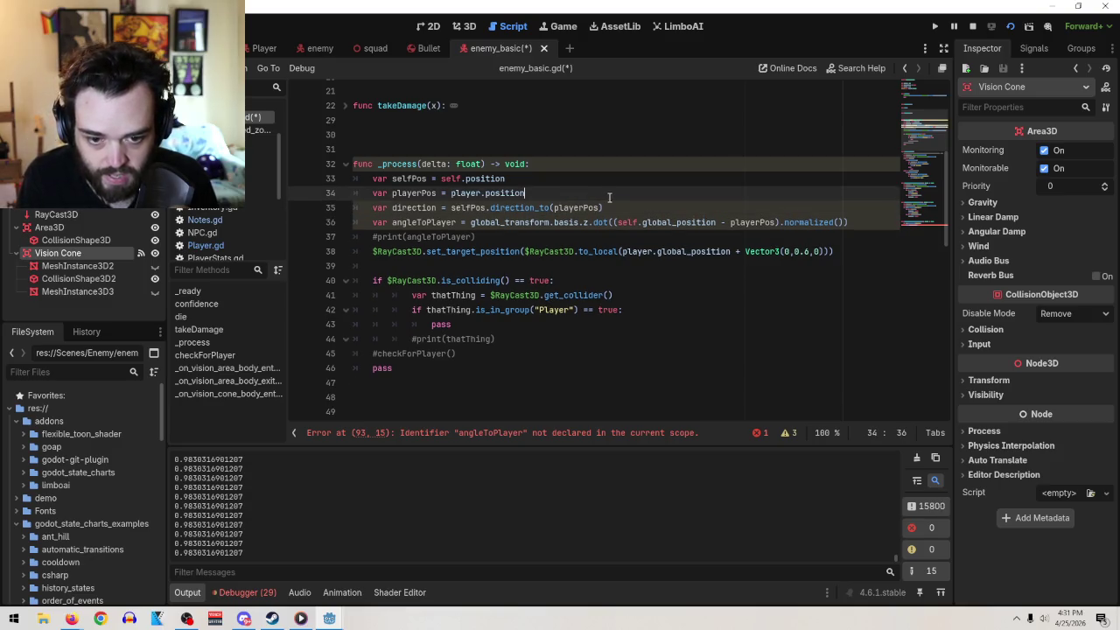
{"action": "mouse_move", "coordinate": [612, 208]}
{"action": "left_mouse_down"}
{"action": "mouse_move", "coordinate": [511, 207]}
{"action": "mouse_move", "coordinate": [322, 177]}
{"action": "left_mouse_up"}
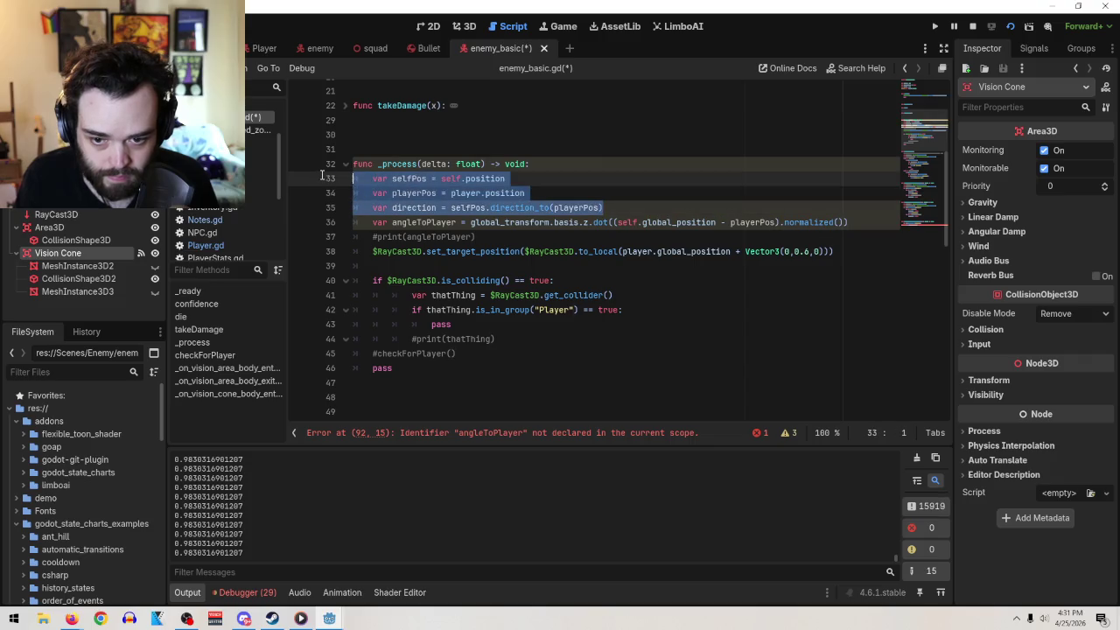
{"action": "mouse_move", "coordinate": [849, 222]}
{"action": "left_mouse_down"}
{"action": "mouse_move", "coordinate": [355, 222]}
{"action": "mouse_move", "coordinate": [353, 178]}
{"action": "left_mouse_up"}
{"action": "key", "text": "ctrl+c"}
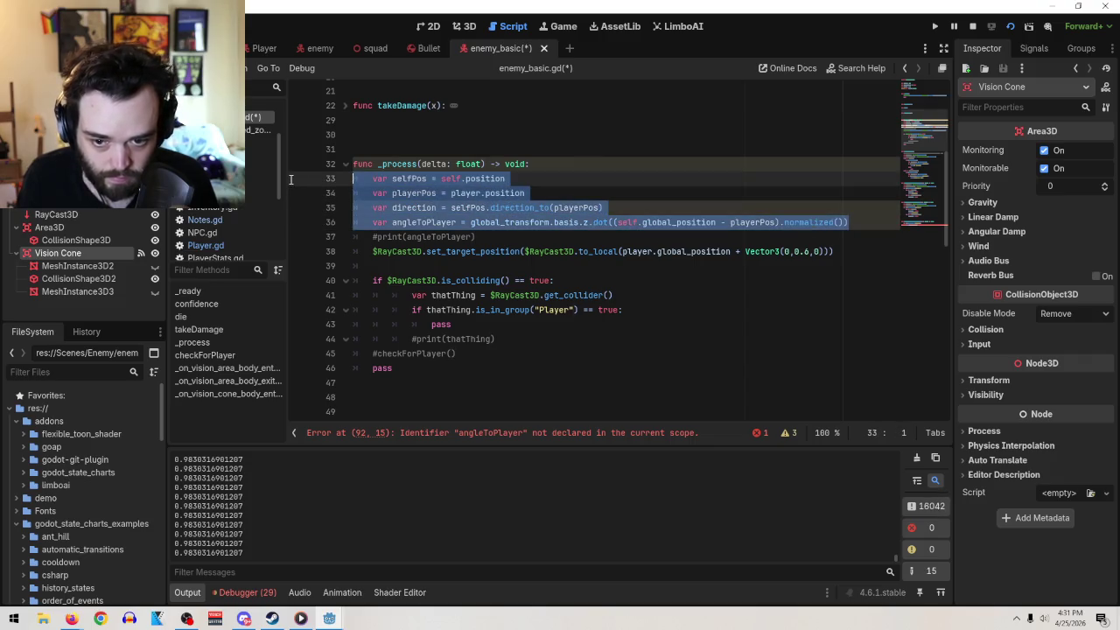
- Paste the four vision-cone calculation lines under the Player check in the handler
{"action": "scroll", "coordinate": [484, 222], "scroll_direction": "down", "scroll_amount": 10}
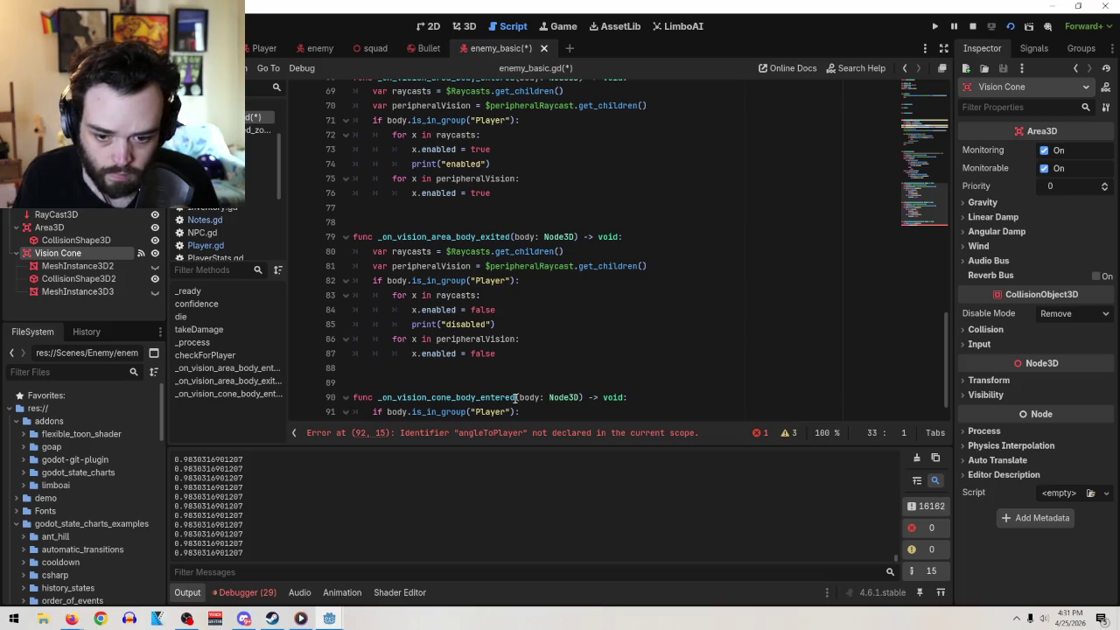
{"action": "scroll", "coordinate": [639, 404], "scroll_direction": "down", "scroll_amount": 1}
{"action": "left_click", "coordinate": [560, 381]}
{"action": "key", "text": "Return"}
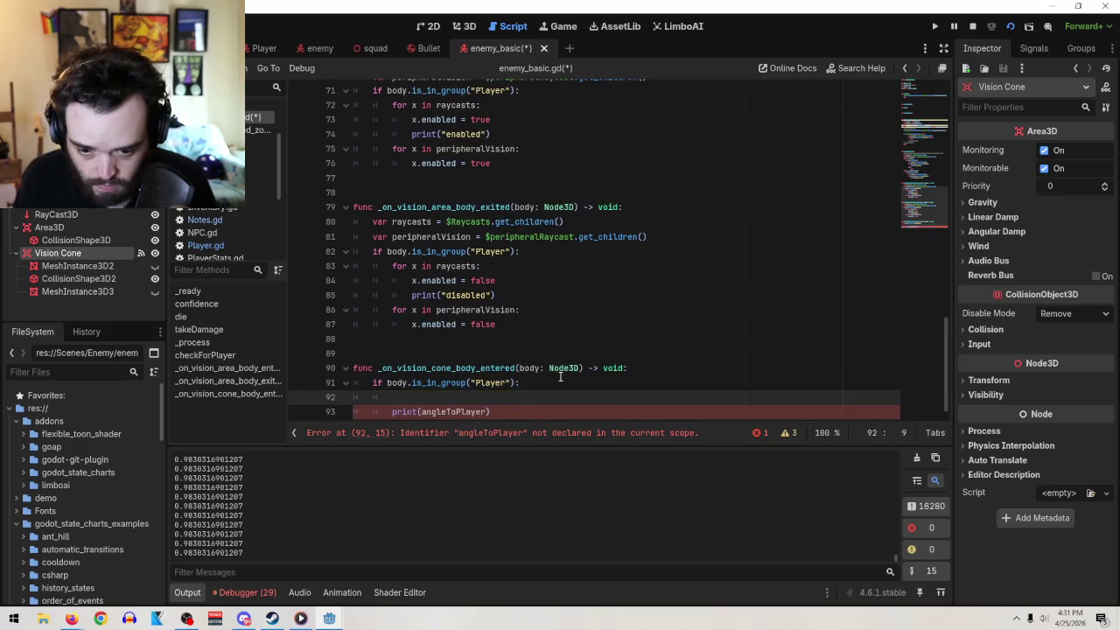
{"action": "key", "text": "ctrl+v"}
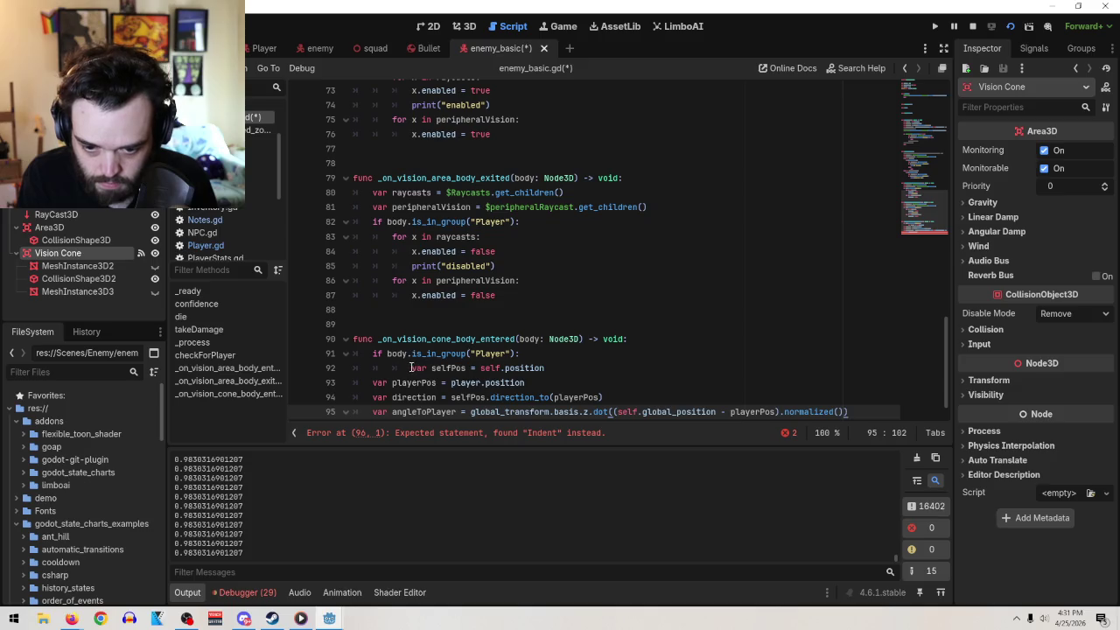
- Re-indent the pasted lines under the if, then cut all four back out of the handler
{"action": "left_click", "coordinate": [373, 382]}
{"action": "key", "text": "Tab"}
{"action": "left_click", "coordinate": [373, 397]}
{"action": "key", "text": "Tab"}
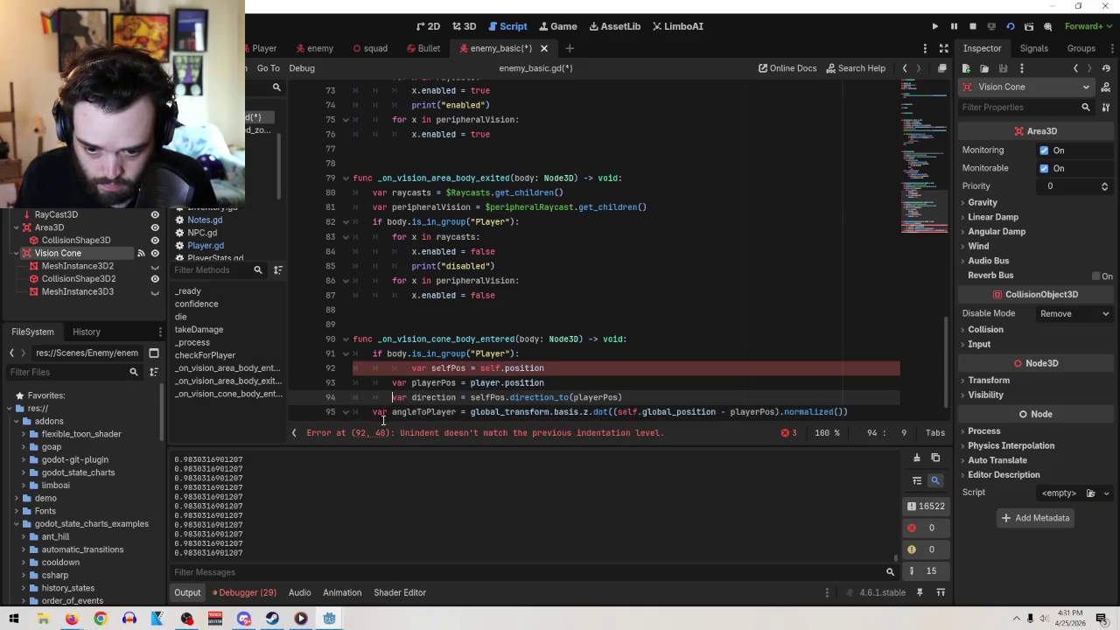
{"action": "left_click", "coordinate": [381, 412]}
{"action": "key", "text": "Tab"}
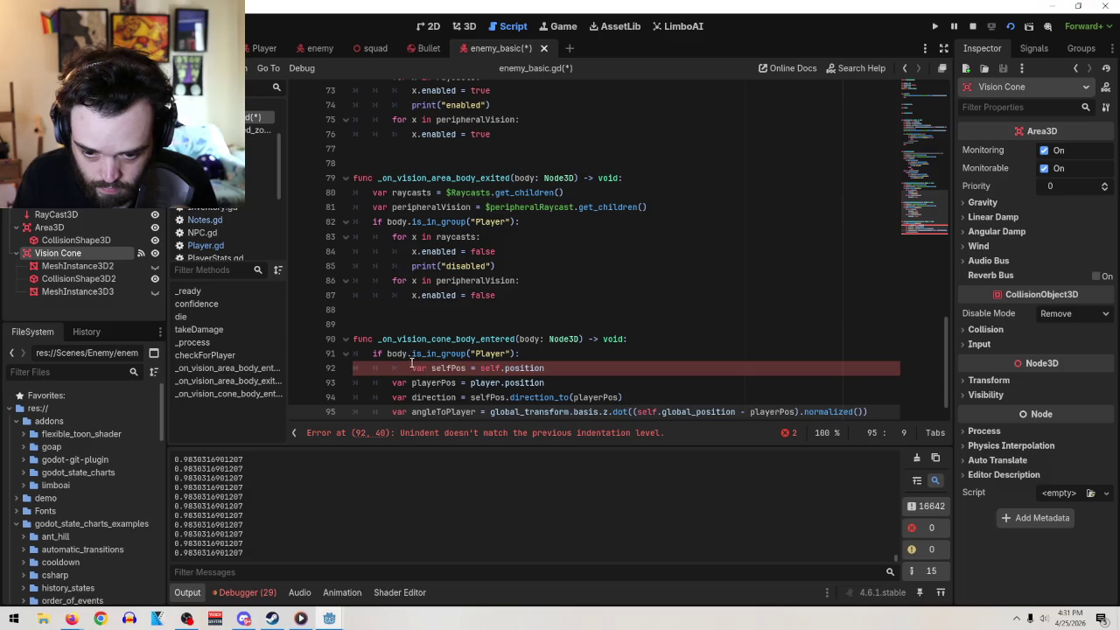
{"action": "left_click", "coordinate": [411, 363]}
{"action": "key", "text": "BackSpace"}
{"action": "scroll", "coordinate": [411, 362], "scroll_direction": "down", "scroll_amount": 1}
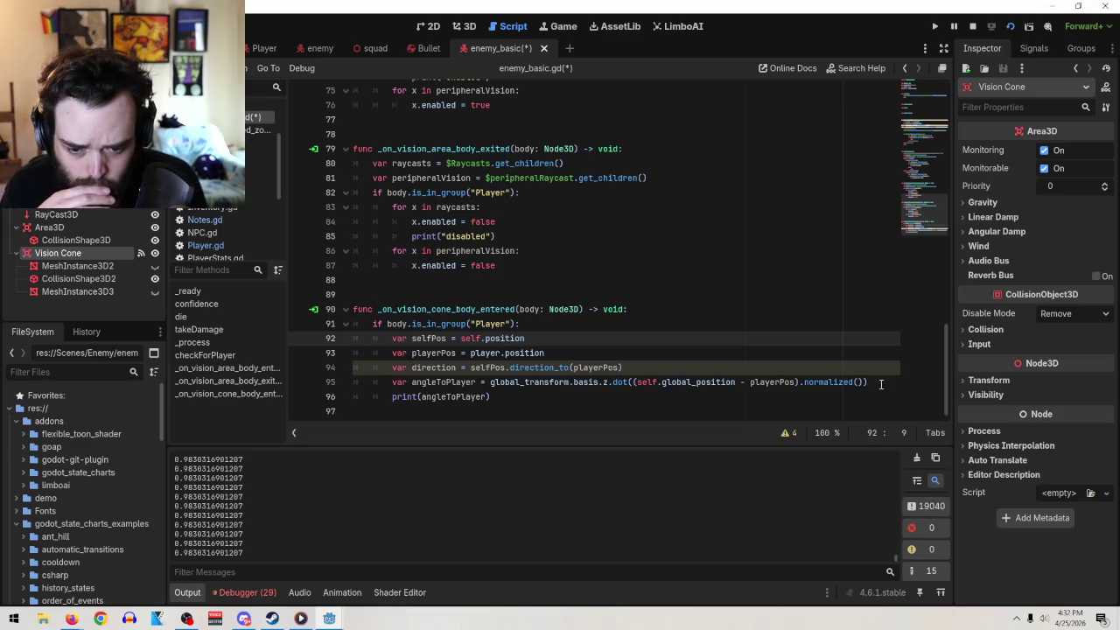
{"action": "left_click_drag", "start_coordinate": [881, 383], "coordinate": [358, 337]}
{"action": "key", "text": "ctrl+x"}
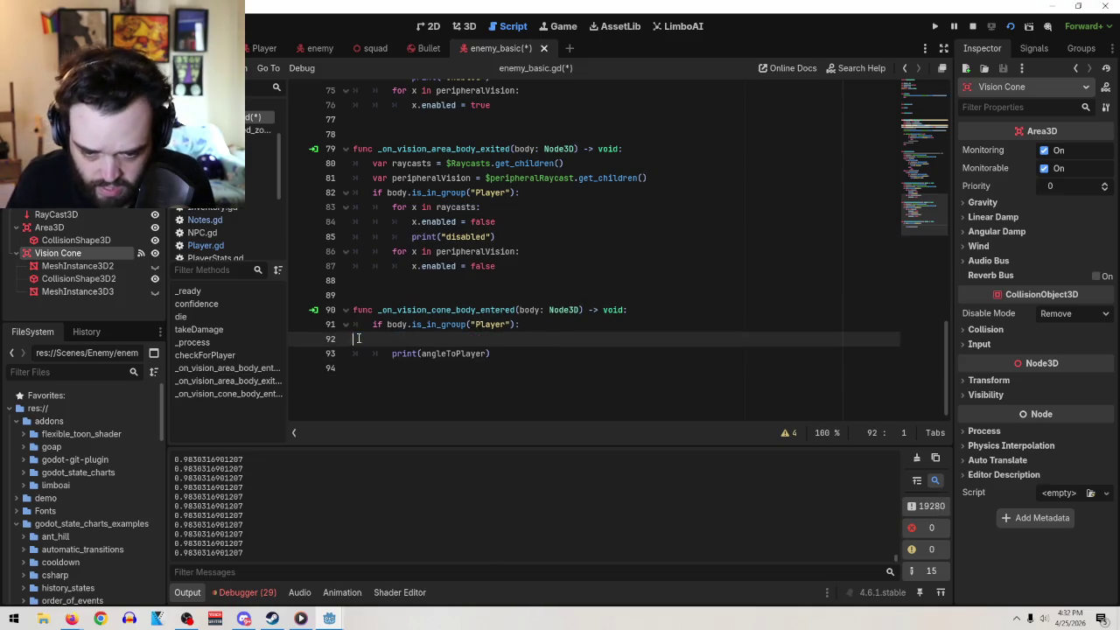
- Paste the four variable lines at class scope from line 7 and unindent them
{"action": "scroll", "coordinate": [505, 322], "scroll_direction": "up", "scroll_amount": 20}
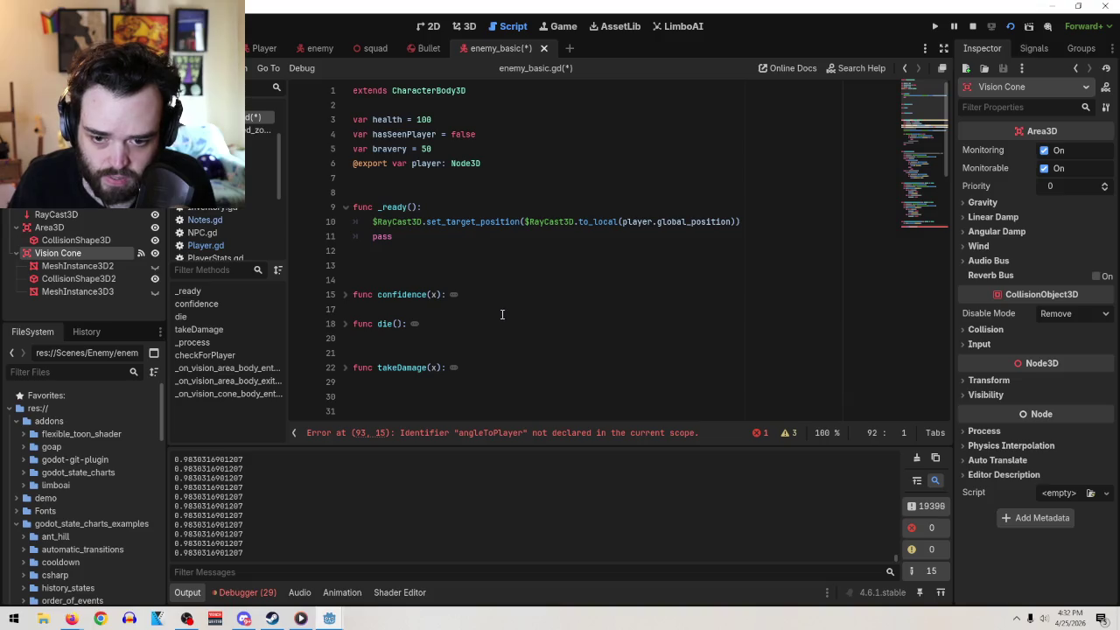
{"action": "left_click", "coordinate": [400, 177]}
{"action": "key", "text": "ctrl+v"}
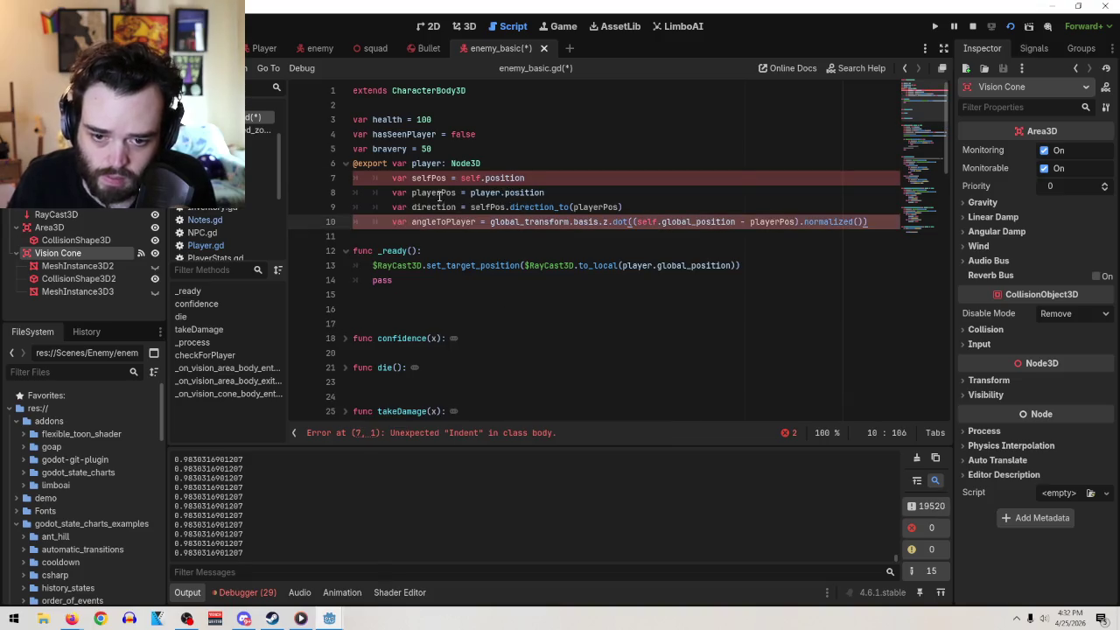
{"action": "left_click", "coordinate": [385, 178]}
{"action": "key", "text": "BackSpace"}
{"action": "key", "text": "BackSpace"}
{"action": "left_click", "coordinate": [392, 192]}
{"action": "key", "text": "BackSpace"}
{"action": "key", "text": "BackSpace"}
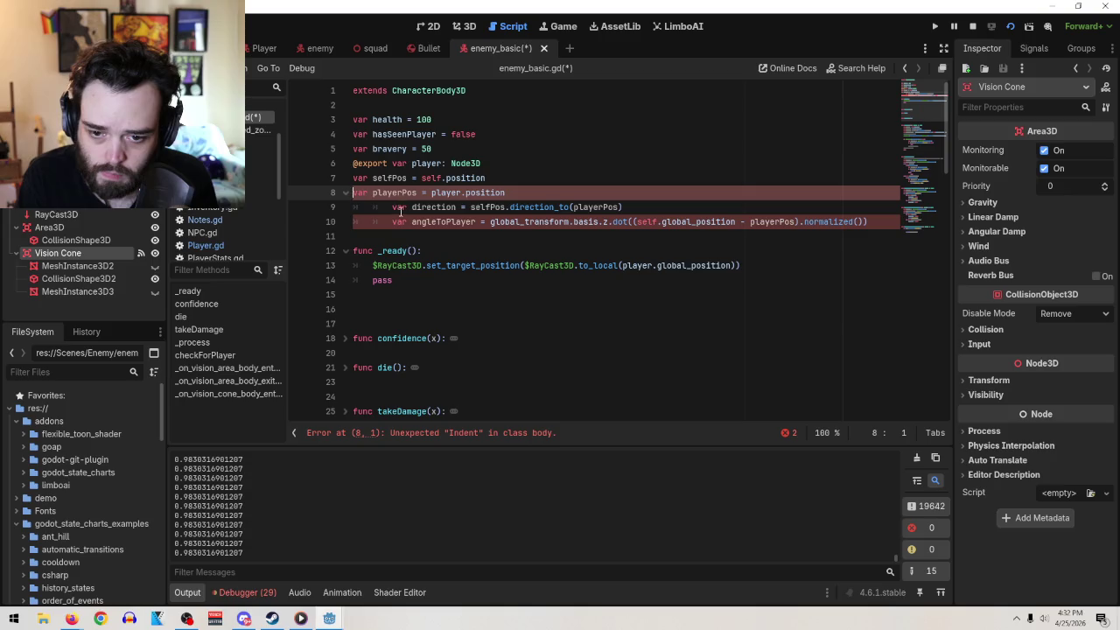
{"action": "left_click", "coordinate": [392, 207]}
{"action": "key", "text": "BackSpace"}
{"action": "key", "text": "BackSpace"}
{"action": "left_click", "coordinate": [392, 222]}
{"action": "key", "text": "BackSpace"}
{"action": "key", "text": "BackSpace"}
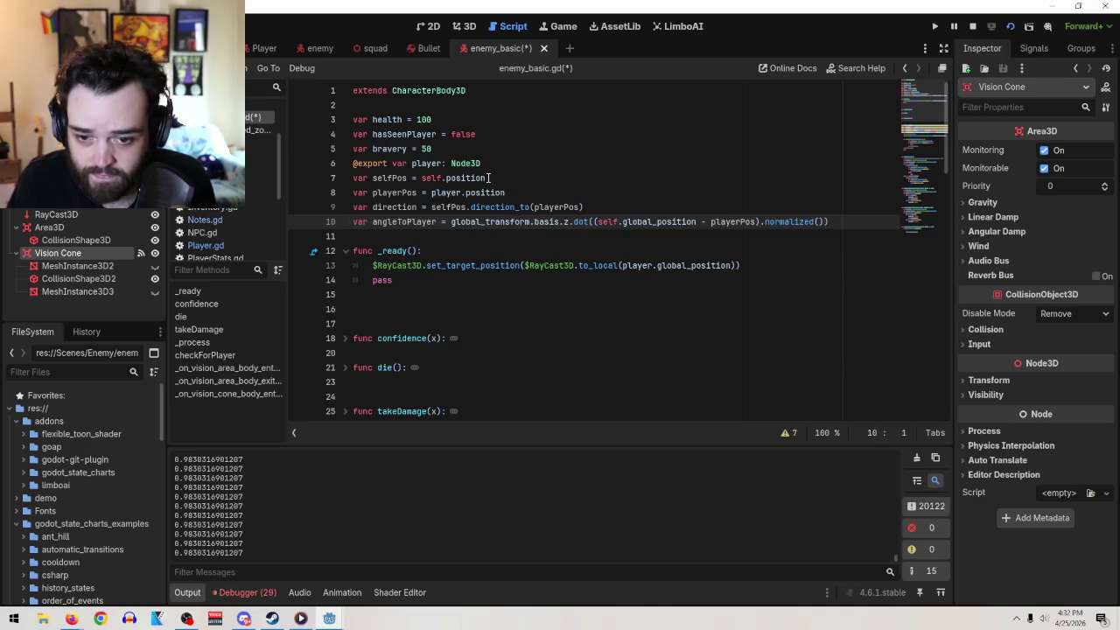
- Tidy the selfPos equals sign and line-10 indentation, then select all four class-level lines
{"action": "left_click", "coordinate": [417, 178]}
{"action": "key", "text": "BackSpace"}
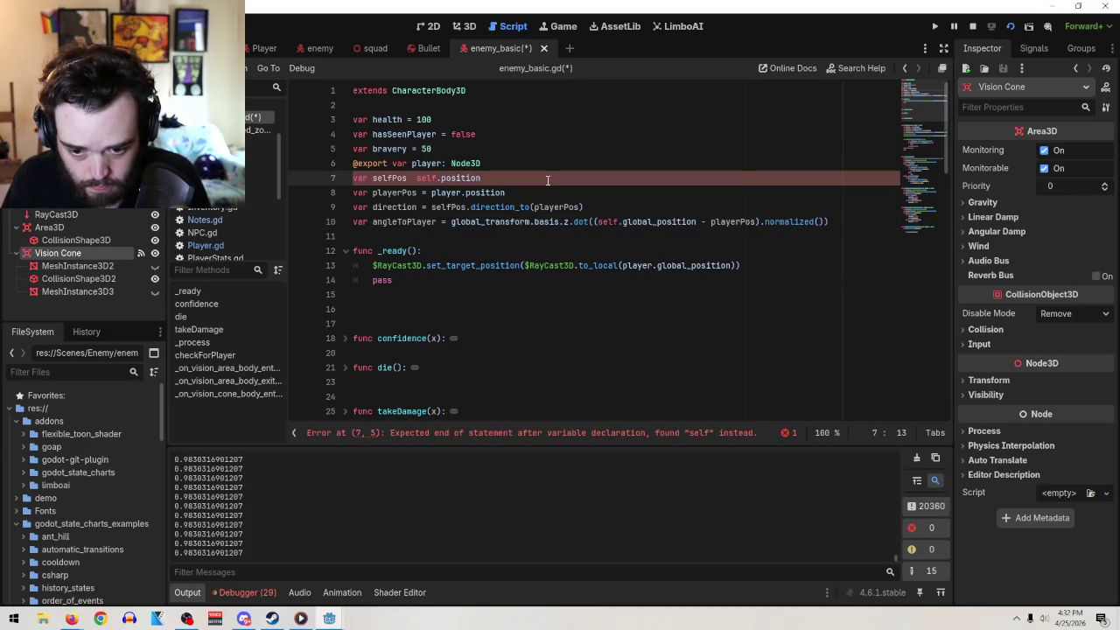
{"action": "type", "text": "\\="}
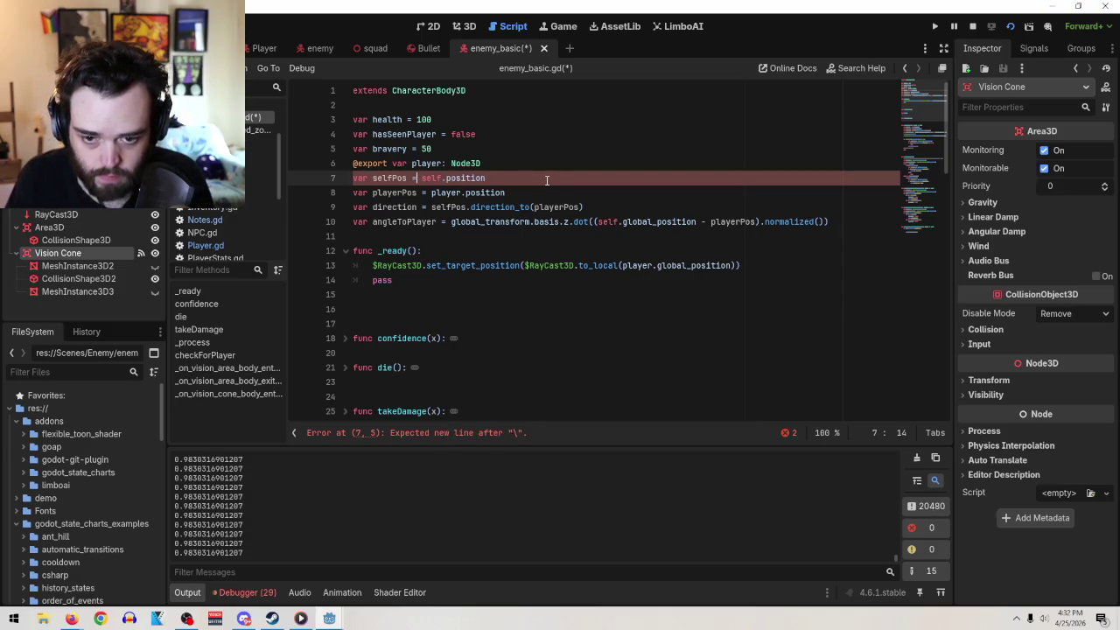
{"action": "key", "text": "Down"}
{"action": "key", "text": "Down"}
{"action": "key", "text": "Down"}
{"action": "key", "text": "Tab"}
{"action": "key", "text": "BackSpace"}
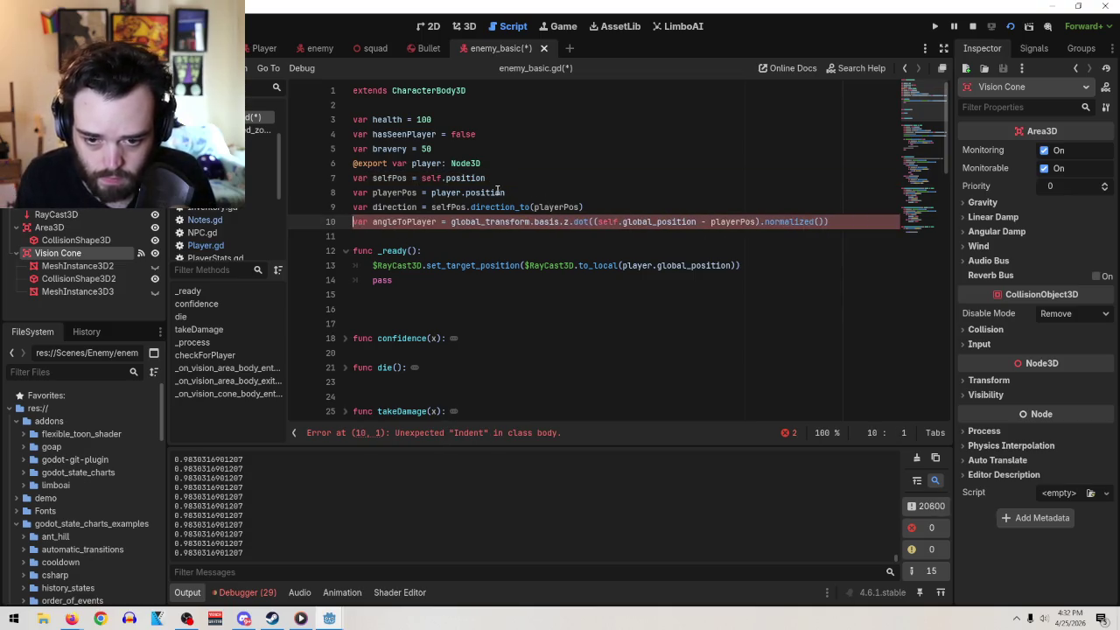
{"action": "mouse_move", "coordinate": [849, 221]}
{"action": "left_mouse_down"}
{"action": "mouse_move", "coordinate": [342, 167]}
{"action": "mouse_move", "coordinate": [372, 178]}
{"action": "left_mouse_up"}
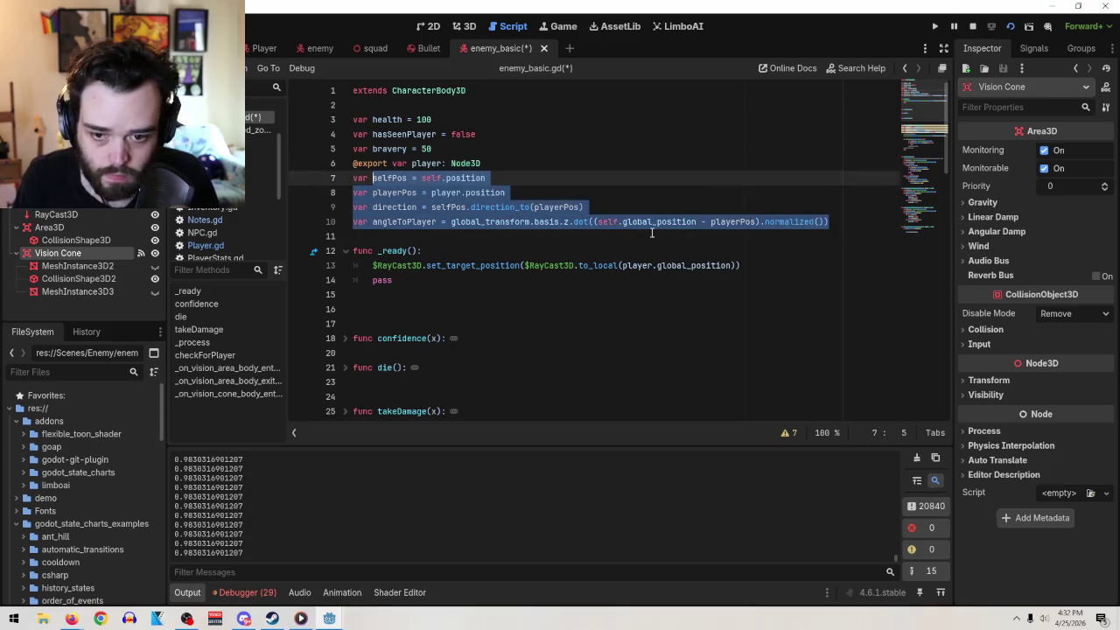
- Paste the four lines into _ready after the raycast line as indented assignments without var
{"action": "scroll", "coordinate": [651, 233], "scroll_direction": "down", "scroll_amount": 2}
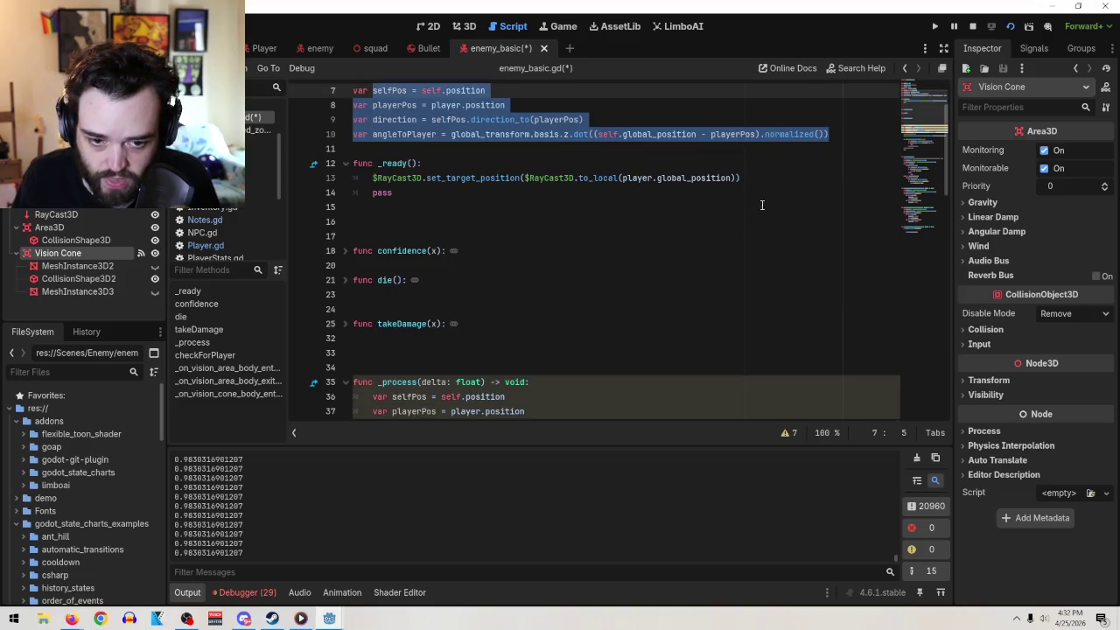
{"action": "left_click", "coordinate": [775, 178]}
{"action": "key", "text": "Return"}
{"action": "key", "text": "ctrl+v"}
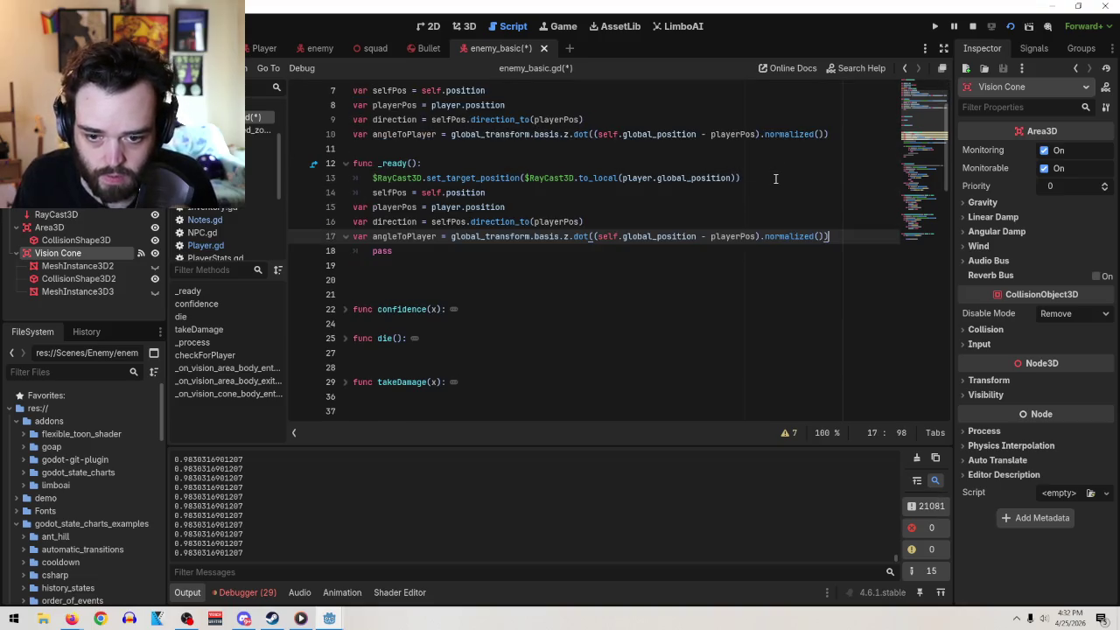
{"action": "left_click", "coordinate": [373, 207]}
{"action": "key", "text": "BackSpace"}
{"action": "key", "text": "BackSpace"}
{"action": "key", "text": "BackSpace"}
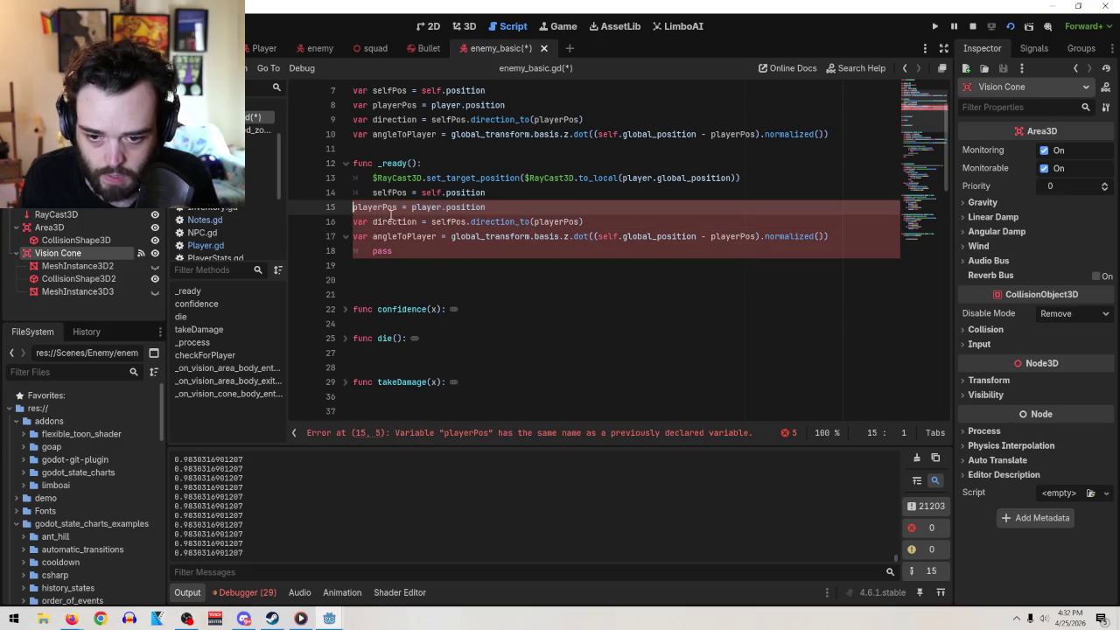
{"action": "key", "text": "Tab"}
{"action": "key", "text": "Down"}
{"action": "key", "text": "BackSpace"}
{"action": "key", "text": "BackSpace"}
{"action": "key", "text": "BackSpace"}
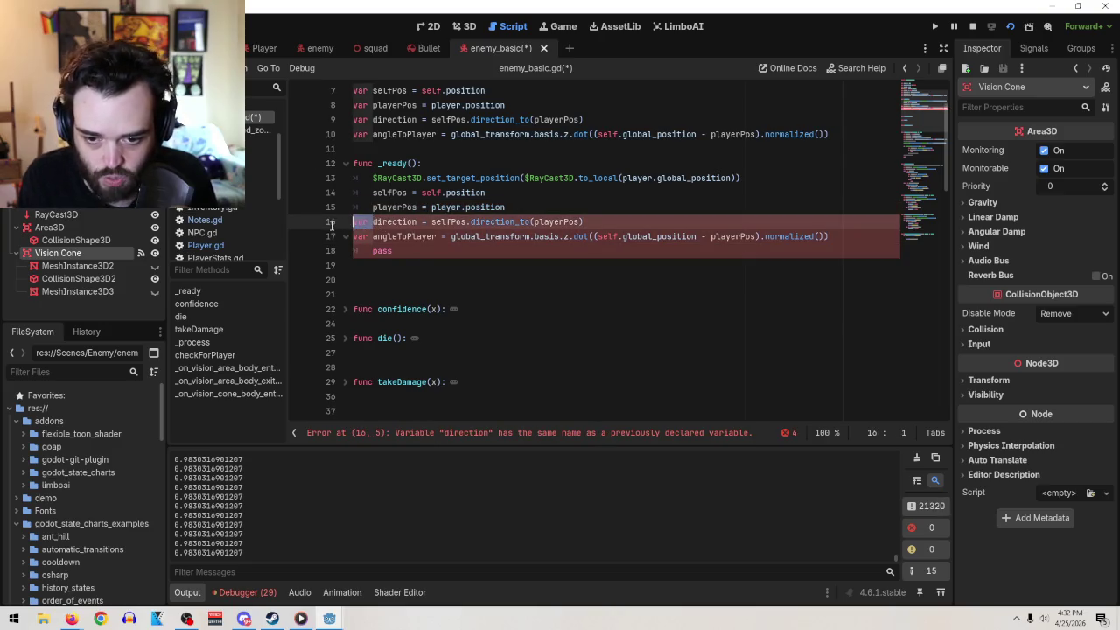
{"action": "key", "text": "Tab"}
{"action": "left_click", "coordinate": [376, 236]}
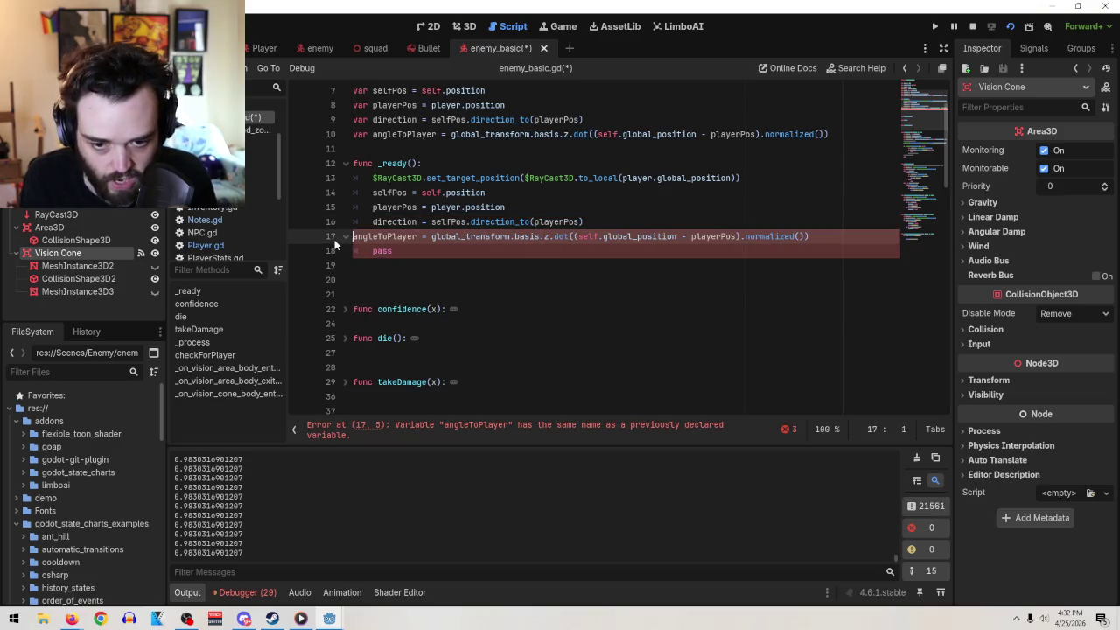
{"action": "key", "text": "BackSpace"}
{"action": "key", "text": "BackSpace"}
{"action": "key", "text": "BackSpace"}
{"action": "key", "text": "Return"}
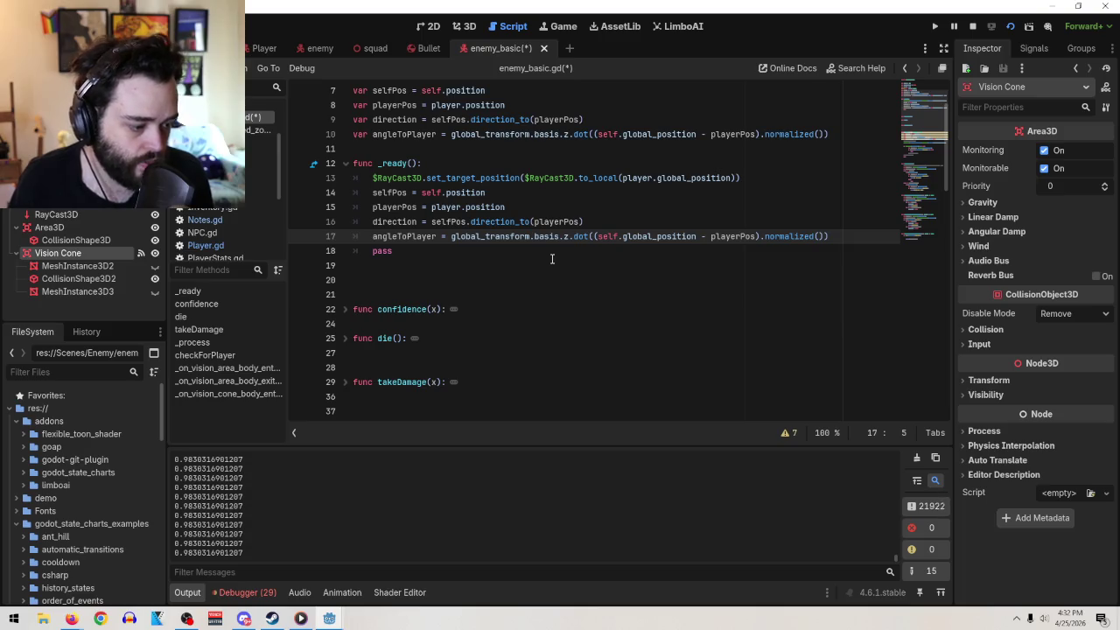
- Replace the selfPos, playerPos and direction initializers with ': Vector3' type annotations
{"action": "scroll", "coordinate": [552, 259], "scroll_direction": "up", "scroll_amount": 2}
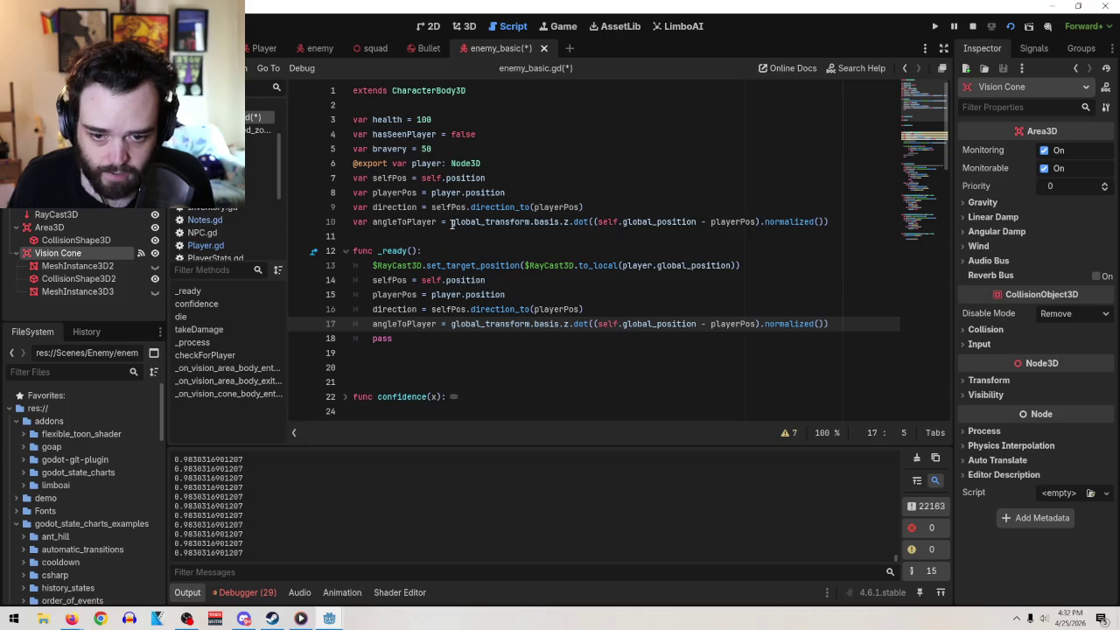
{"action": "left_click_drag", "start_coordinate": [411, 178], "coordinate": [549, 185]}
{"action": "type", "text": ": Vector"}
{"action": "key", "text": "BackSpace"}
{"action": "type", "text": "3"}
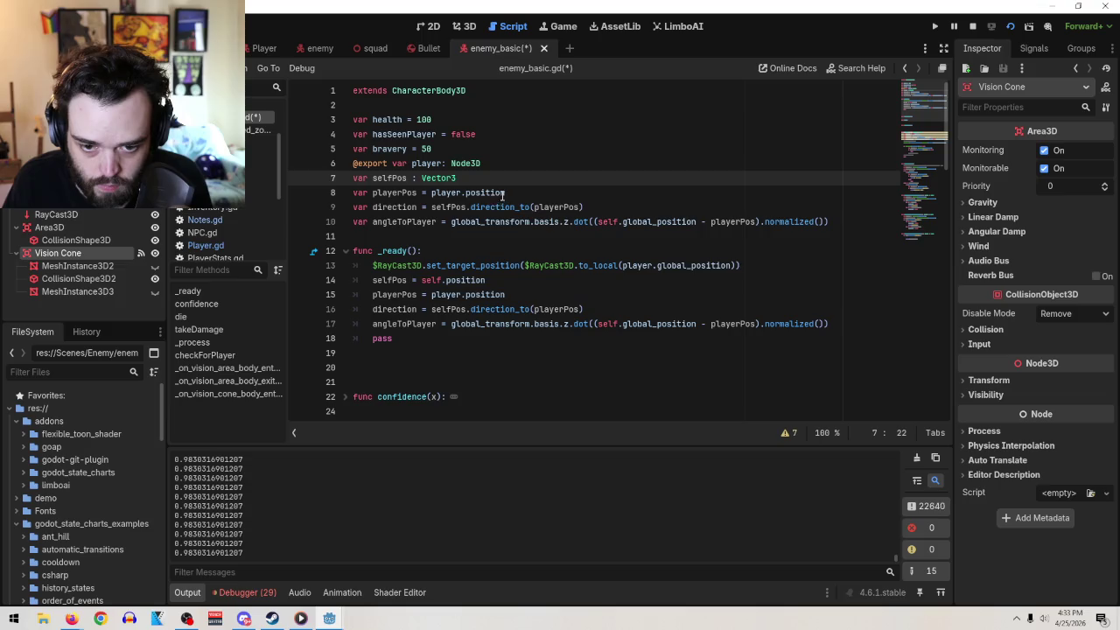
{"action": "mouse_move", "coordinate": [475, 173]}
{"action": "left_mouse_down"}
{"action": "mouse_move", "coordinate": [403, 178]}
{"action": "mouse_move", "coordinate": [594, 185]}
{"action": "left_mouse_up"}
{"action": "key", "text": "ctrl+c"}
{"action": "left_click", "coordinate": [420, 192]}
{"action": "type", "text": ": Vector3"}
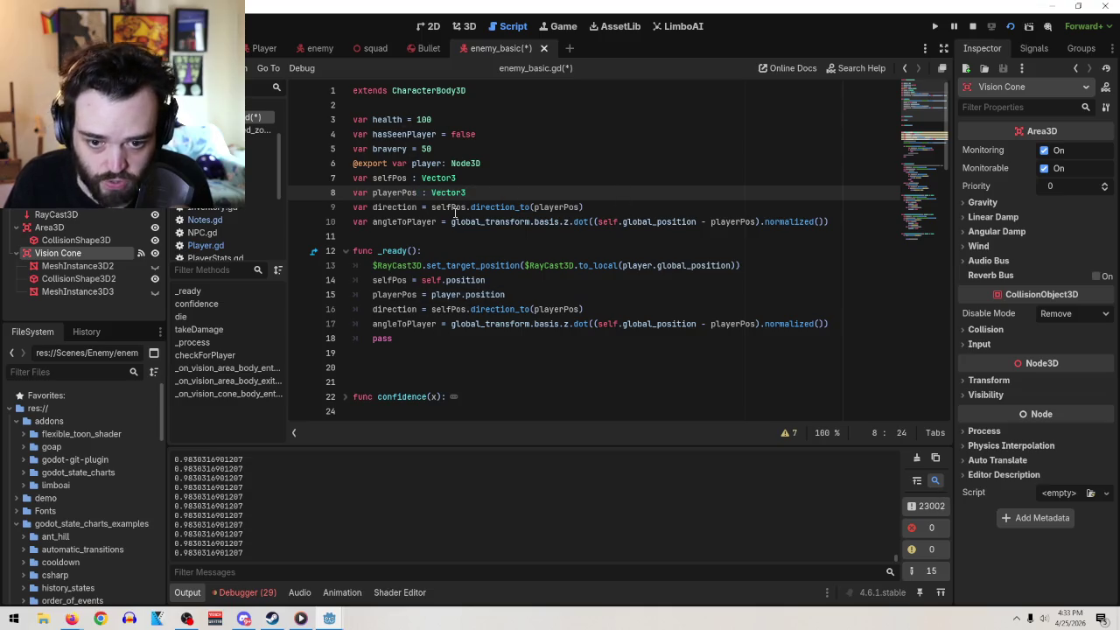
{"action": "mouse_move", "coordinate": [420, 207]}
{"action": "left_mouse_down"}
{"action": "mouse_move", "coordinate": [667, 191]}
{"action": "mouse_move", "coordinate": [663, 207]}
{"action": "left_mouse_up"}
{"action": "key", "text": "ctrl+v"}
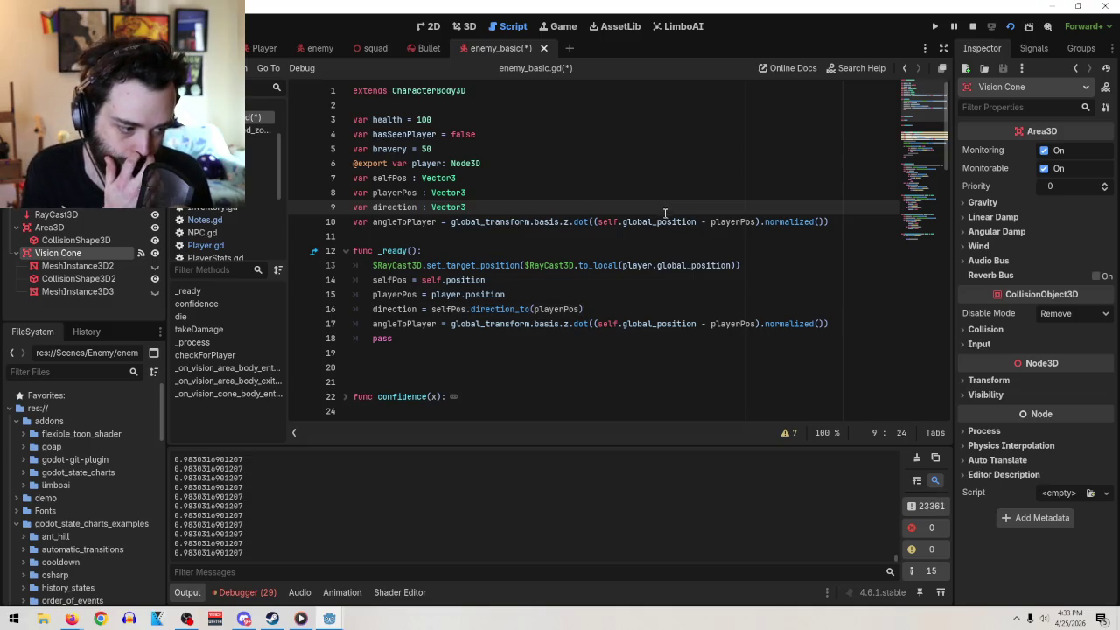
- Strip 'var' from the selfPos, playerPos, direction and angleToPlayer lines in _process
{"action": "scroll", "coordinate": [647, 289], "scroll_direction": "down", "scroll_amount": 6}
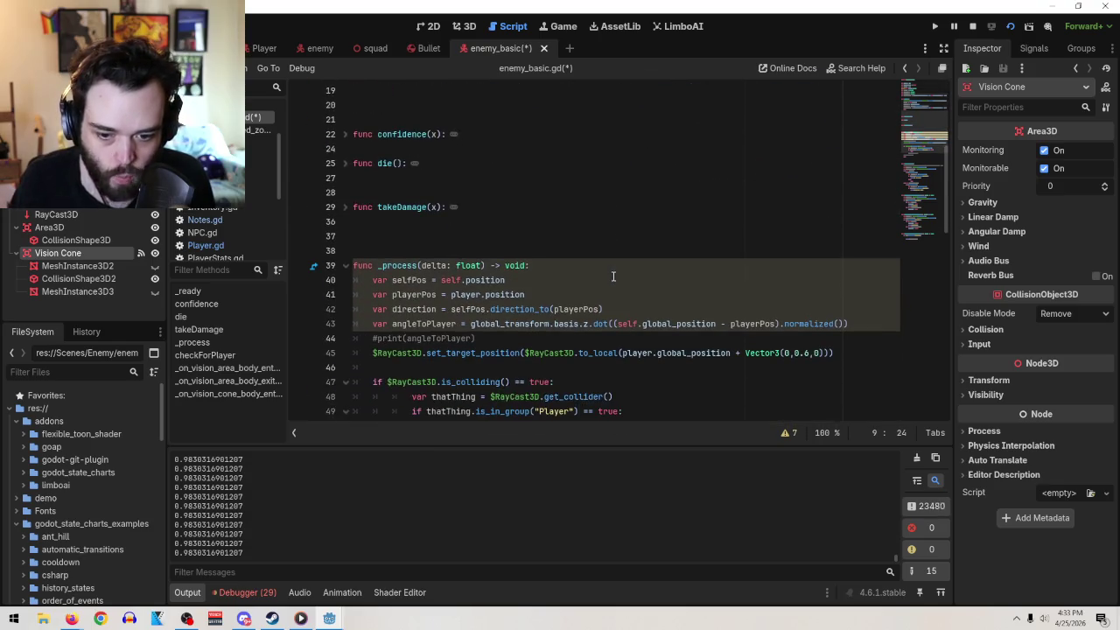
{"action": "left_click", "coordinate": [392, 280]}
{"action": "key", "text": "BackSpace"}
{"action": "key", "text": "BackSpace"}
{"action": "key", "text": "BackSpace"}
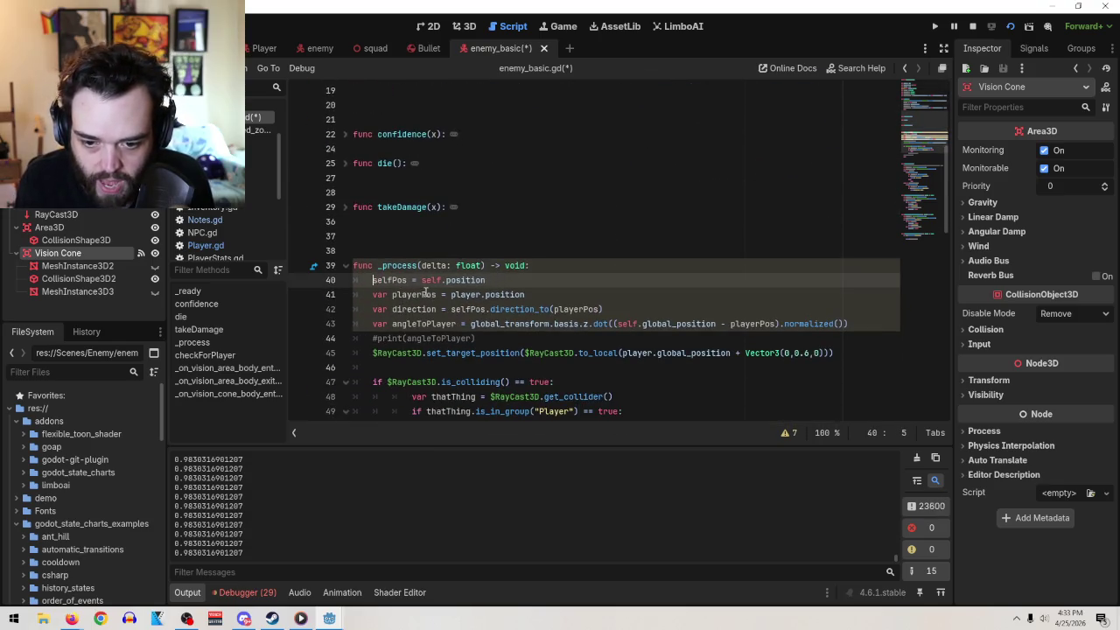
{"action": "left_click", "coordinate": [394, 295]}
{"action": "key", "text": "BackSpace"}
{"action": "key", "text": "BackSpace"}
{"action": "key", "text": "BackSpace"}
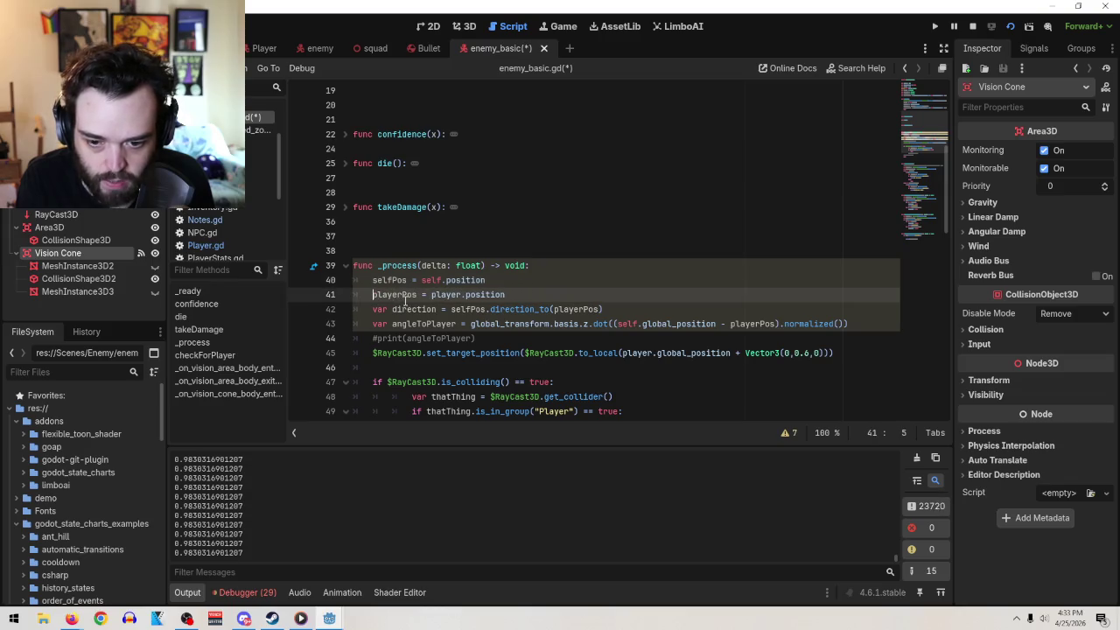
{"action": "left_click", "coordinate": [395, 311]}
{"action": "key", "text": "BackSpace"}
{"action": "key", "text": "BackSpace"}
{"action": "key", "text": "BackSpace"}
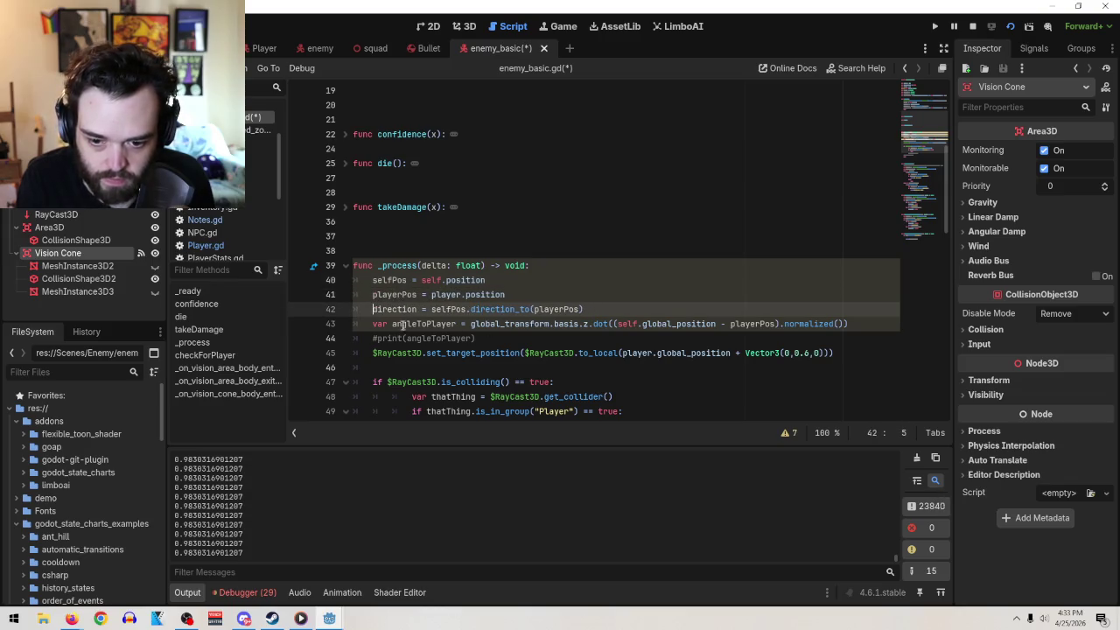
{"action": "left_click", "coordinate": [392, 324]}
{"action": "key", "text": "BackSpace"}
{"action": "key", "text": "BackSpace"}
{"action": "key", "text": "BackSpace"}
- Delete the selfPos, playerPos and direction recalculation lines from _process
{"action": "key", "text": "Up"}
{"action": "key", "text": "Up"}
{"action": "key", "text": "End"}
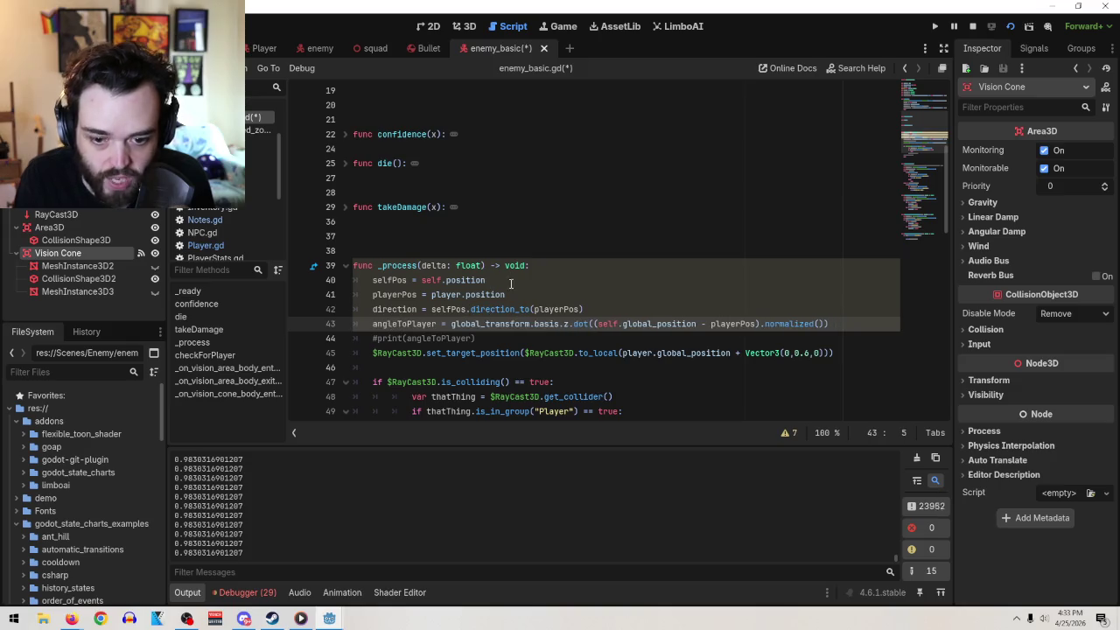
{"action": "key", "text": "ctrl+shift+Left"}
{"action": "left_click", "coordinate": [330, 280], "text": "shift"}
{"action": "scroll", "coordinate": [669, 270], "scroll_direction": "up", "scroll_amount": 3}
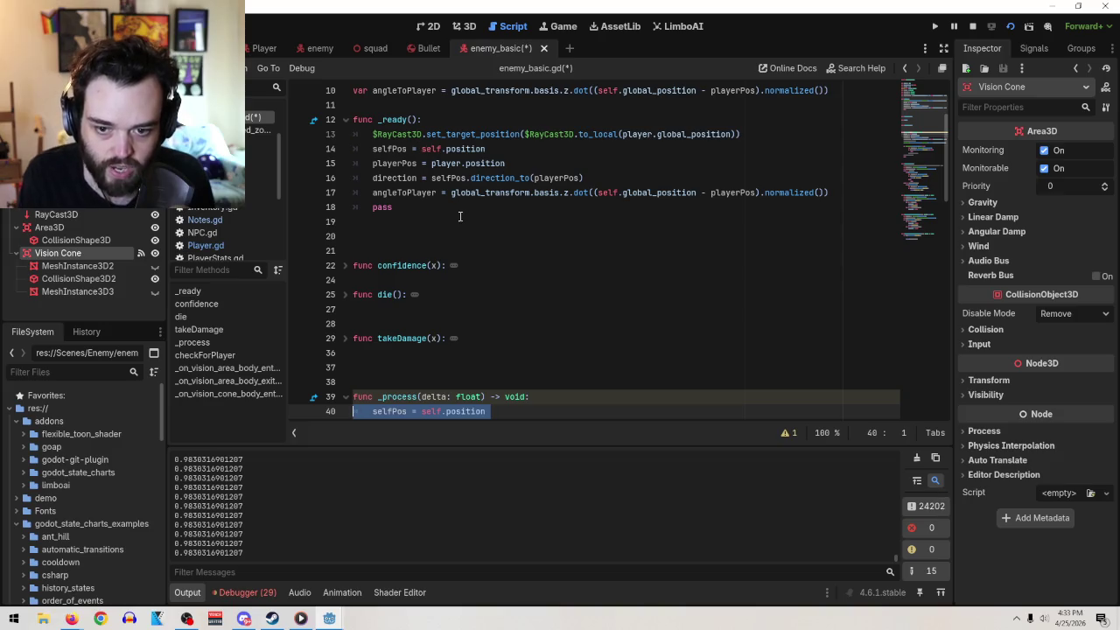
{"action": "scroll", "coordinate": [501, 148], "scroll_direction": "down", "scroll_amount": 2}
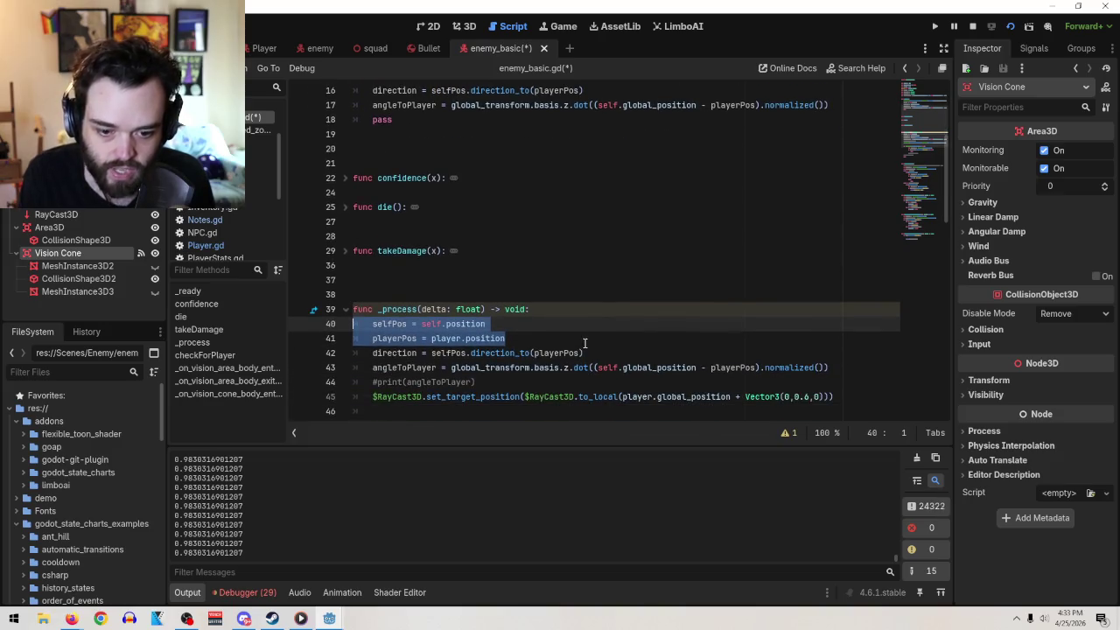
{"action": "left_click_drag", "start_coordinate": [593, 352], "coordinate": [353, 323]}
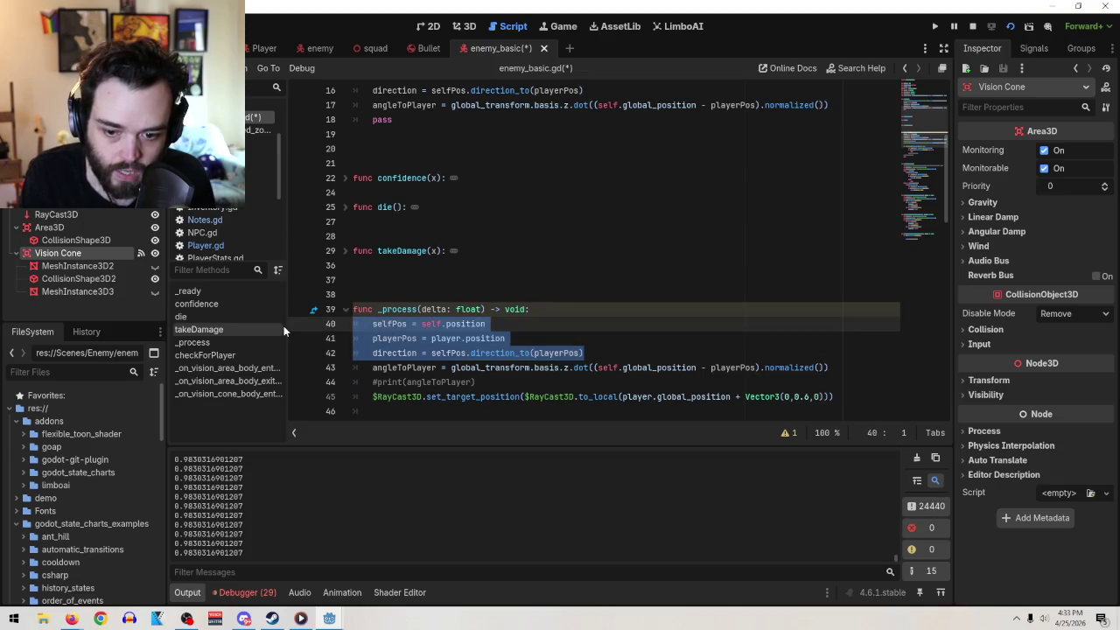
{"action": "key", "text": "BackSpace"}
{"action": "key", "text": "BackSpace"}
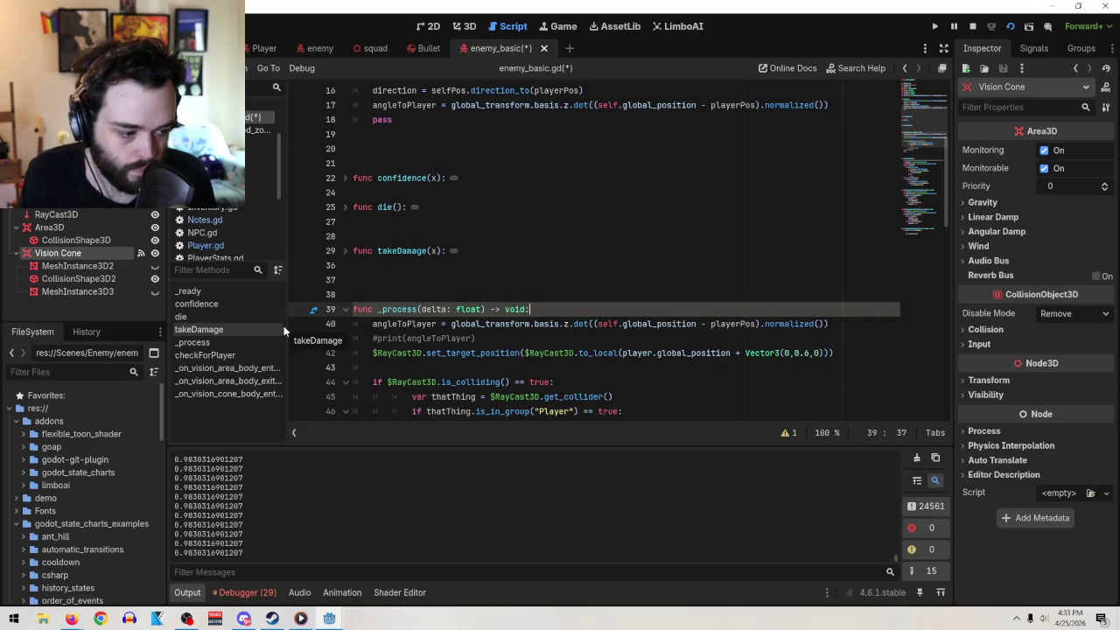
- Comment out the angleToPlayer line in _ready with #, then run the level scene to test
{"action": "scroll", "coordinate": [665, 302], "scroll_direction": "up", "scroll_amount": 4}
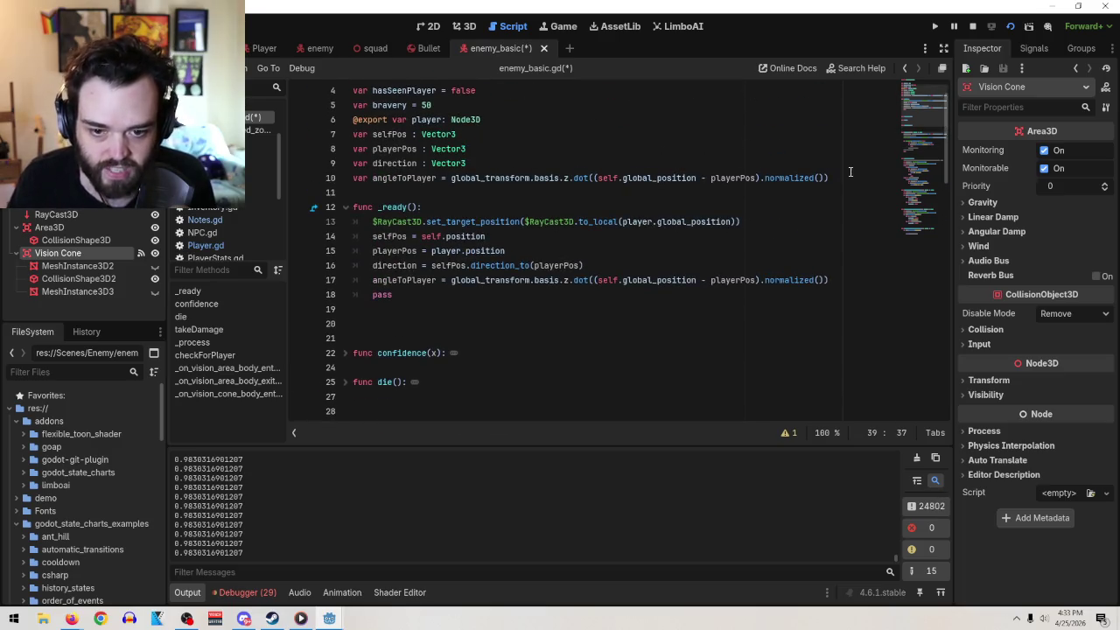
{"action": "left_click", "coordinate": [453, 180]}
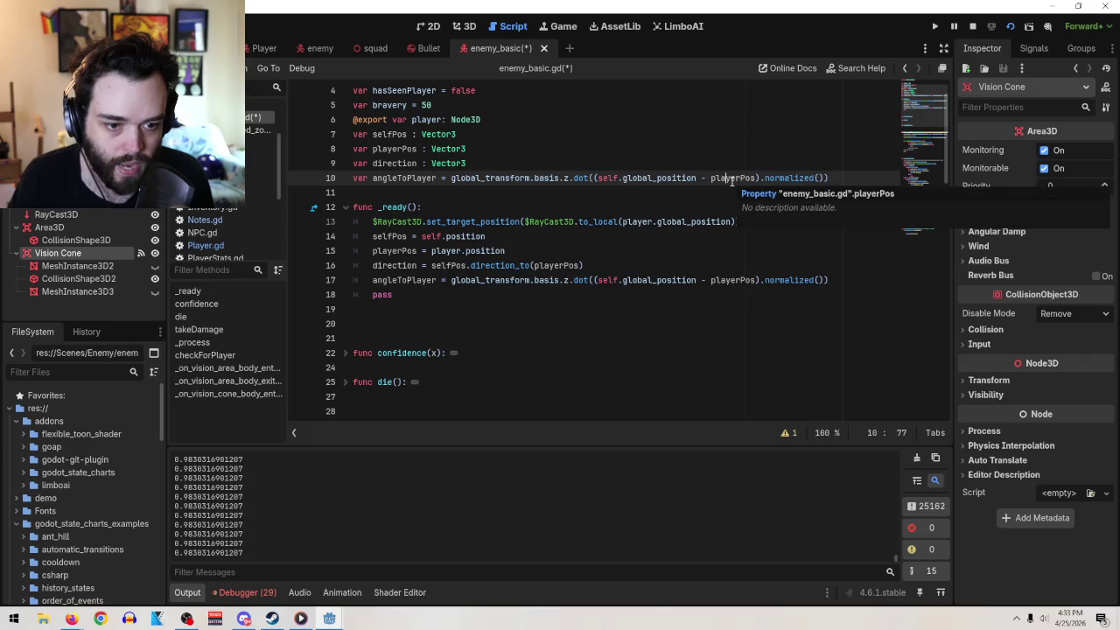
{"action": "left_click", "coordinate": [374, 280]}
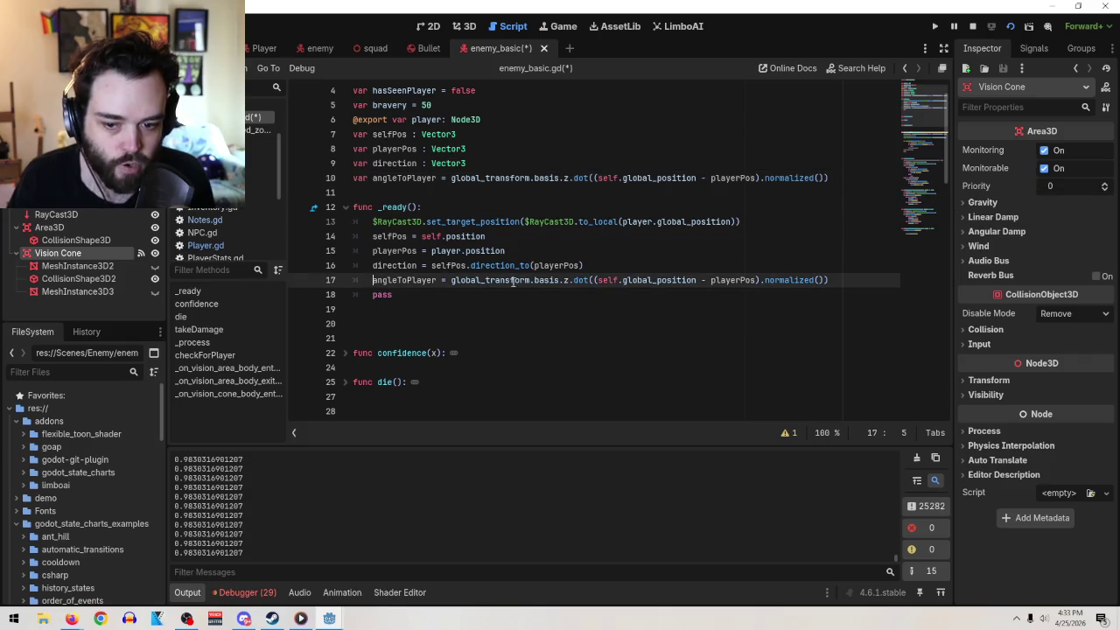
{"action": "type", "text": "#"}
{"action": "scroll", "coordinate": [541, 300], "scroll_direction": "down", "scroll_amount": 4}
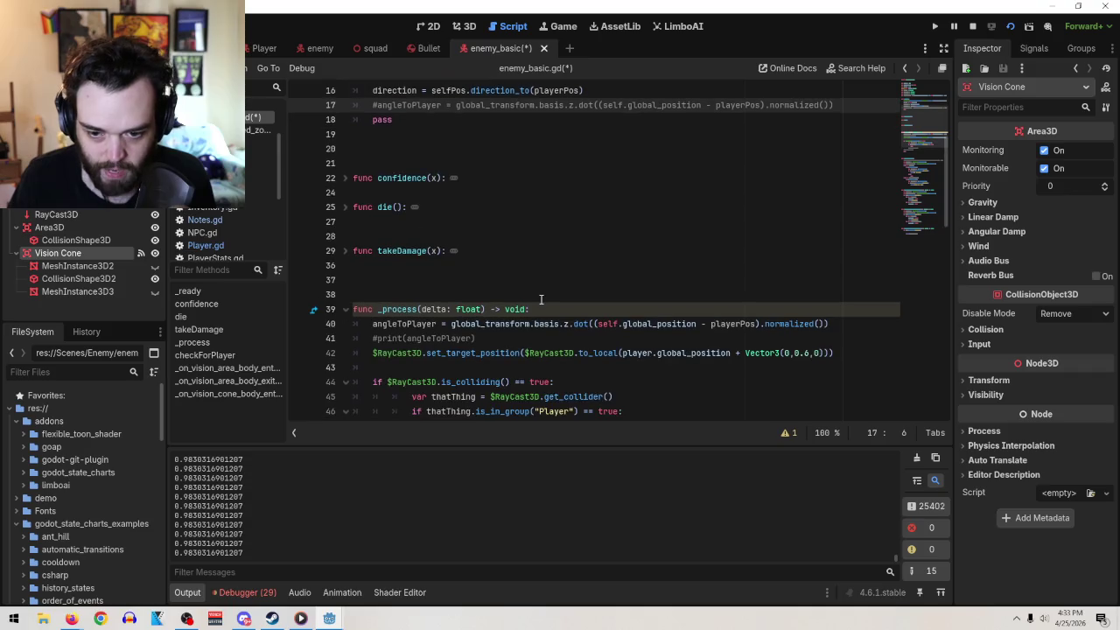
{"action": "scroll", "coordinate": [738, 254], "scroll_direction": "down", "scroll_amount": 2}
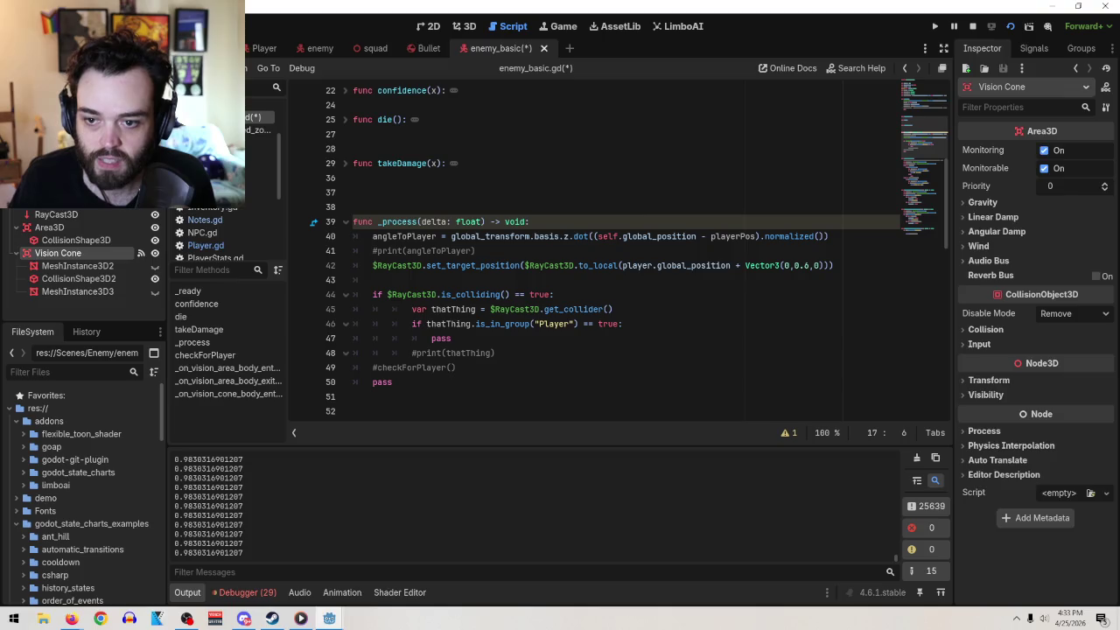
{"action": "key", "text": "ctrl+Tab"}
{"action": "left_click", "coordinate": [995, 30]}
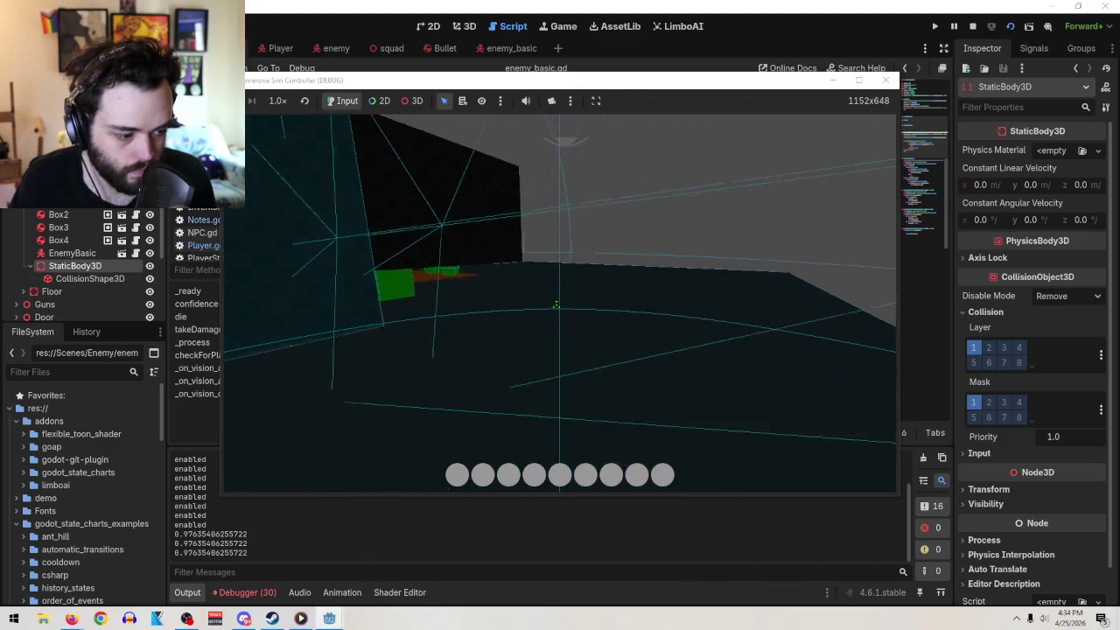
{"action": "key", "text": "Tab"}
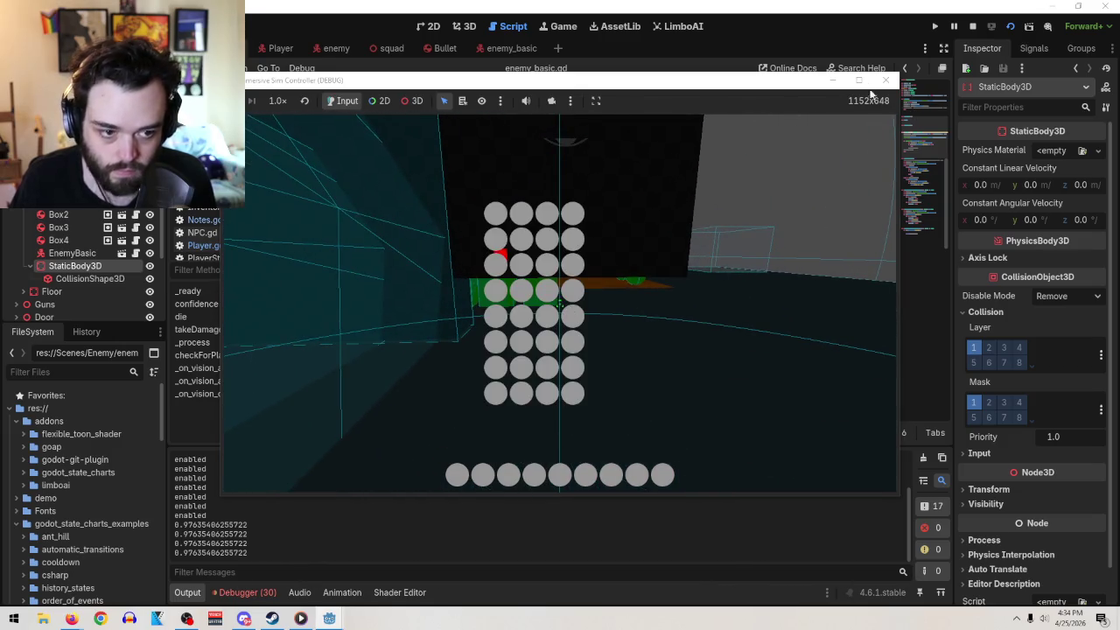
{"action": "left_click", "coordinate": [883, 81]}
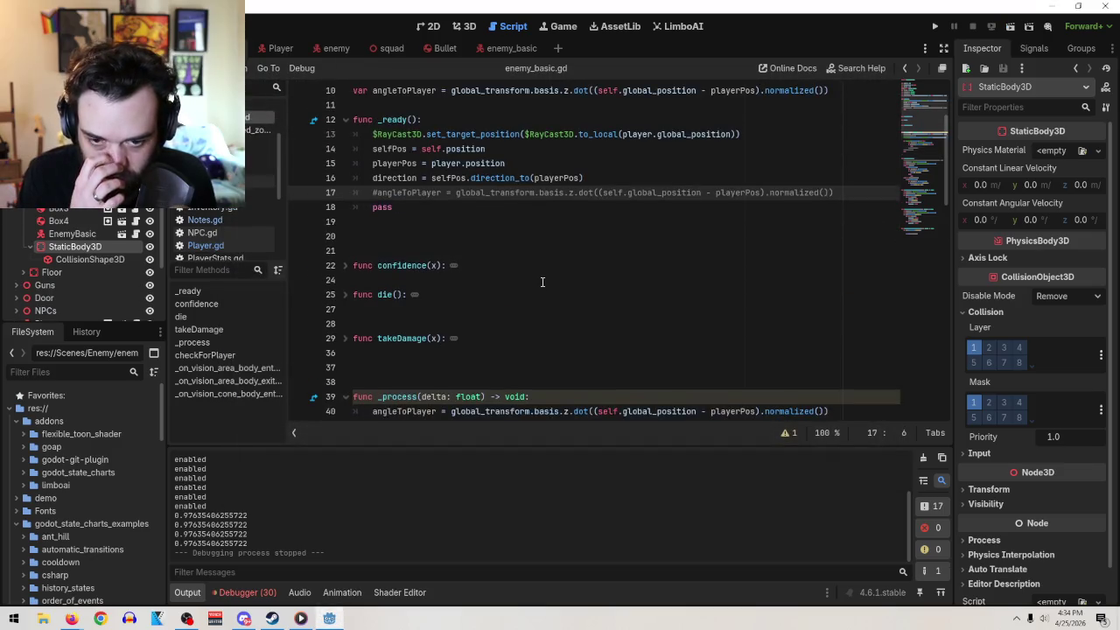
- Replace angleToPlayer's global_transform initializer on line 10 with a float type
{"action": "scroll", "coordinate": [542, 282], "scroll_direction": "up", "scroll_amount": 3}
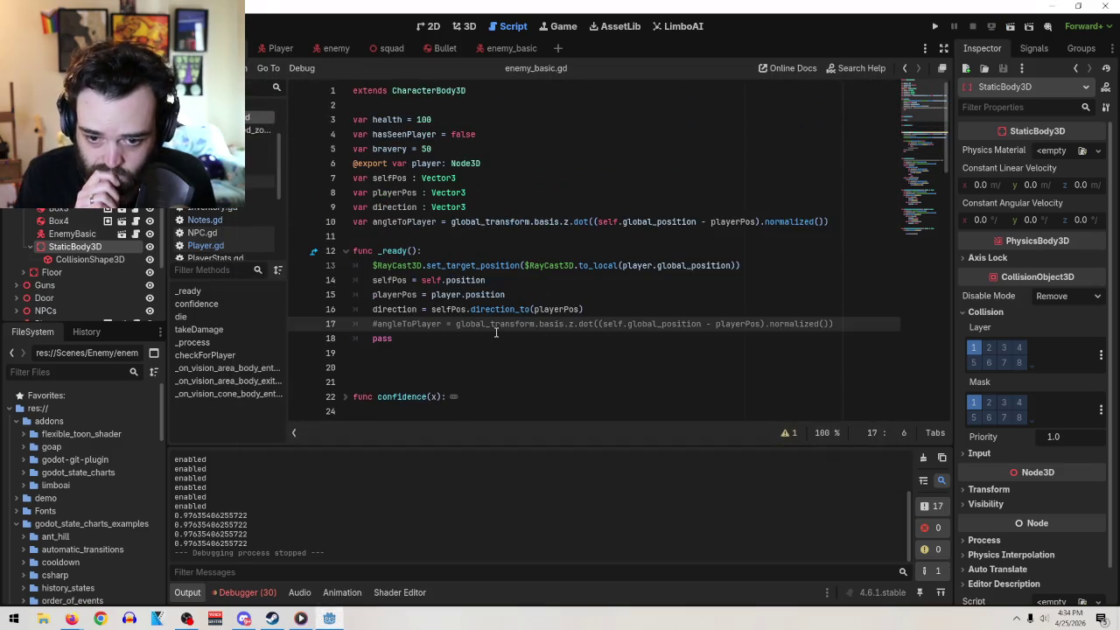
{"action": "scroll", "coordinate": [497, 330], "scroll_direction": "down", "scroll_amount": 3}
{"action": "scroll", "coordinate": [498, 334], "scroll_direction": "up", "scroll_amount": 3}
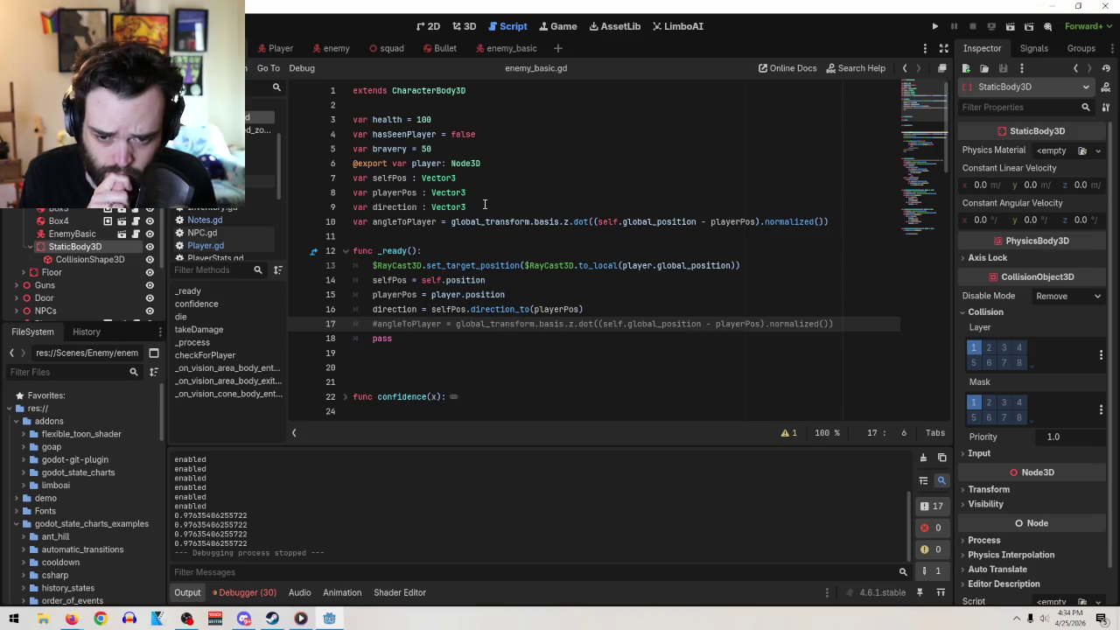
{"action": "left_click_drag", "start_coordinate": [441, 224], "coordinate": [835, 222]}
{"action": "key", "text": "BackSpace"}
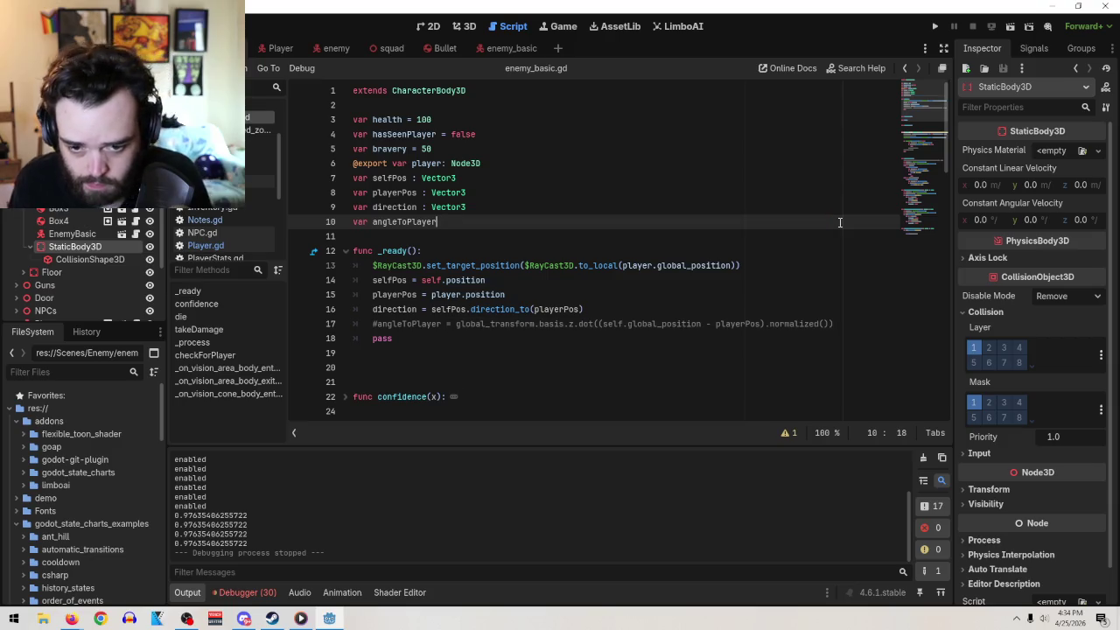
{"action": "type", "text": ":float"}
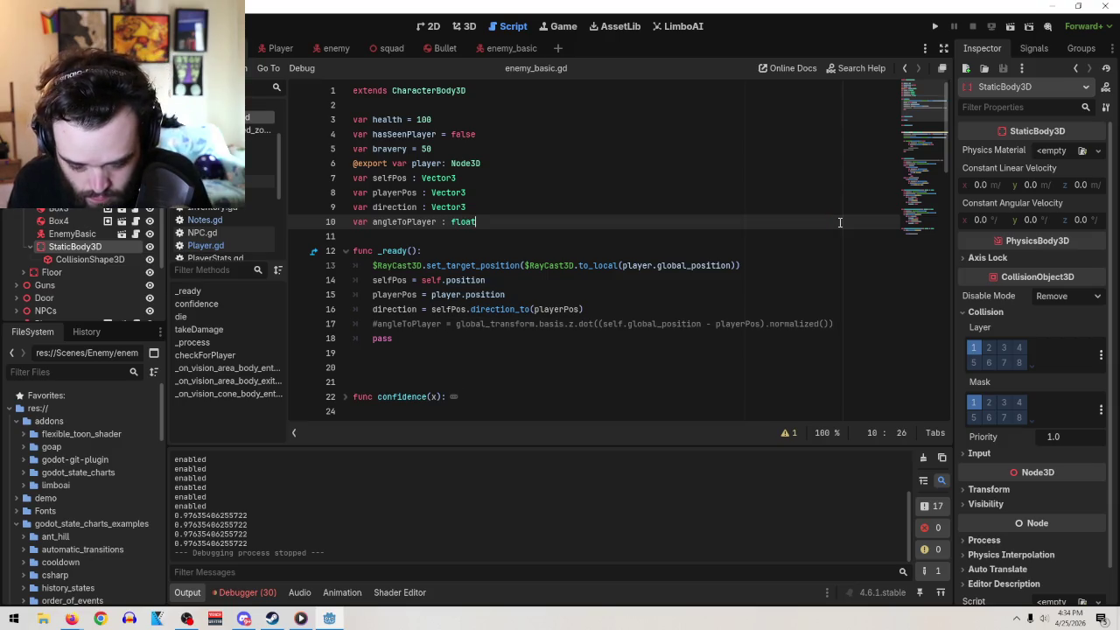
- Remove the # from line 17 to re-enable the angleToPlayer calculation in _ready
{"action": "left_click", "coordinate": [716, 324]}
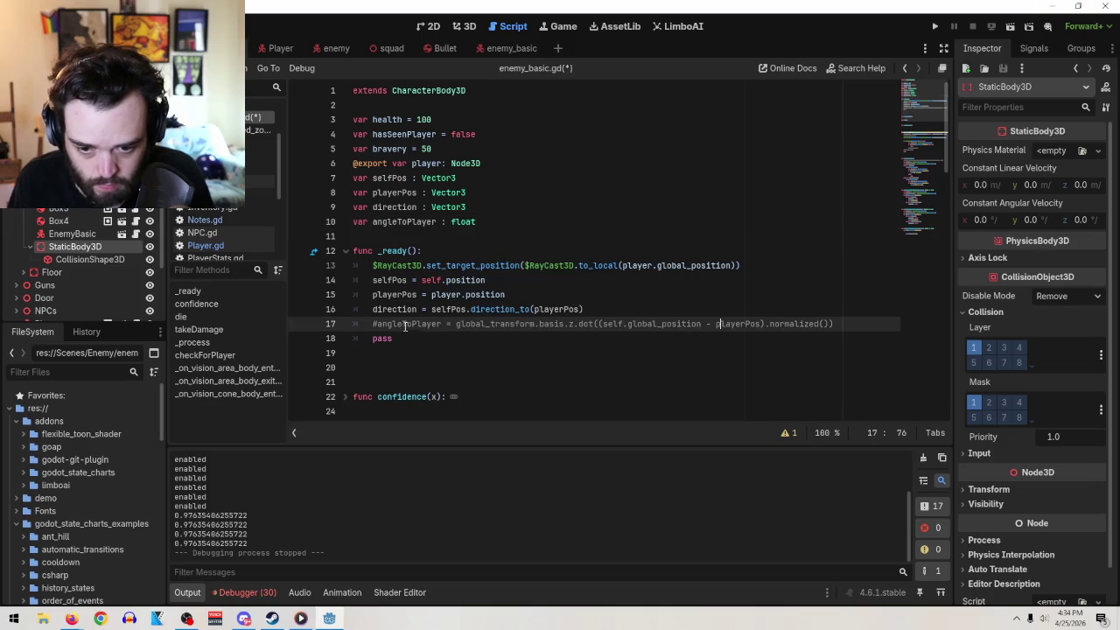
{"action": "left_click", "coordinate": [379, 320]}
{"action": "key", "text": "Delete"}
{"action": "scroll", "coordinate": [562, 332], "scroll_direction": "down", "scroll_amount": 6}
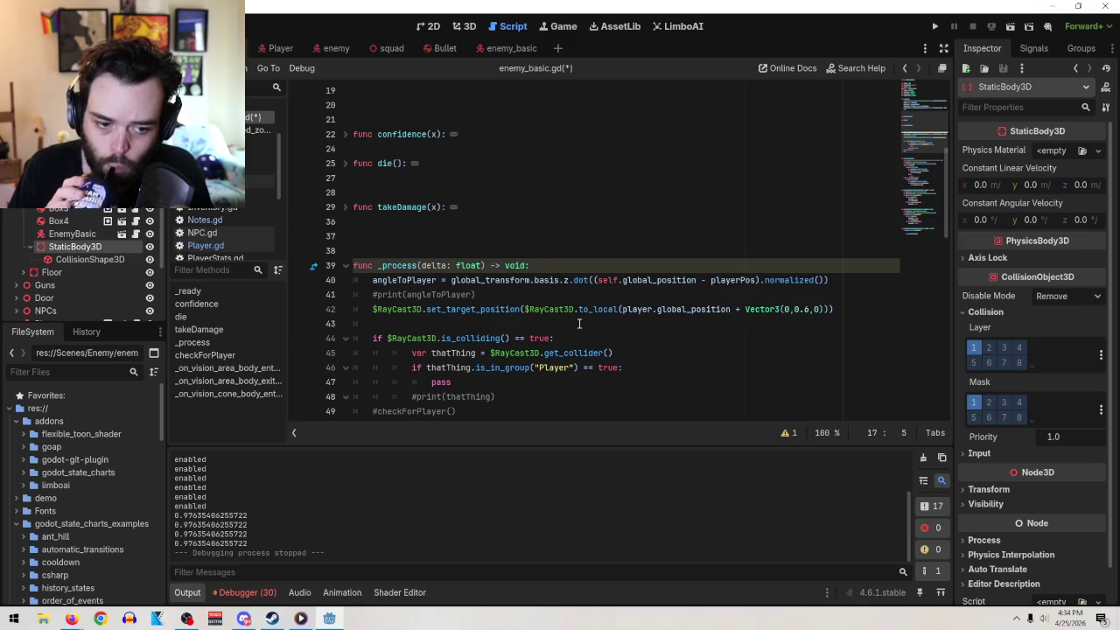
{"action": "scroll", "coordinate": [627, 320], "scroll_direction": "down", "scroll_amount": 12}
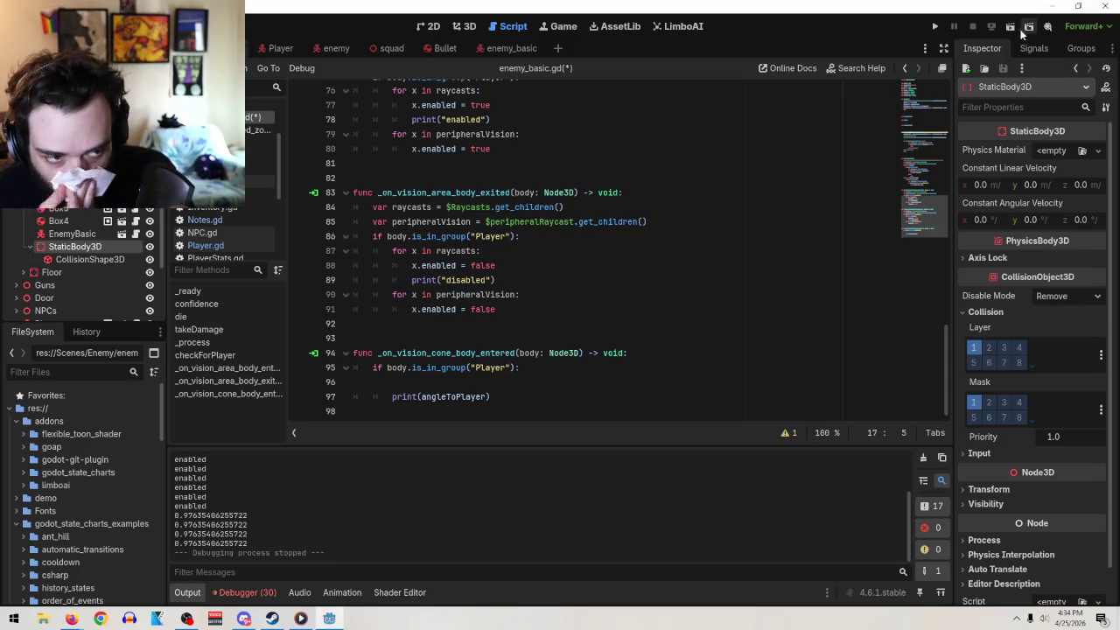
{"action": "left_click", "coordinate": [1008, 26]}
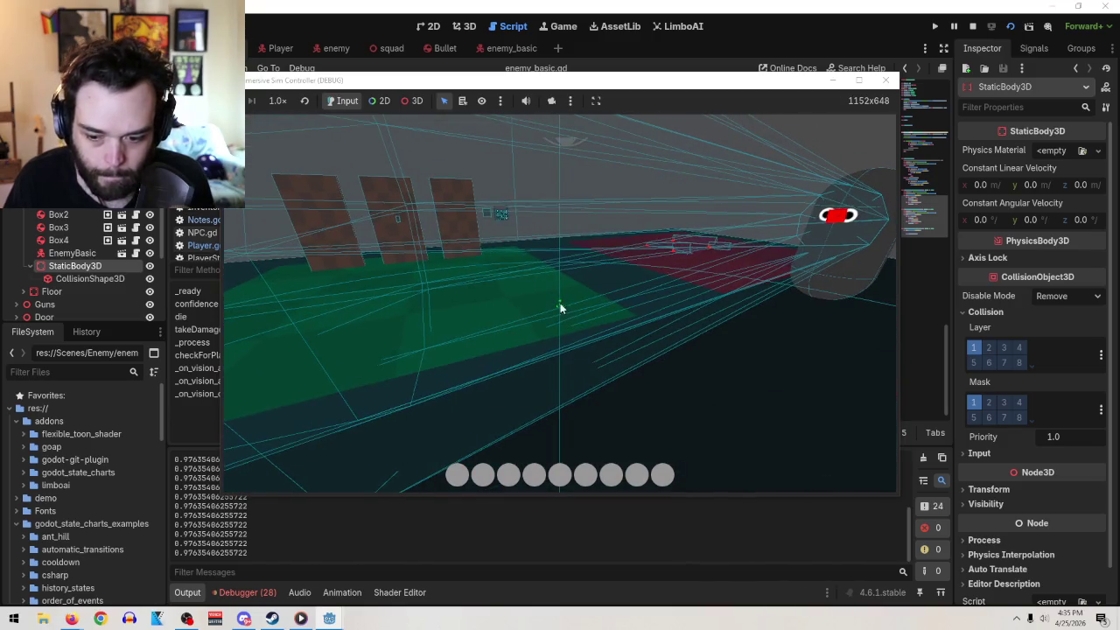
{"action": "key", "text": "F8"}
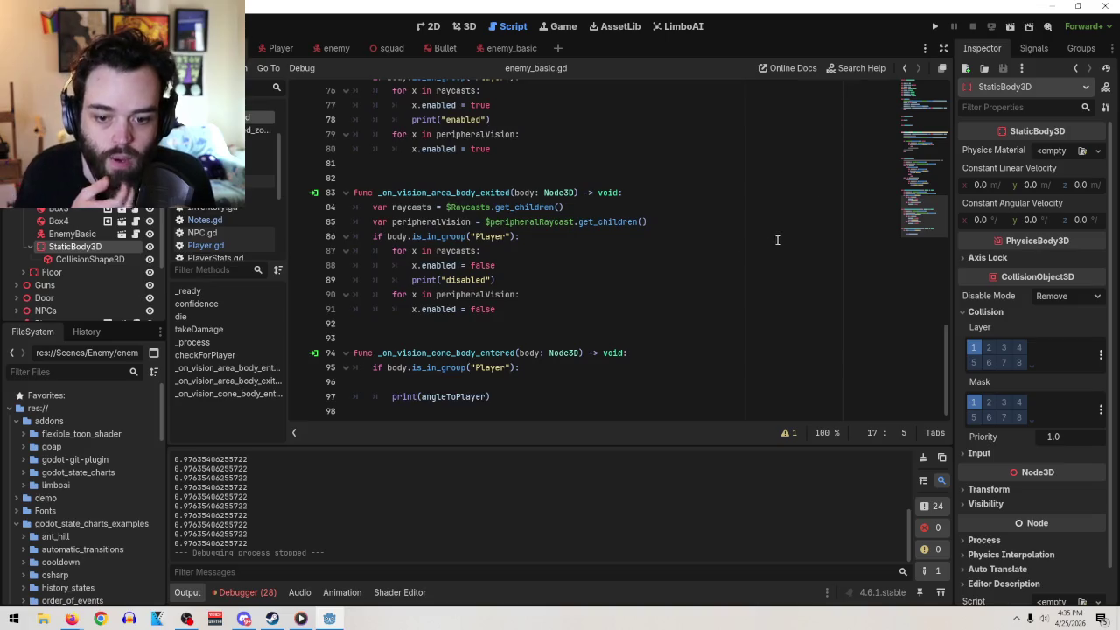
- Delete empty line 96 so print(angleToPlayer) moves up into its place
{"action": "left_click", "coordinate": [519, 381]}
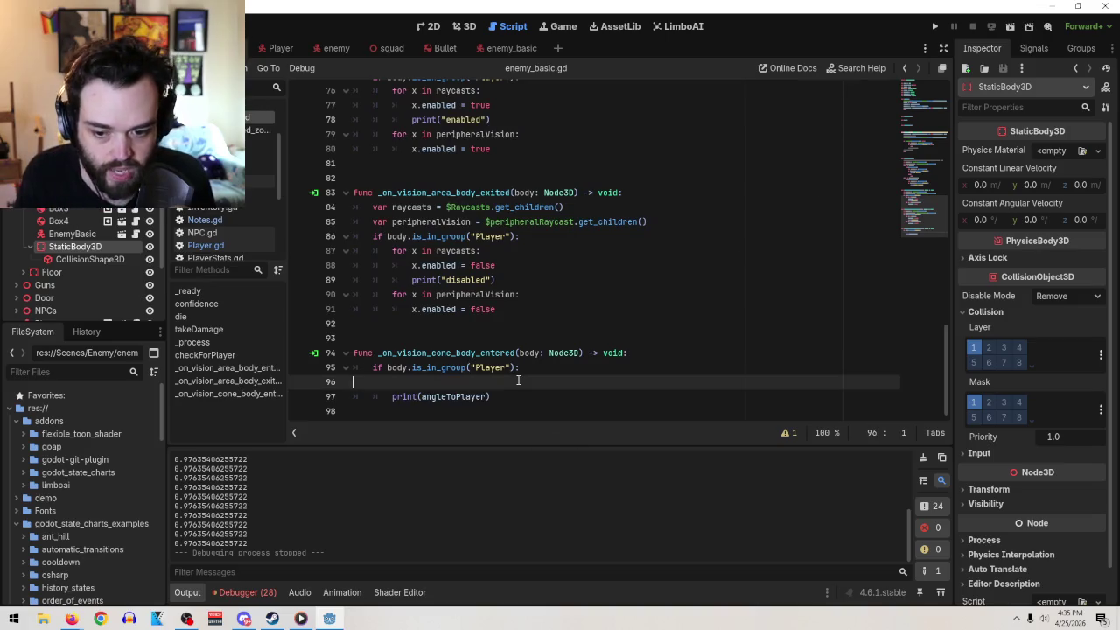
{"action": "key", "text": "BackSpace"}
{"action": "key", "text": "Down"}
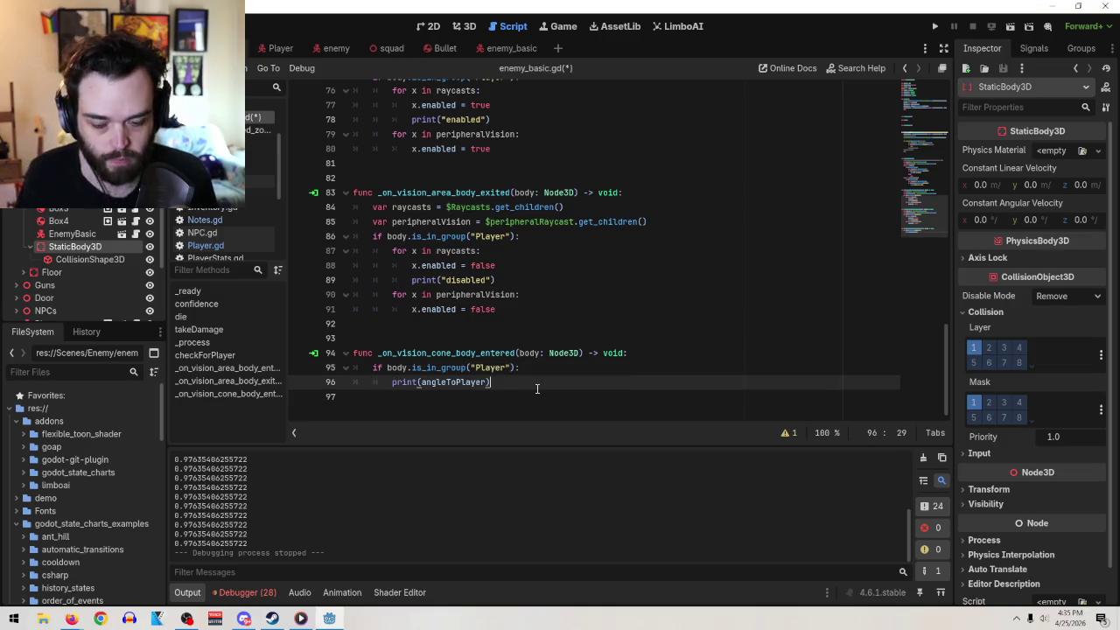
- View the Vision Cone's signals in the enemy_basic scene and select the print(angleToPlayer) line
{"action": "left_click", "coordinate": [1047, 51]}
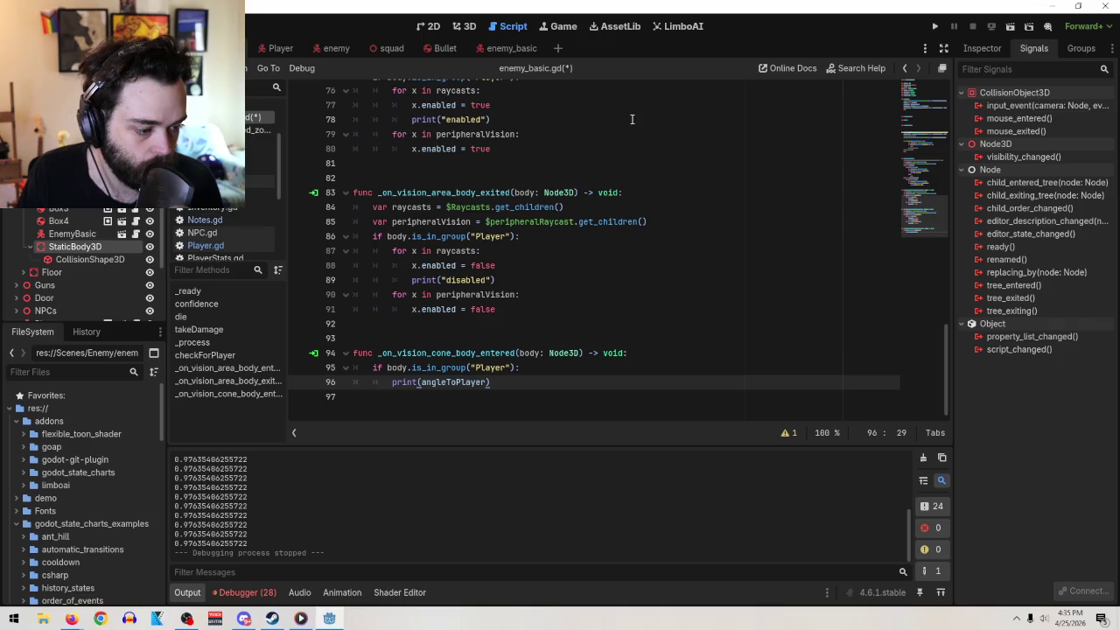
{"action": "left_click", "coordinate": [516, 48]}
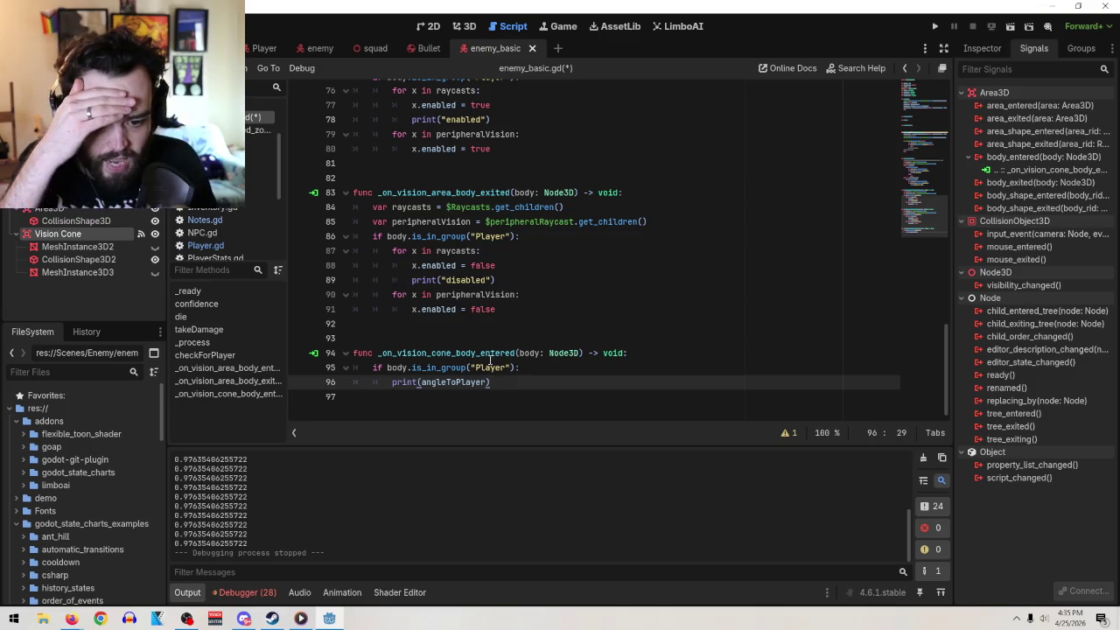
{"action": "left_click_drag", "start_coordinate": [502, 387], "coordinate": [392, 383]}
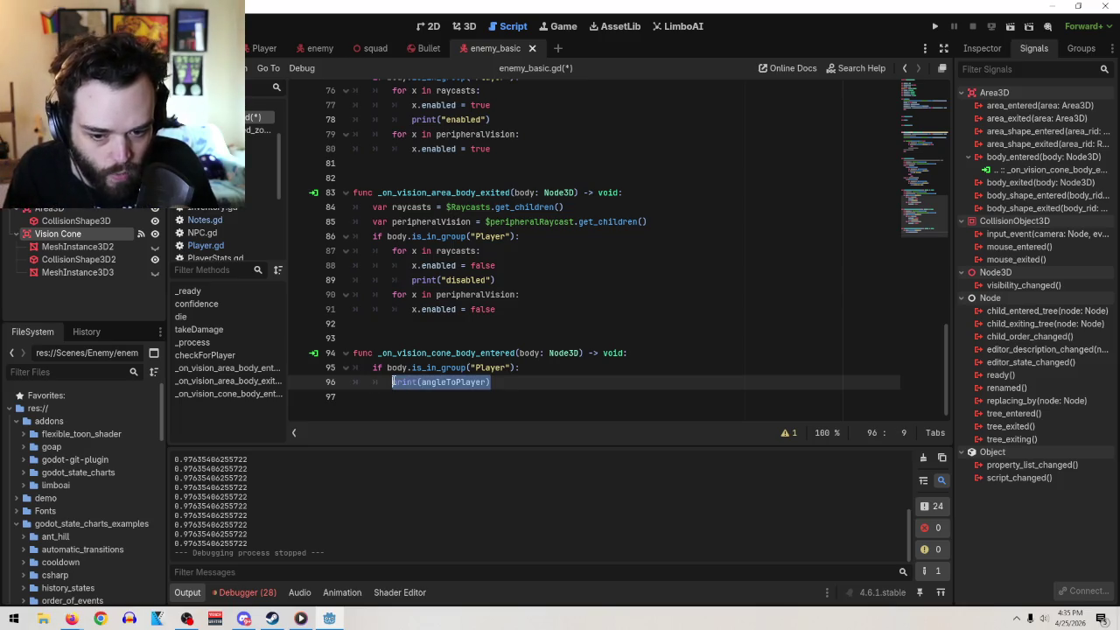
{"action": "mouse_move", "coordinate": [393, 383]}
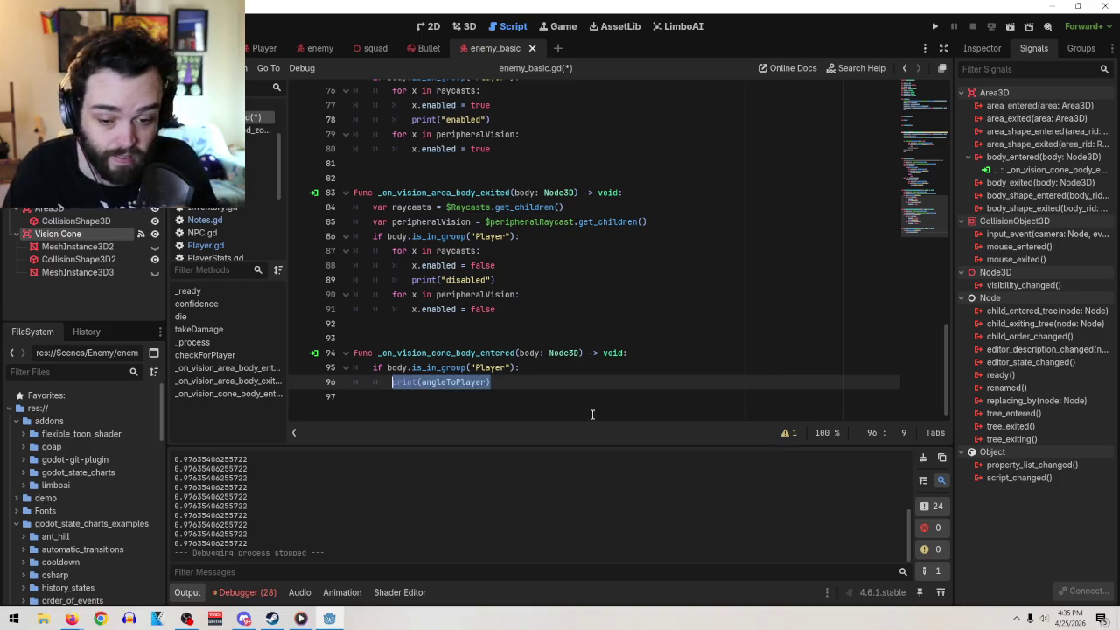
{"action": "left_click", "coordinate": [1052, 6]}
{"action": "left_click", "coordinate": [330, 619]}
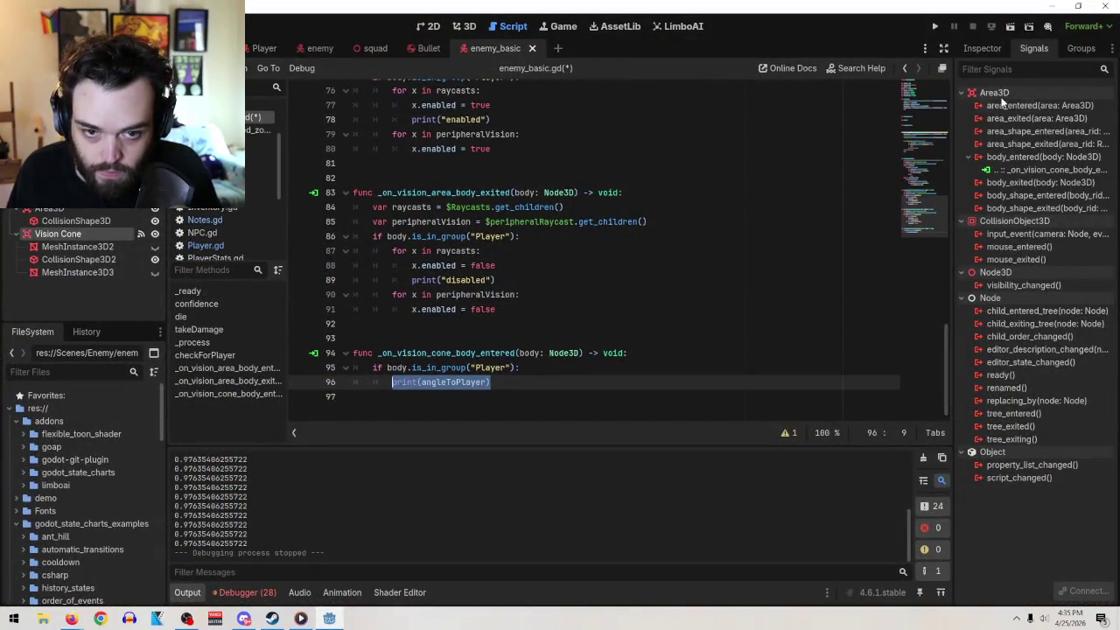
- Switch to the 3D workspace and orbit and zoom onto the enemy's vision cone mesh and collision outline
{"action": "left_click", "coordinate": [464, 26]}
{"action": "mouse_move", "coordinate": [757, 211]}
{"action": "left_mouse_down"}
{"action": "mouse_move", "coordinate": [757, 345]}
{"action": "mouse_move", "coordinate": [730, 205]}
{"action": "mouse_move", "coordinate": [588, 251]}
{"action": "left_mouse_up"}
{"action": "scroll", "coordinate": [752, 354], "scroll_direction": "down", "scroll_amount": 3}
{"action": "scroll", "coordinate": [610, 296], "scroll_direction": "up", "scroll_amount": 8}
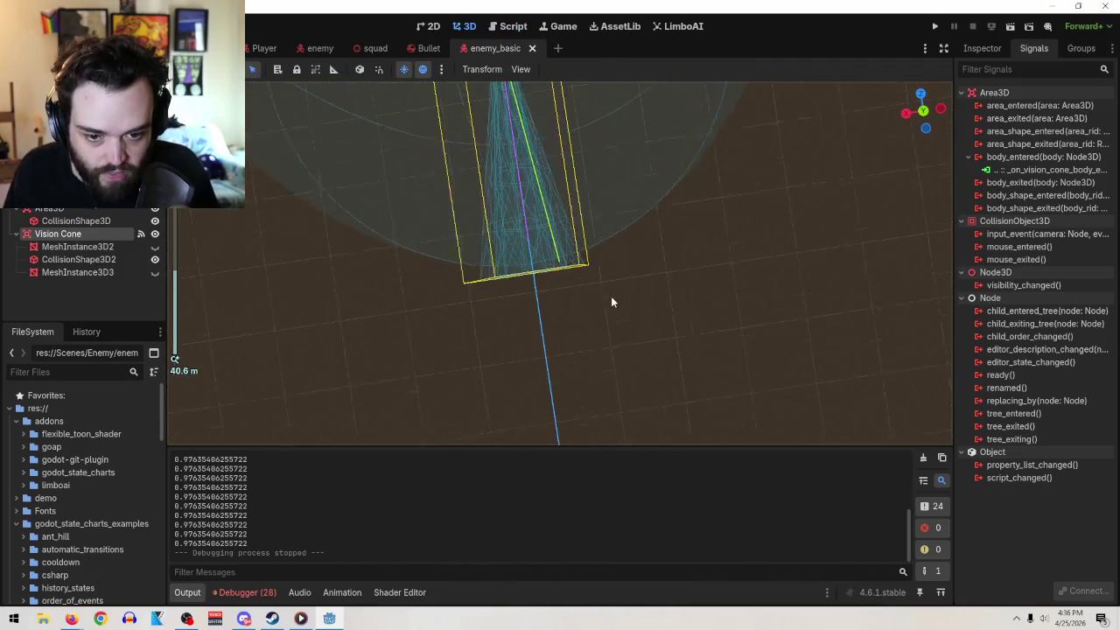
{"action": "scroll", "coordinate": [681, 306], "scroll_direction": "up", "scroll_amount": 6}
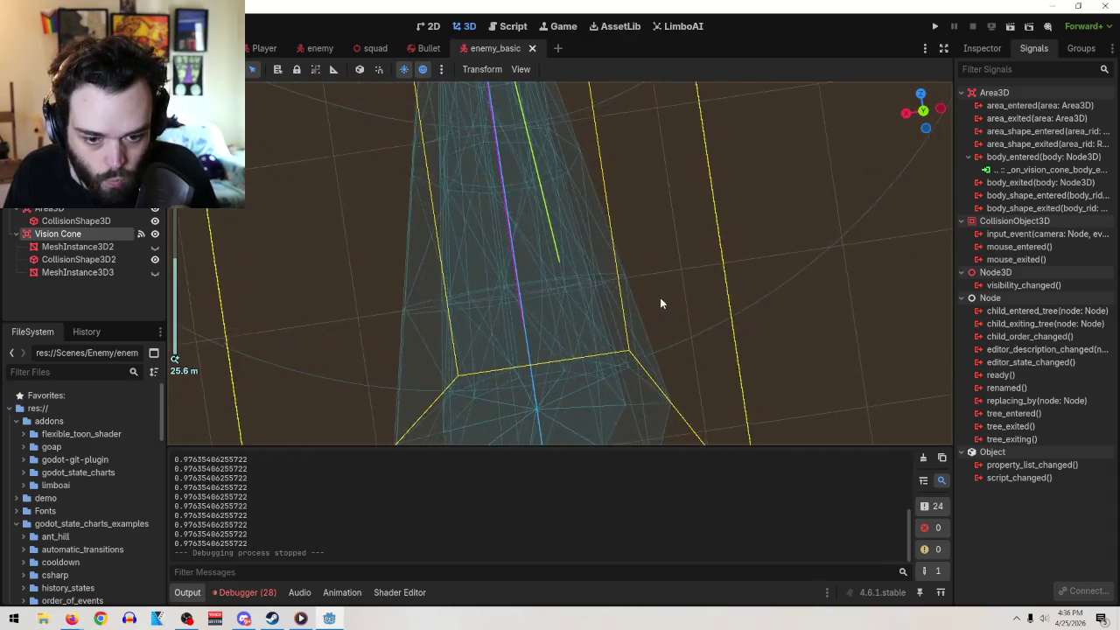
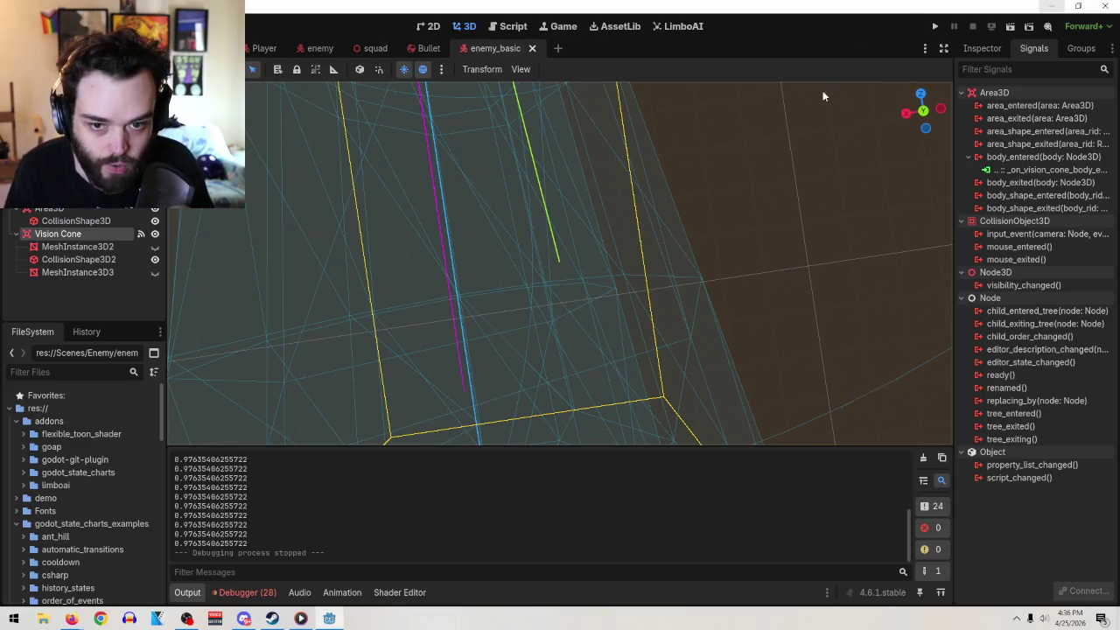
- Orbit around the Vision Cone, then view the level scene from overhead, zoomed out
{"action": "mouse_move", "coordinate": [603, 298]}
{"action": "left_mouse_down"}
{"action": "mouse_move", "coordinate": [560, 252]}
{"action": "mouse_move", "coordinate": [639, 263]}
{"action": "left_mouse_up"}
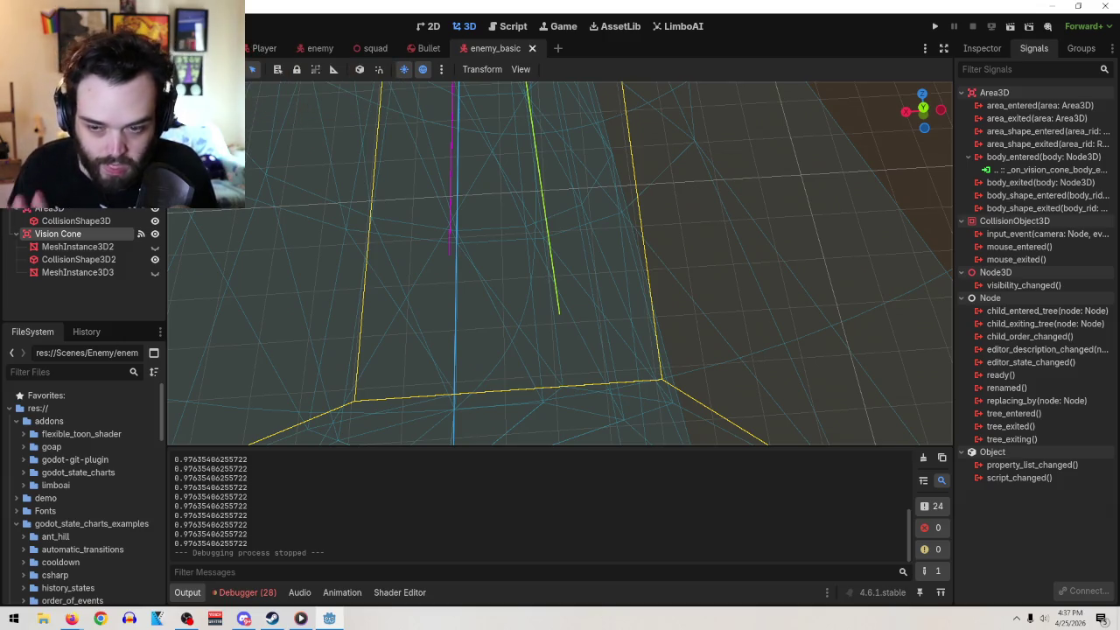
{"action": "left_click", "coordinate": [210, 48]}
{"action": "mouse_move", "coordinate": [680, 283]}
{"action": "left_mouse_down"}
{"action": "mouse_move", "coordinate": [494, 237]}
{"action": "mouse_move", "coordinate": [528, 193]}
{"action": "mouse_move", "coordinate": [519, 315]}
{"action": "mouse_move", "coordinate": [543, 339]}
{"action": "mouse_move", "coordinate": [535, 327]}
{"action": "mouse_move", "coordinate": [530, 355]}
{"action": "mouse_move", "coordinate": [484, 76]}
{"action": "left_mouse_up"}
{"action": "scroll", "coordinate": [542, 338], "scroll_direction": "up", "scroll_amount": 3}
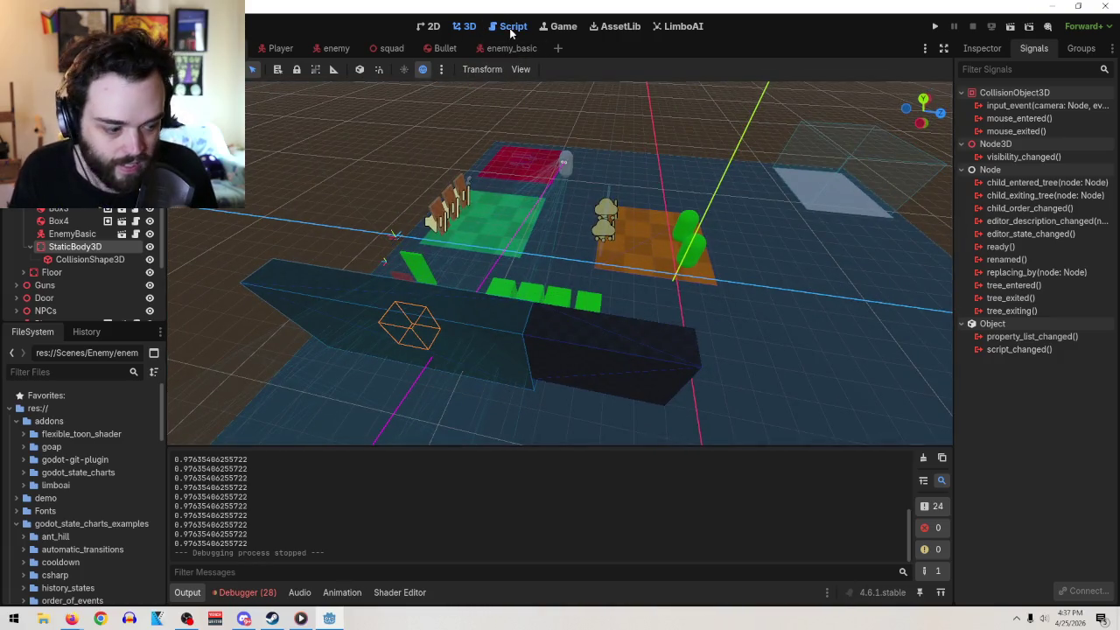
- Open enemy_basic.gd and go to the vision-cone print around lines 93–96
{"action": "left_click", "coordinate": [509, 28]}
{"action": "scroll", "coordinate": [551, 383], "scroll_direction": "up", "scroll_amount": 1}
{"action": "scroll", "coordinate": [497, 379], "scroll_direction": "down", "scroll_amount": 1}
{"action": "left_click", "coordinate": [492, 396]}
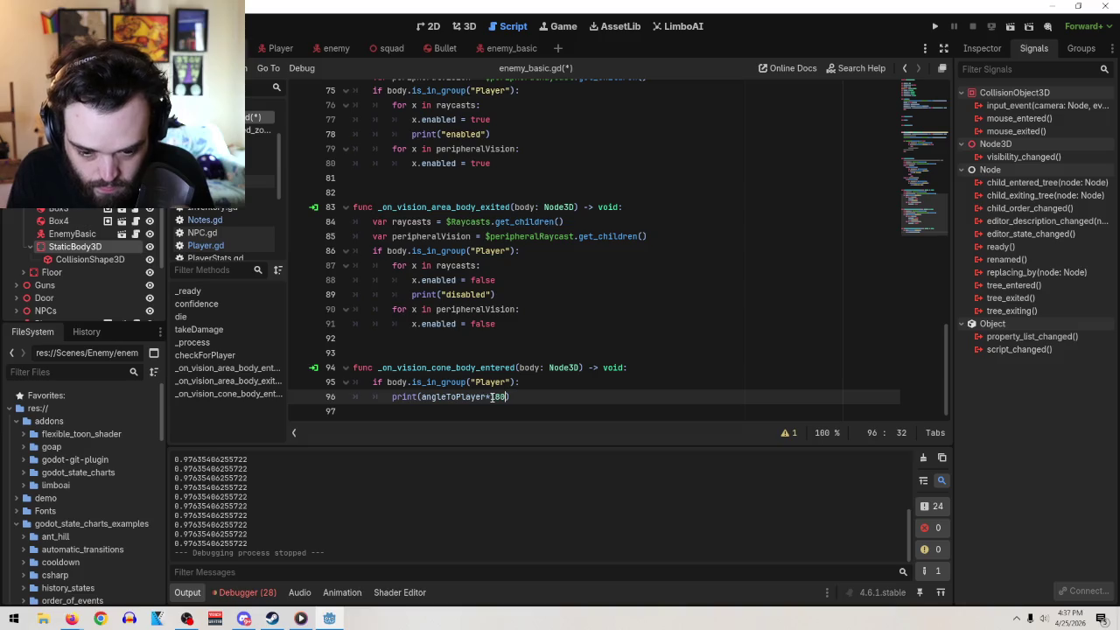
{"action": "left_click", "coordinate": [532, 353]}
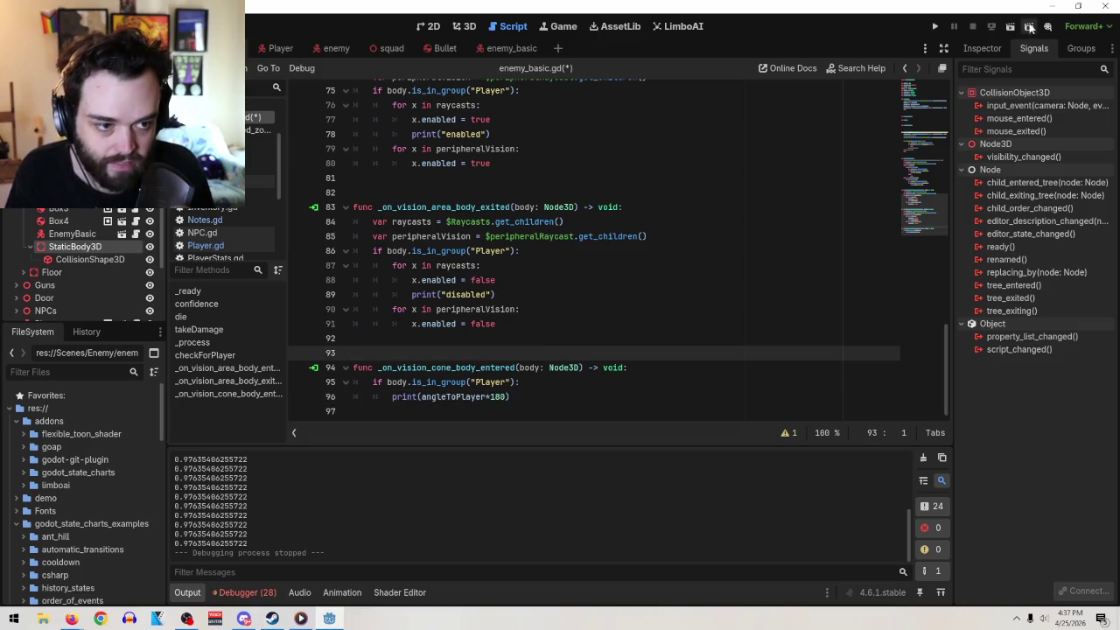
- Run the current scene, walk into the cone to log angles of 175.74, then stop
{"action": "left_click", "coordinate": [1011, 26]}
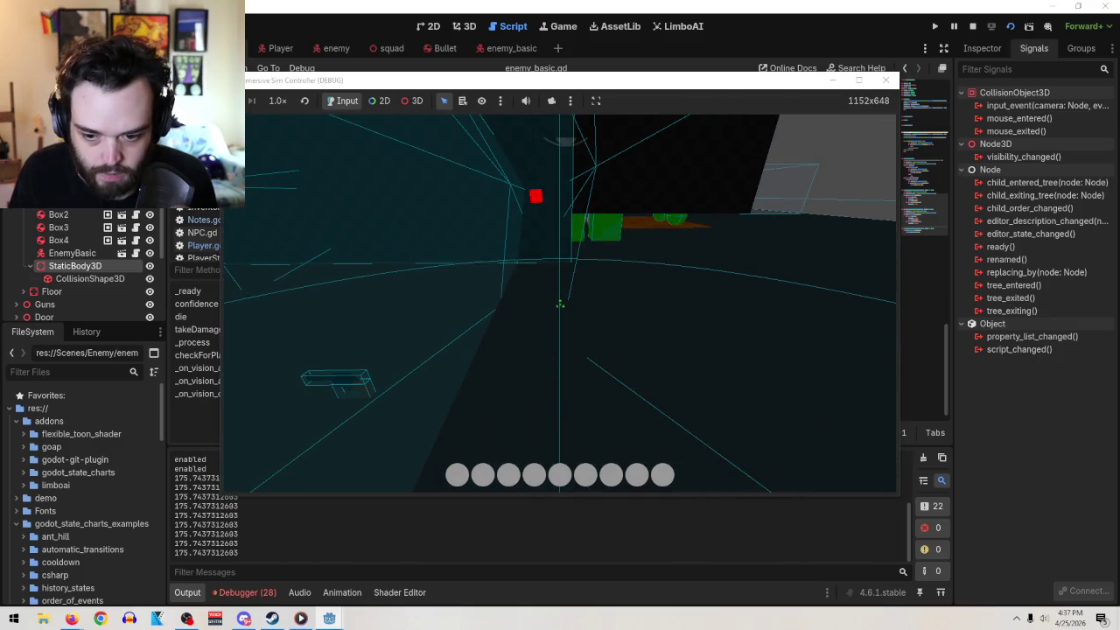
{"action": "key", "text": "Tab"}
{"action": "left_click", "coordinate": [885, 79]}
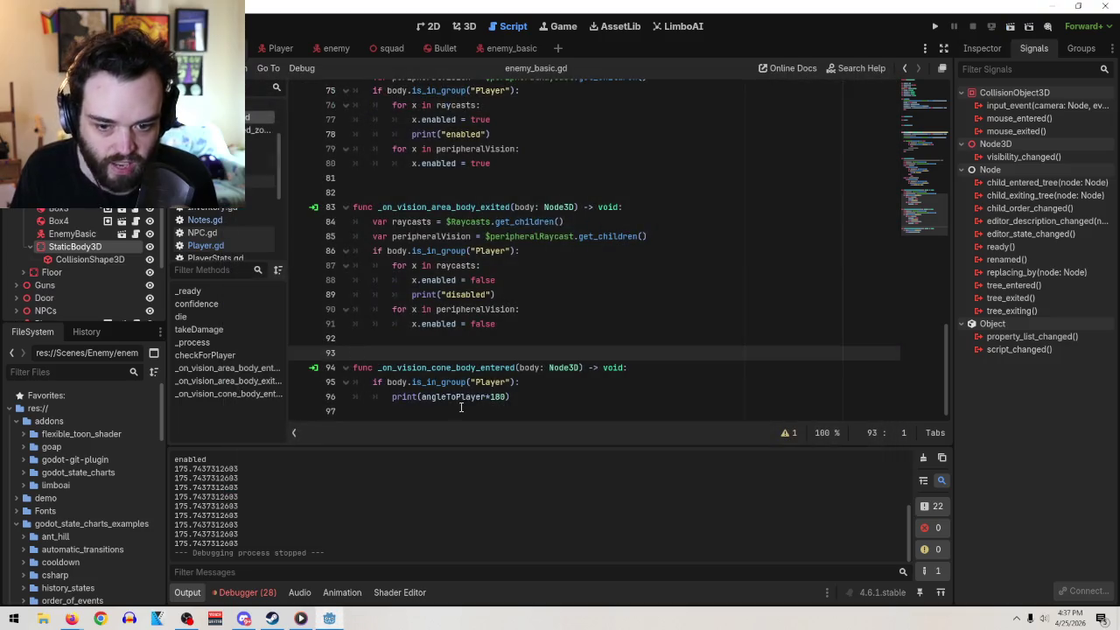
- Replace angleToPlayer*180 on line 96 with the string "entered"
{"action": "left_click_drag", "start_coordinate": [506, 397], "coordinate": [421, 393]}
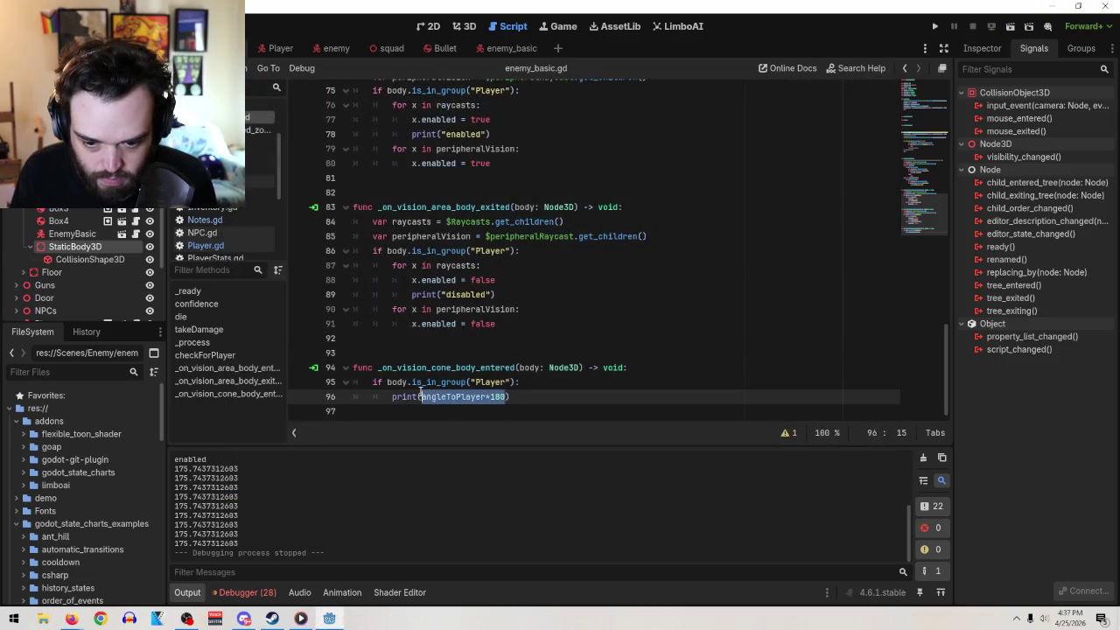
{"action": "type", "text": "entered"}
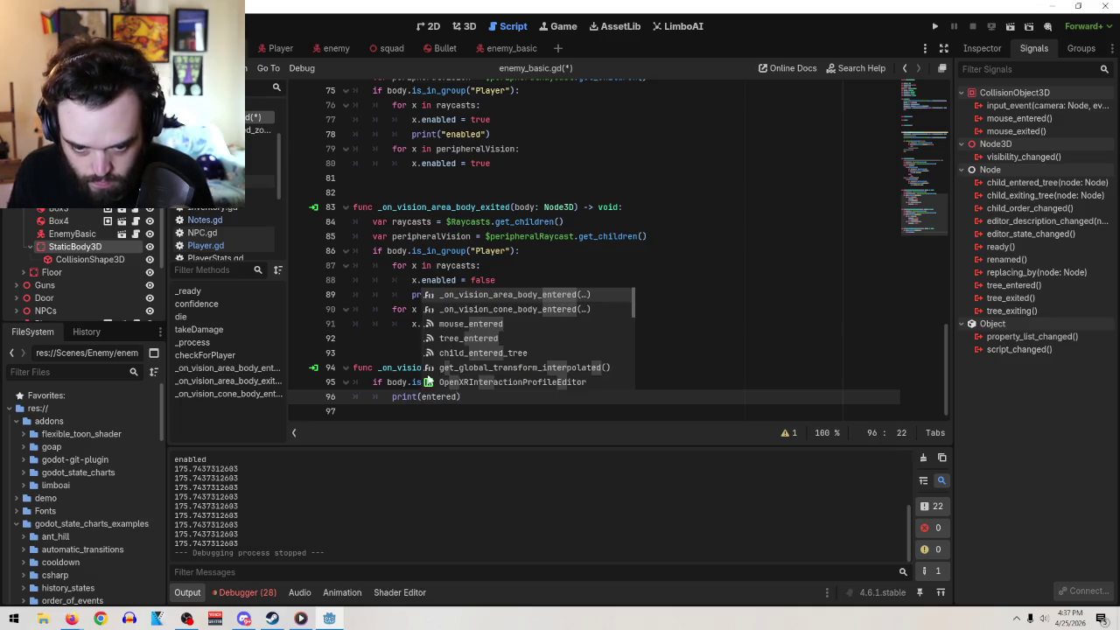
{"action": "left_click", "coordinate": [603, 166]}
{"action": "scroll", "coordinate": [550, 297], "scroll_direction": "up", "scroll_amount": 2}
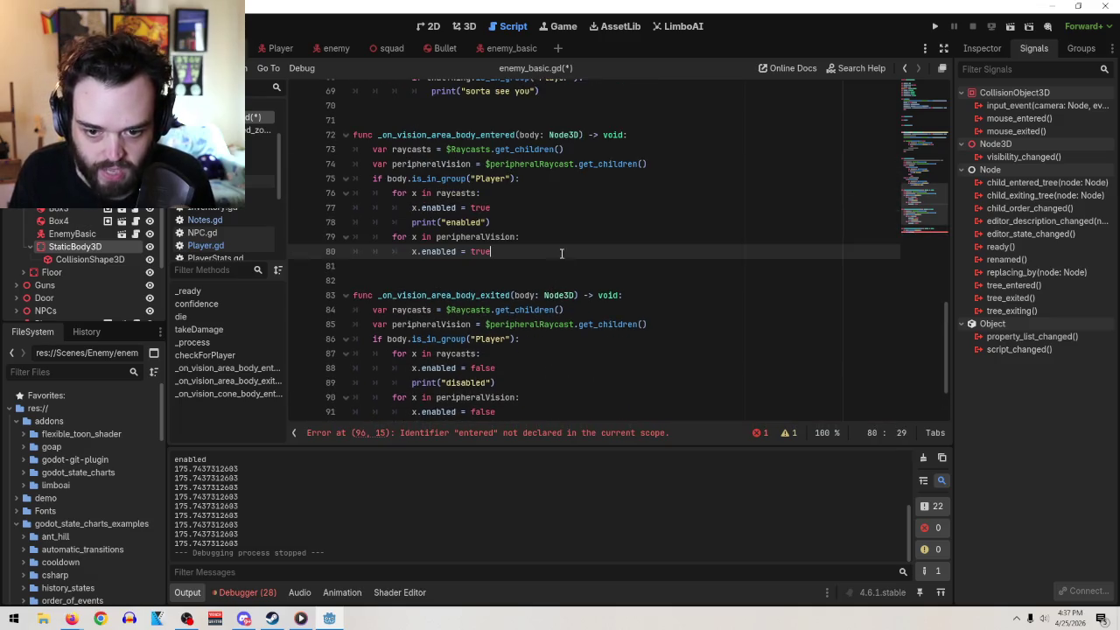
{"action": "scroll", "coordinate": [665, 219], "scroll_direction": "up", "scroll_amount": 3}
{"action": "scroll", "coordinate": [537, 321], "scroll_direction": "down", "scroll_amount": 5}
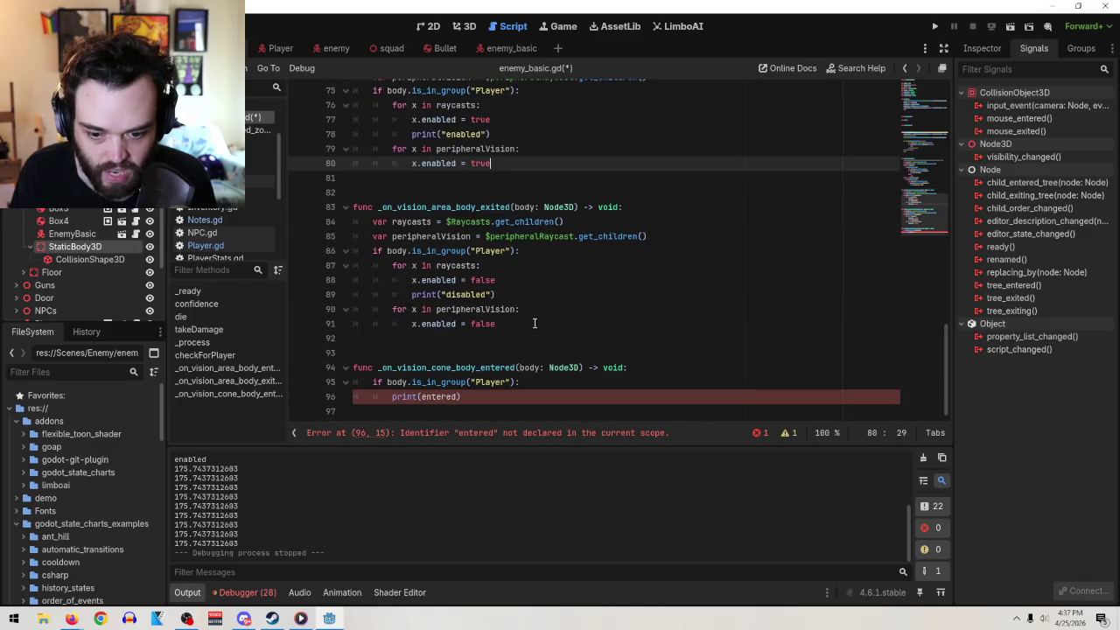
{"action": "left_click", "coordinate": [458, 396]}
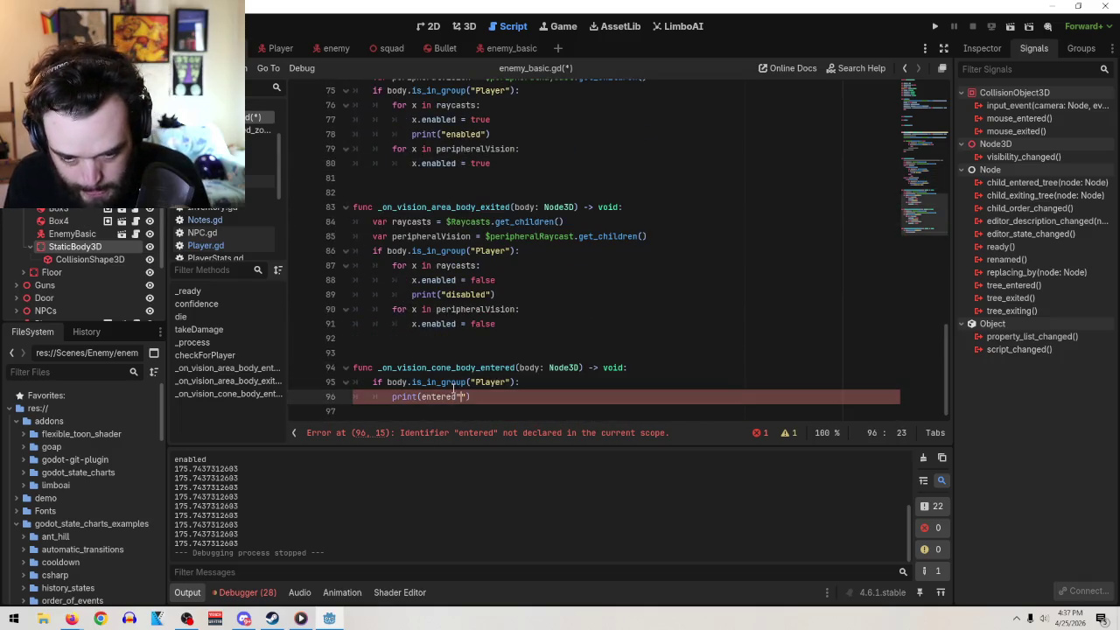
{"action": "type", "text": "\""}
{"action": "key", "text": "BackSpace"}
{"action": "key", "text": "Left"}
{"action": "key", "text": "Left"}
{"action": "key", "text": "Left"}
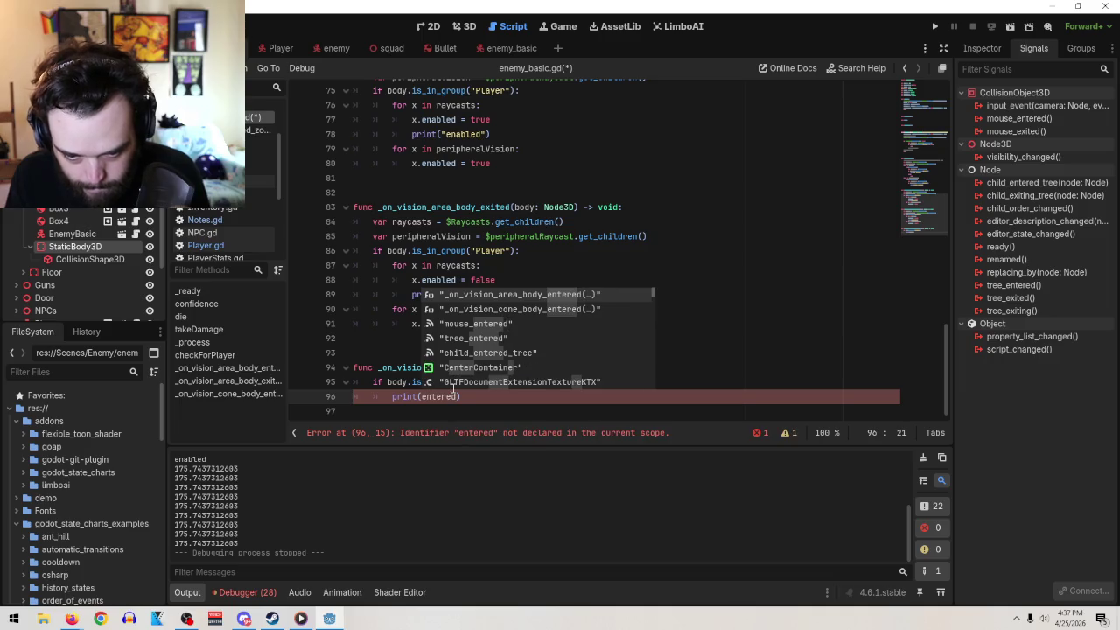
{"action": "key", "text": "shift+Right"}
{"action": "key", "text": "shift+Right"}
{"action": "key", "text": "shift+Right"}
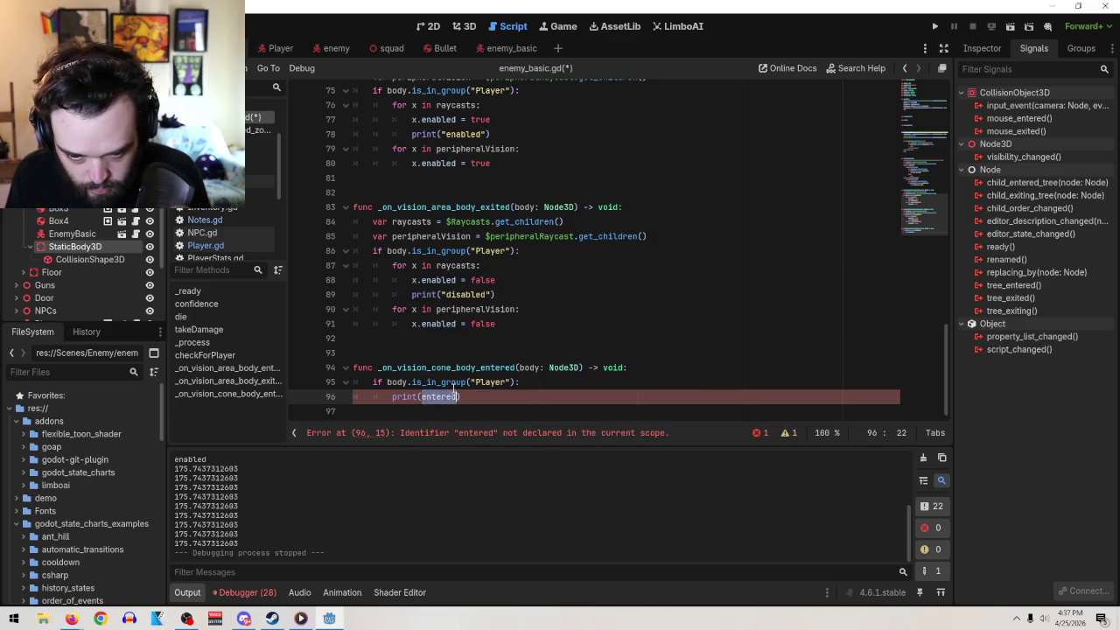
{"action": "type", "text": "\""}
- Delete empty line 43, uncomment print(angleToPlayer*180) on line 41, and run the scene
{"action": "scroll", "coordinate": [599, 295], "scroll_direction": "up", "scroll_amount": 7}
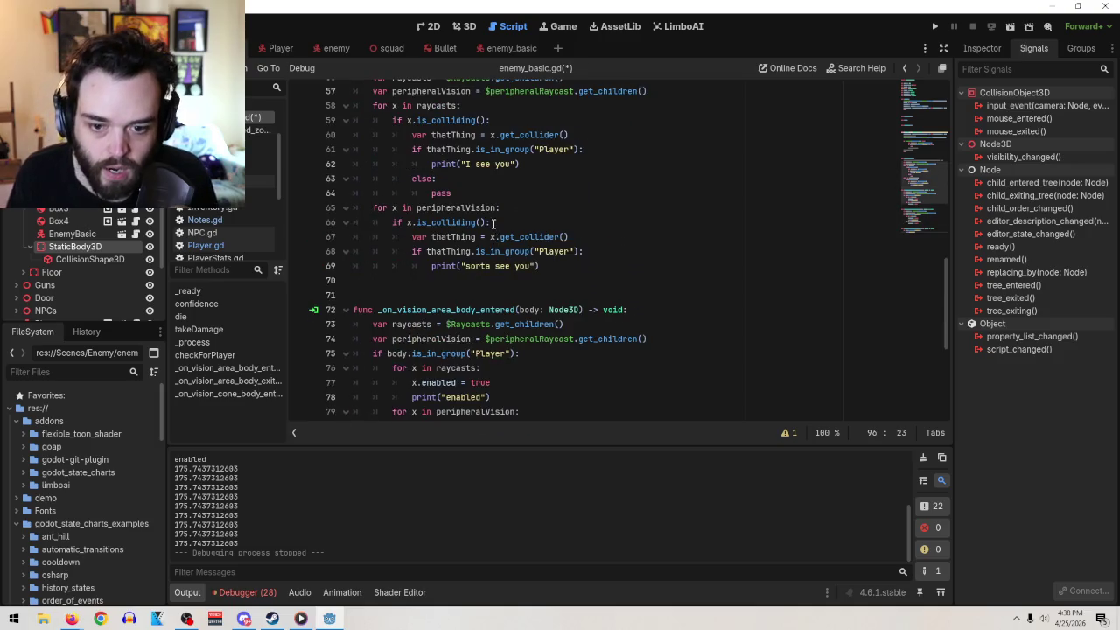
{"action": "scroll", "coordinate": [605, 304], "scroll_direction": "down", "scroll_amount": 6}
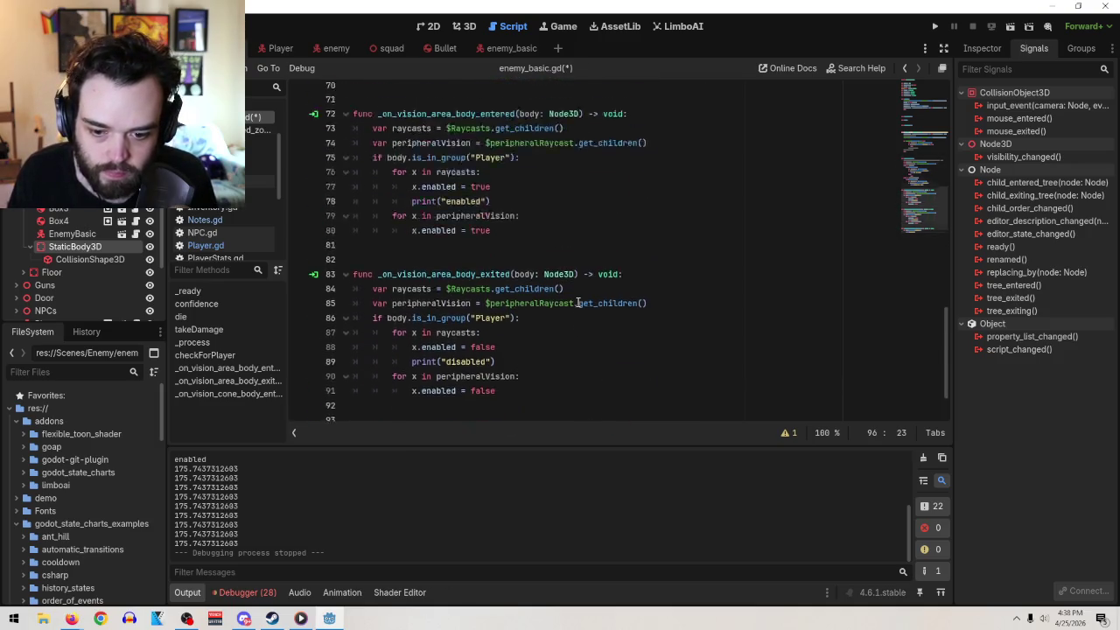
{"action": "scroll", "coordinate": [565, 276], "scroll_direction": "up", "scroll_amount": 5}
{"action": "scroll", "coordinate": [537, 230], "scroll_direction": "up", "scroll_amount": 1}
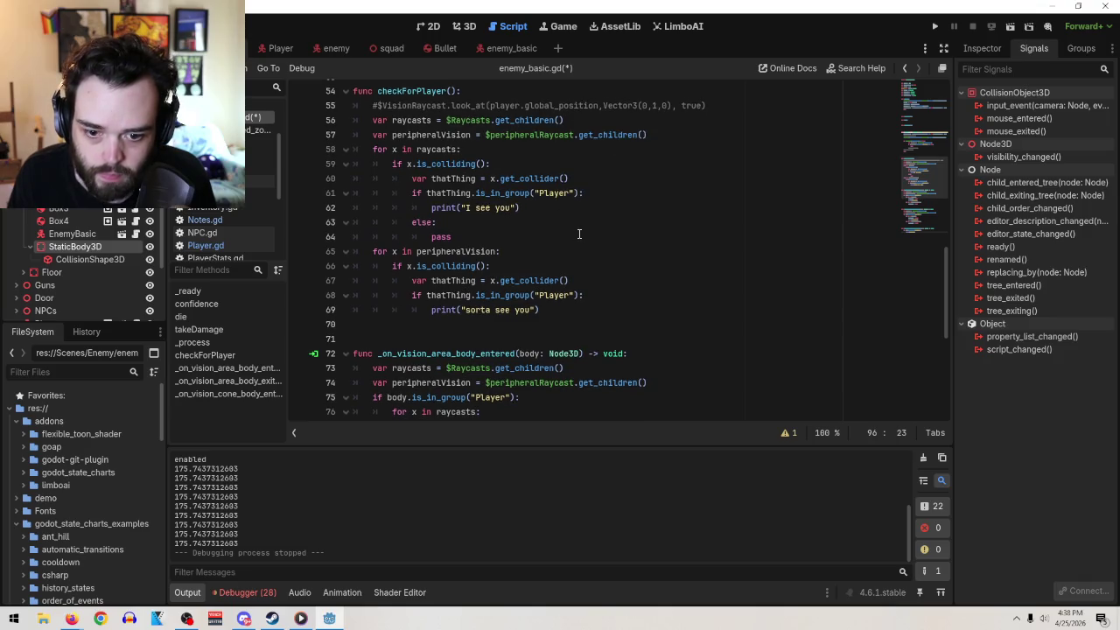
{"action": "scroll", "coordinate": [600, 271], "scroll_direction": "up", "scroll_amount": 9}
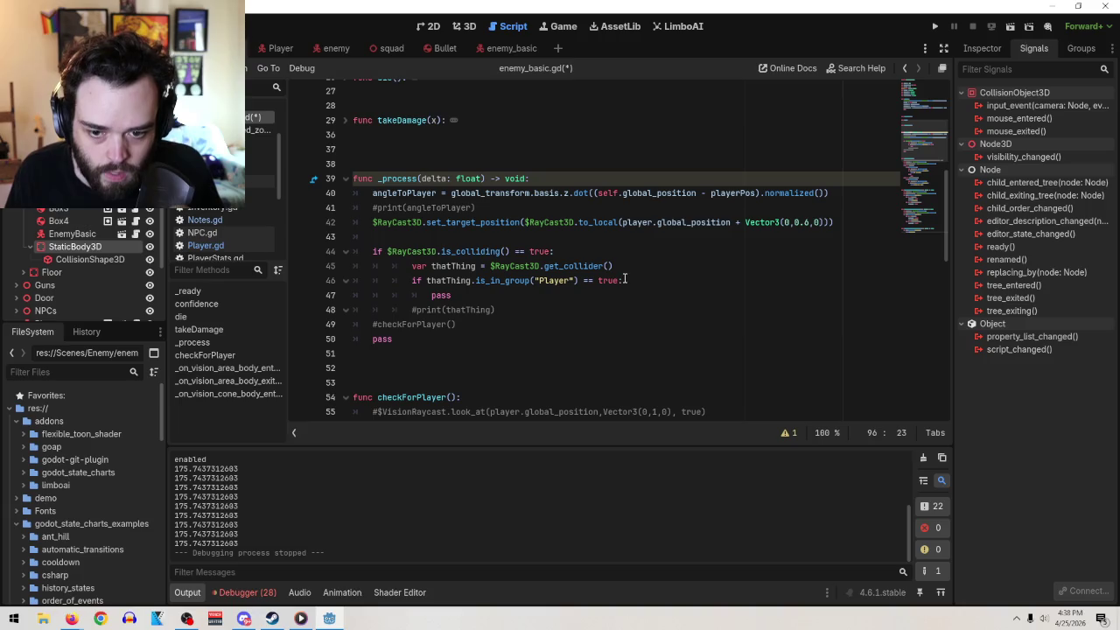
{"action": "left_click", "coordinate": [573, 241]}
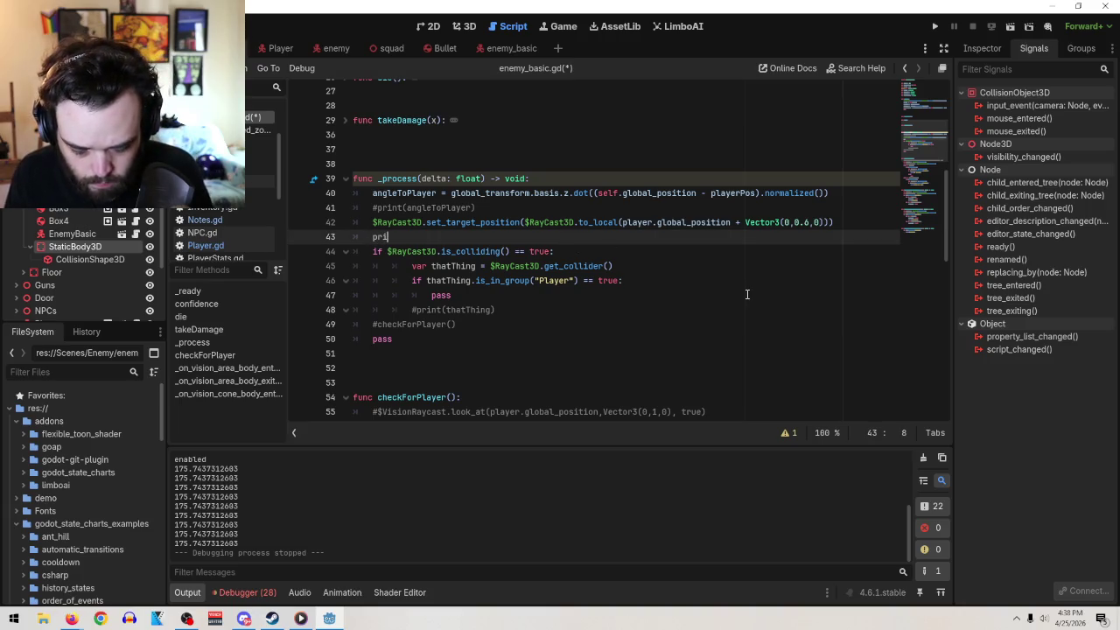
{"action": "type", "text": "nt"}
{"action": "key", "text": "BackSpace"}
{"action": "key", "text": "BackSpace"}
{"action": "key", "text": "BackSpace"}
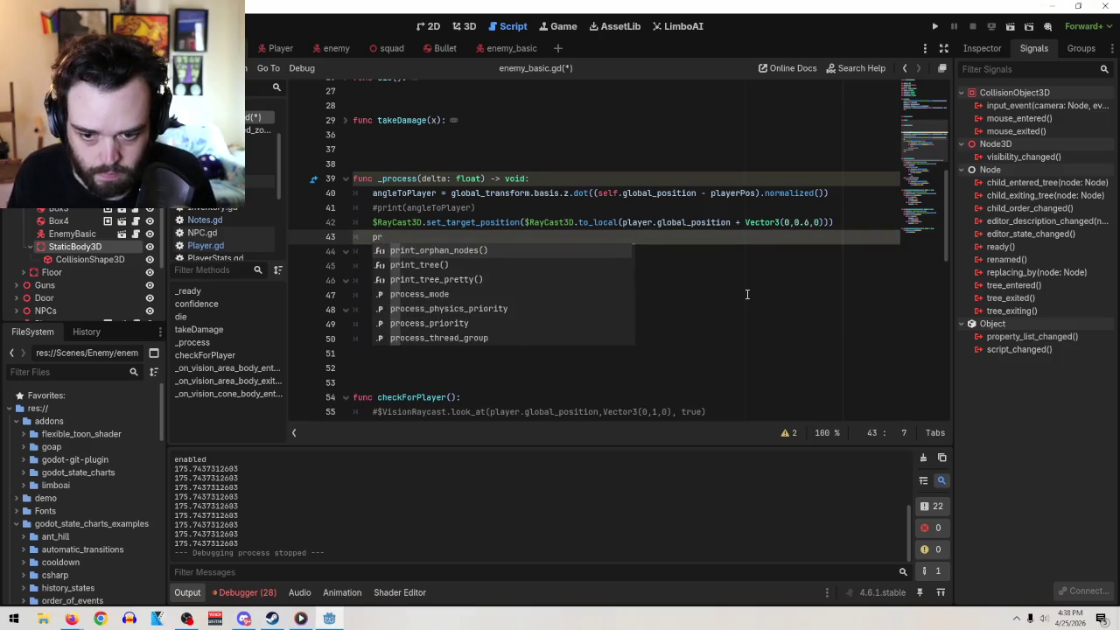
{"action": "key", "text": "BackSpace"}
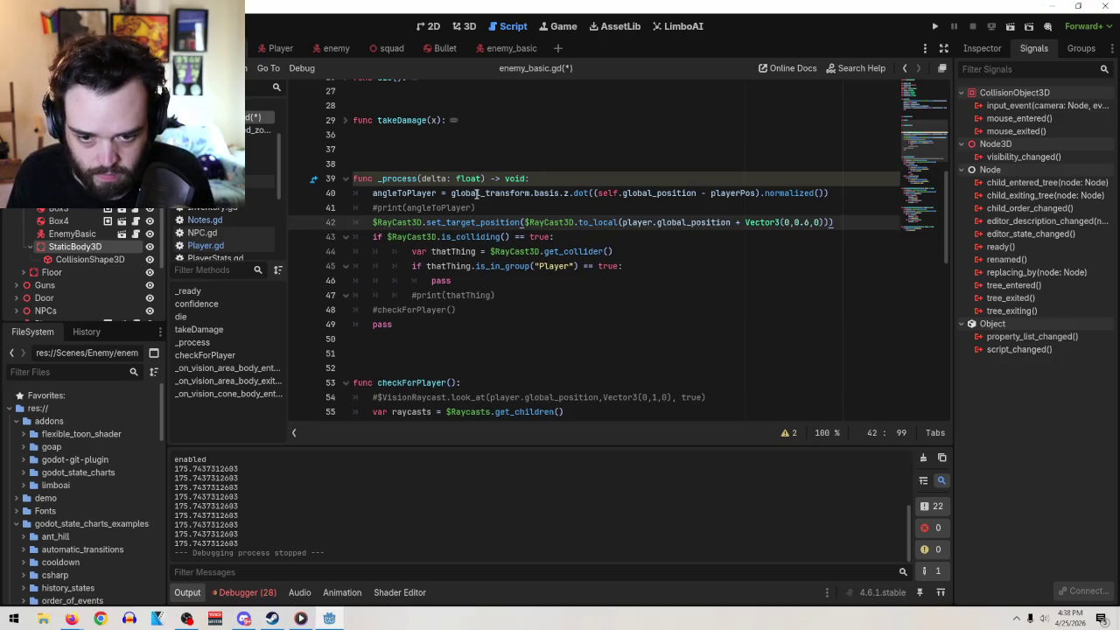
{"action": "left_click", "coordinate": [473, 207]}
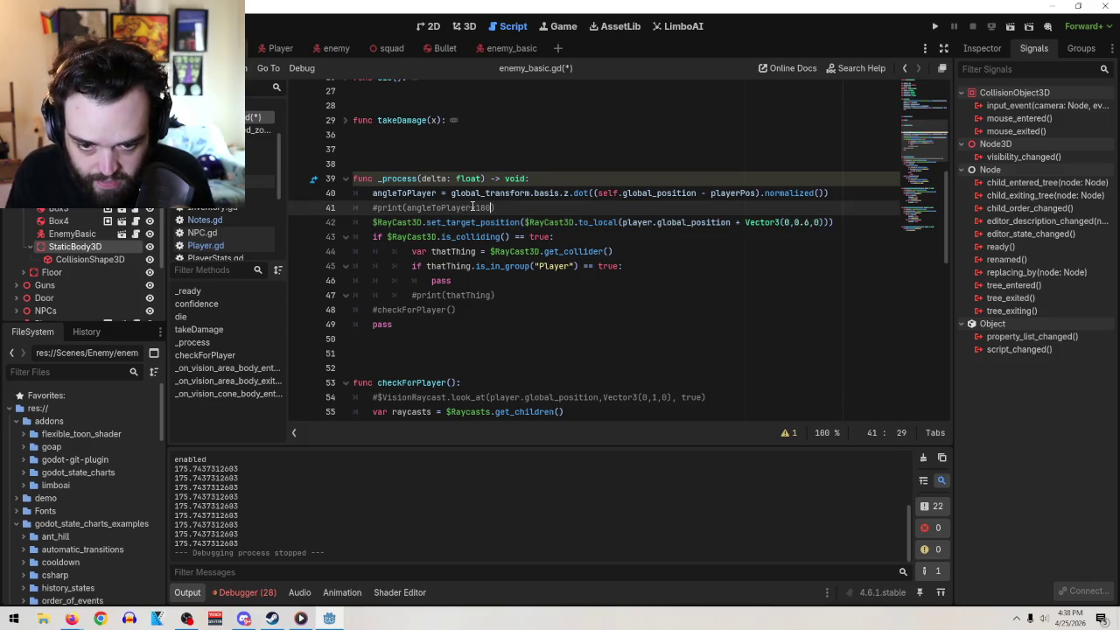
{"action": "key", "text": "BackSpace"}
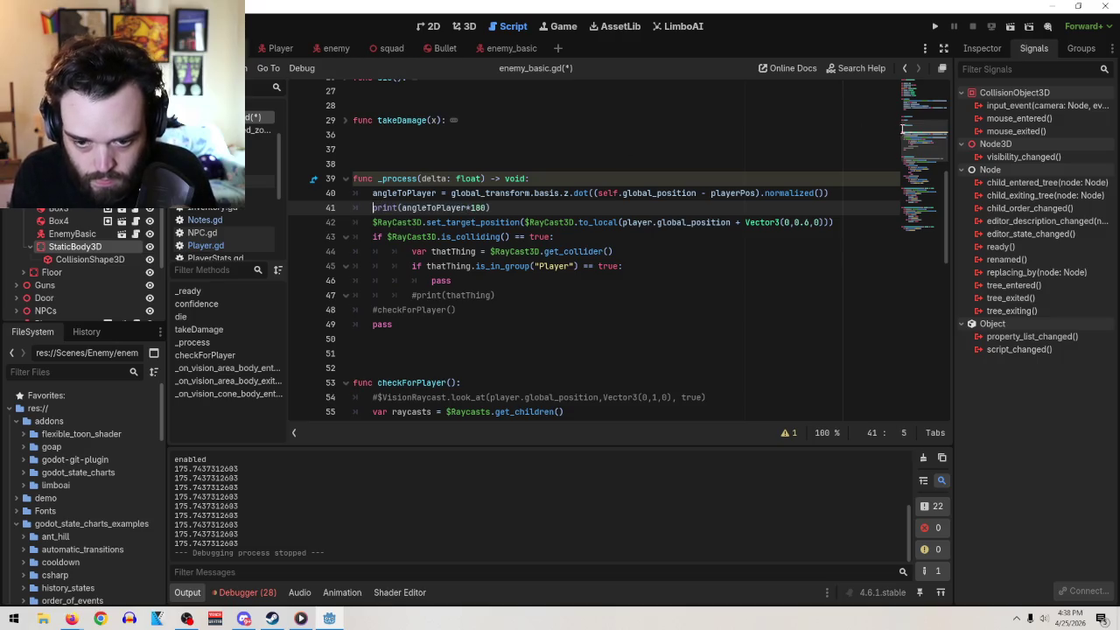
{"action": "left_click", "coordinate": [1010, 28]}
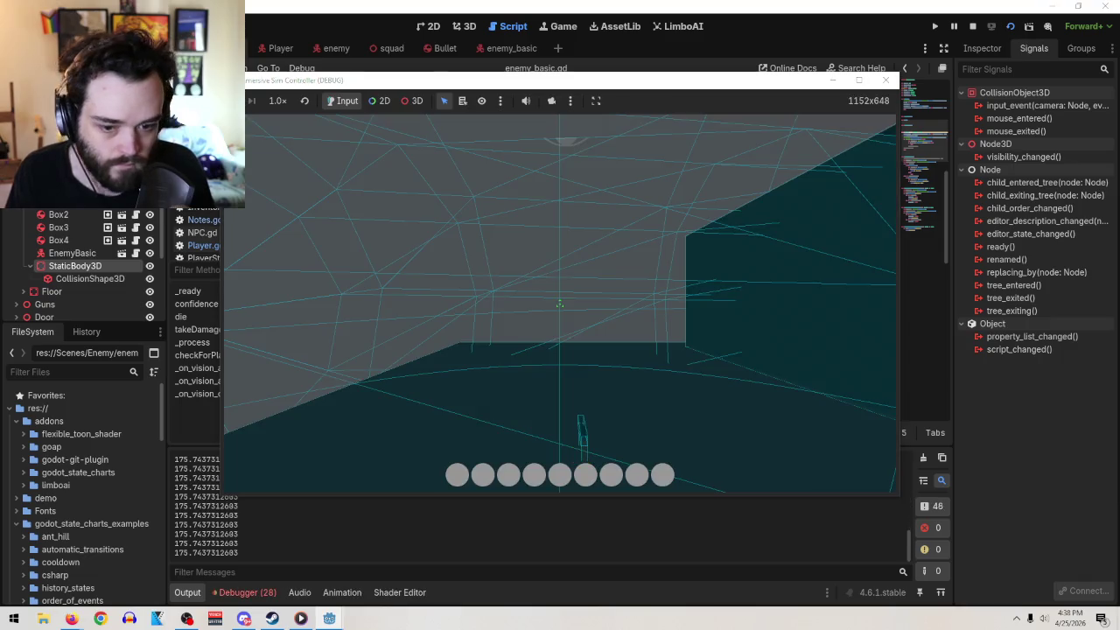
- Walk the player around the enemy, noting the constant 175.7437 output, then stop the game
{"action": "key", "text": "w"}
{"action": "key", "text": "w"}
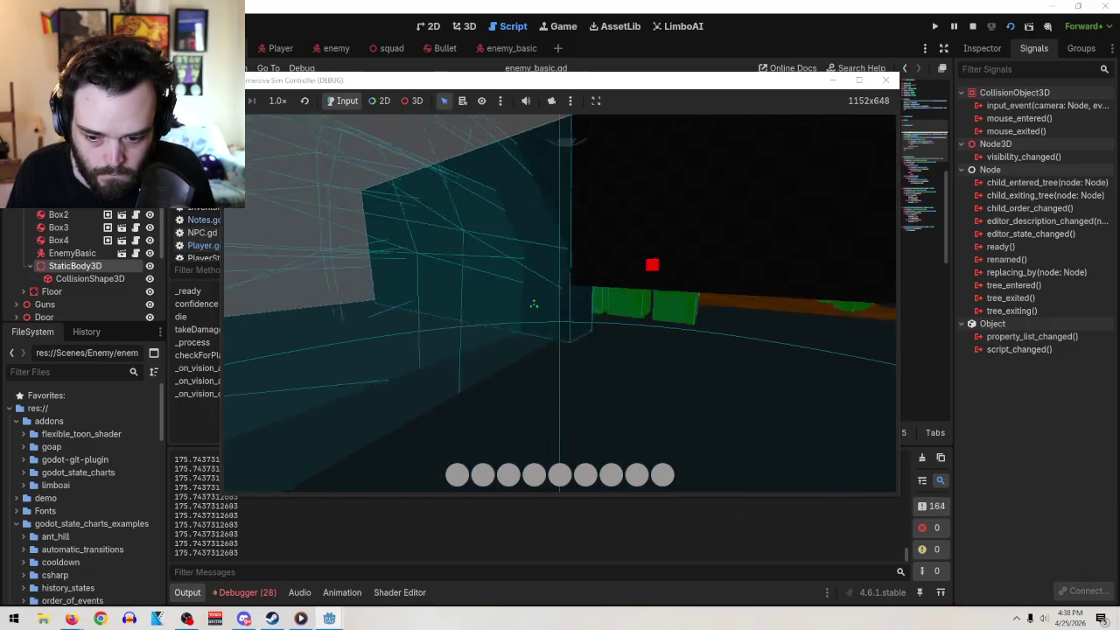
{"action": "key", "text": "w"}
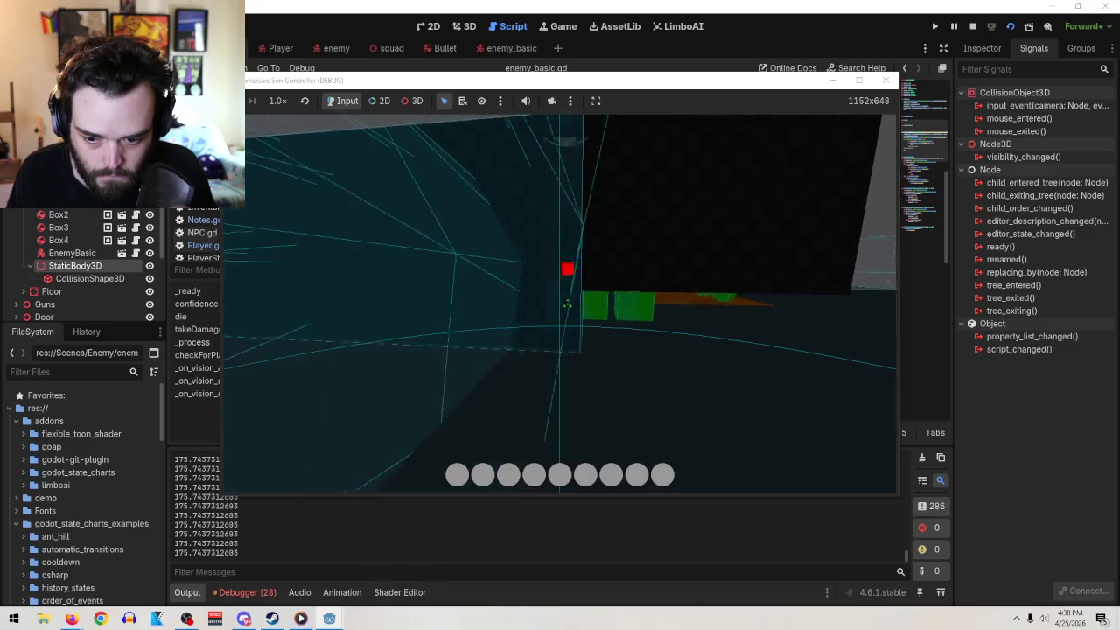
{"action": "key", "text": "w"}
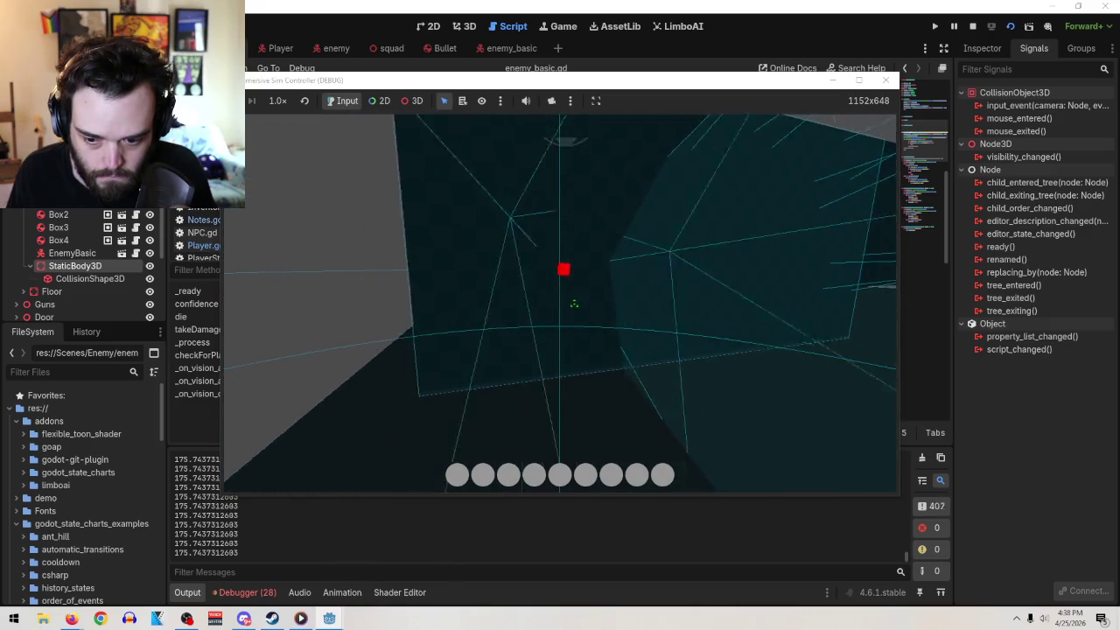
{"action": "key", "text": "w"}
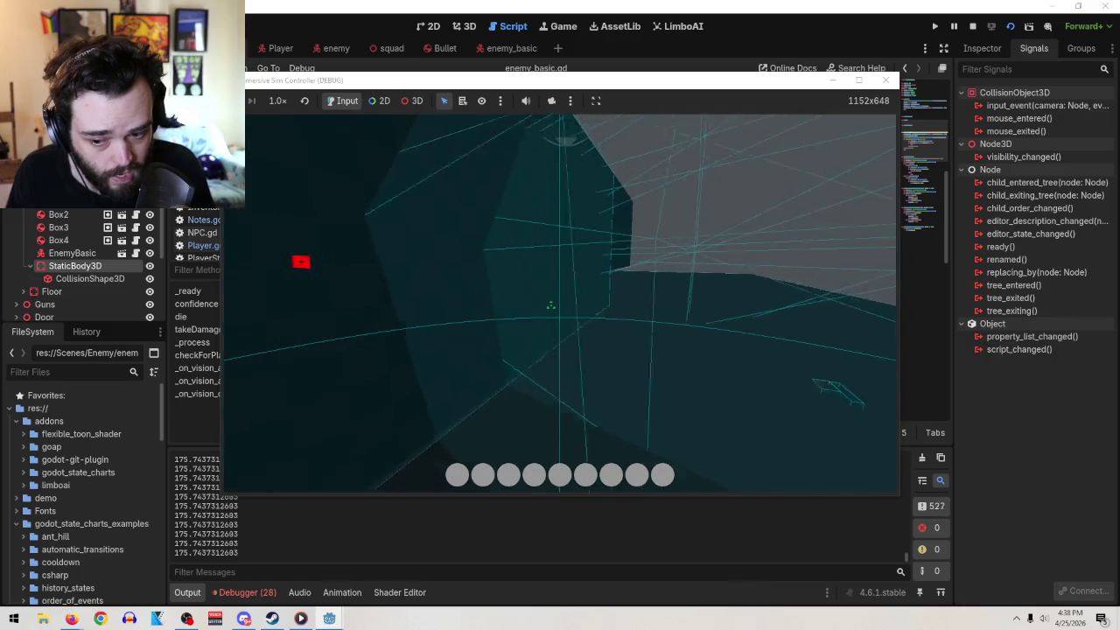
{"action": "key", "text": "w"}
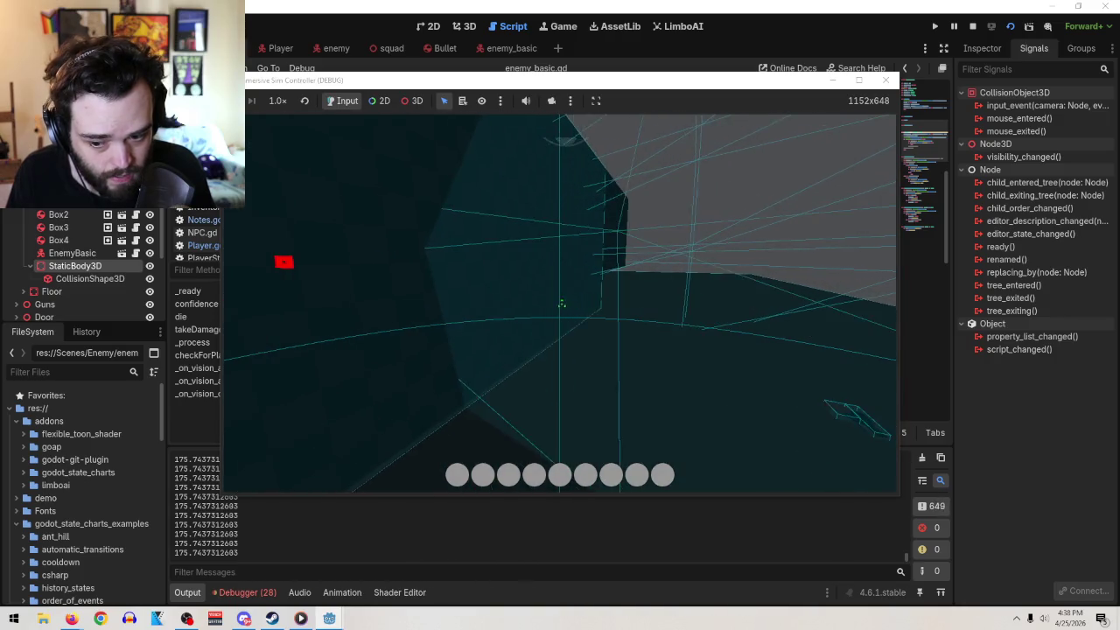
{"action": "key", "text": "w"}
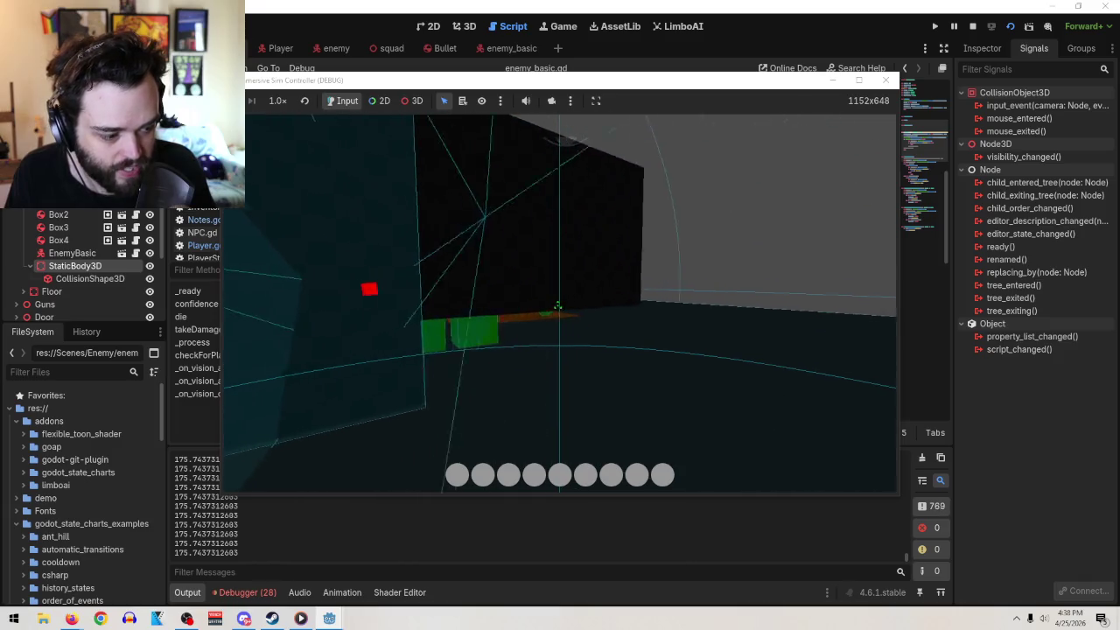
{"action": "key", "text": "w"}
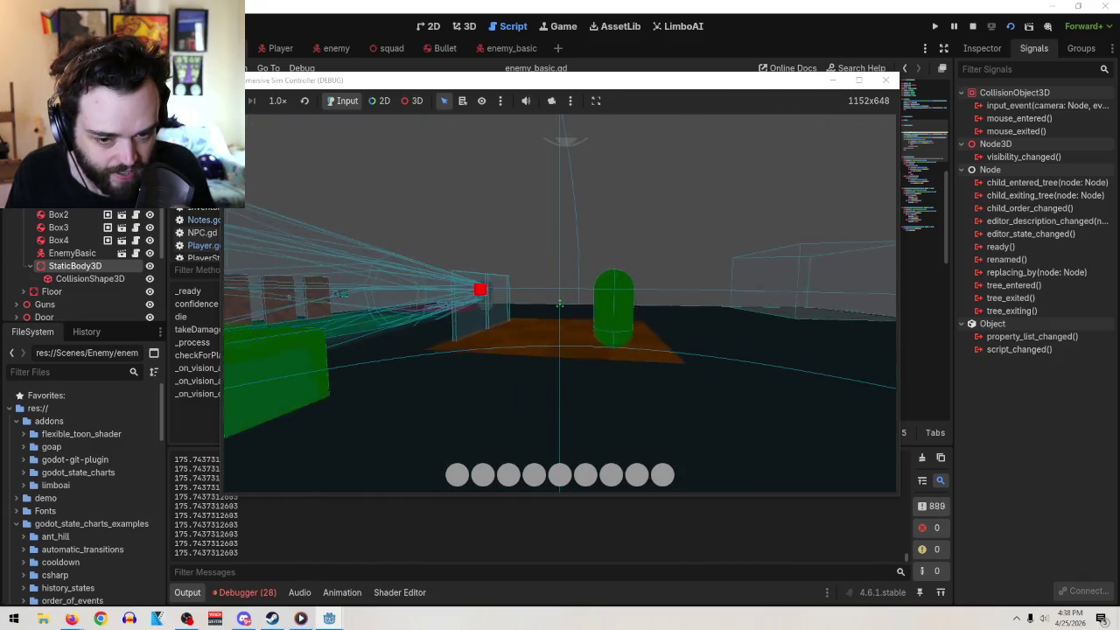
{"action": "key", "text": "w"}
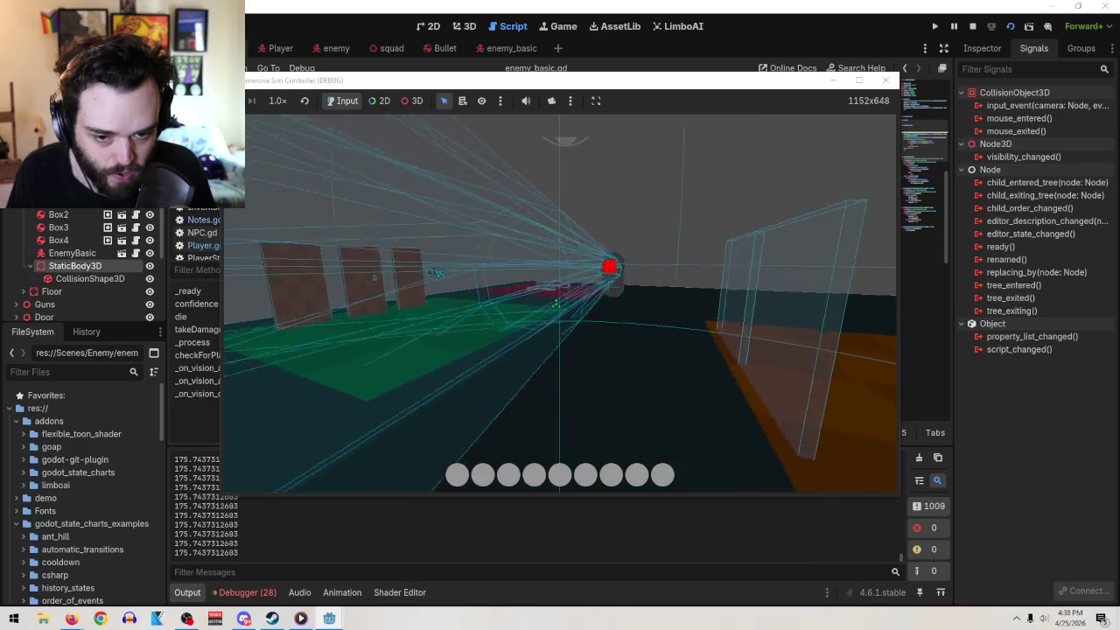
{"action": "key", "text": "w"}
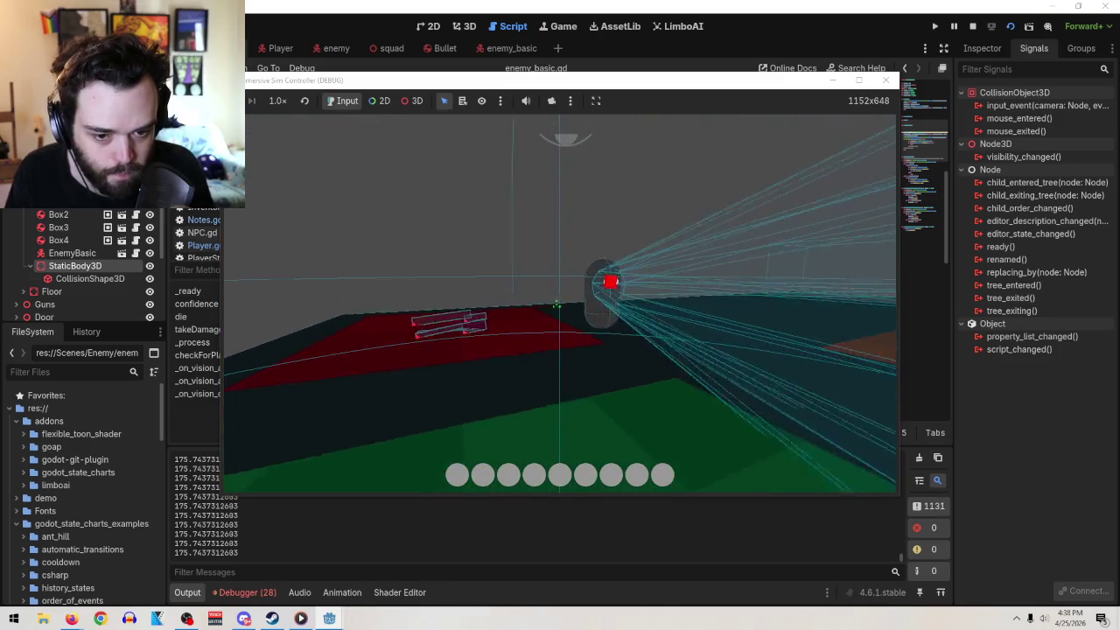
{"action": "key", "text": "w"}
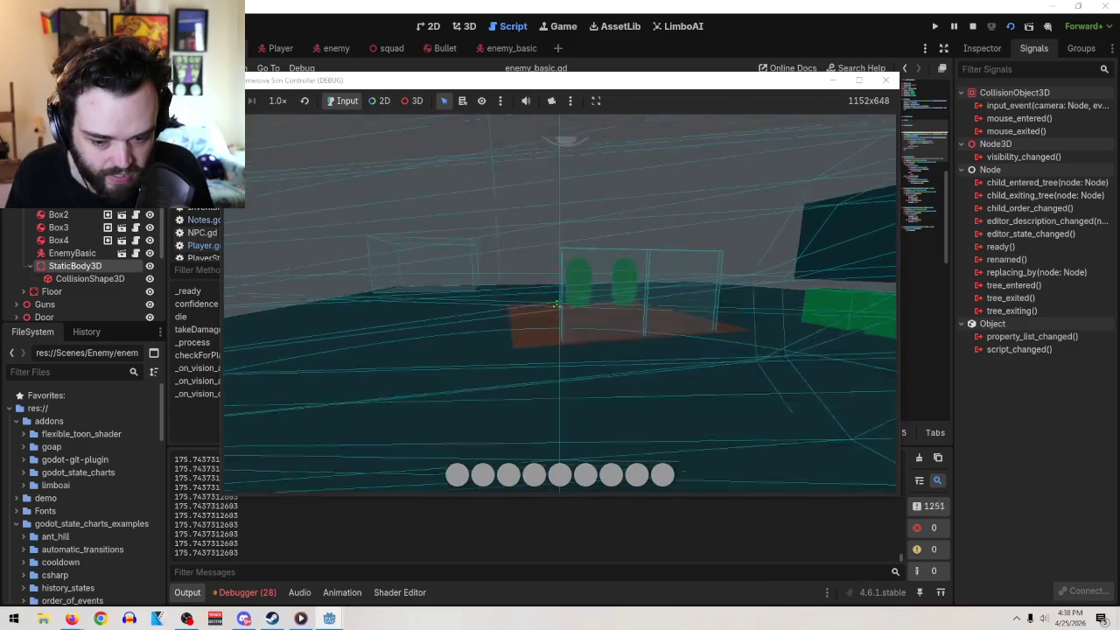
{"action": "key", "text": "w"}
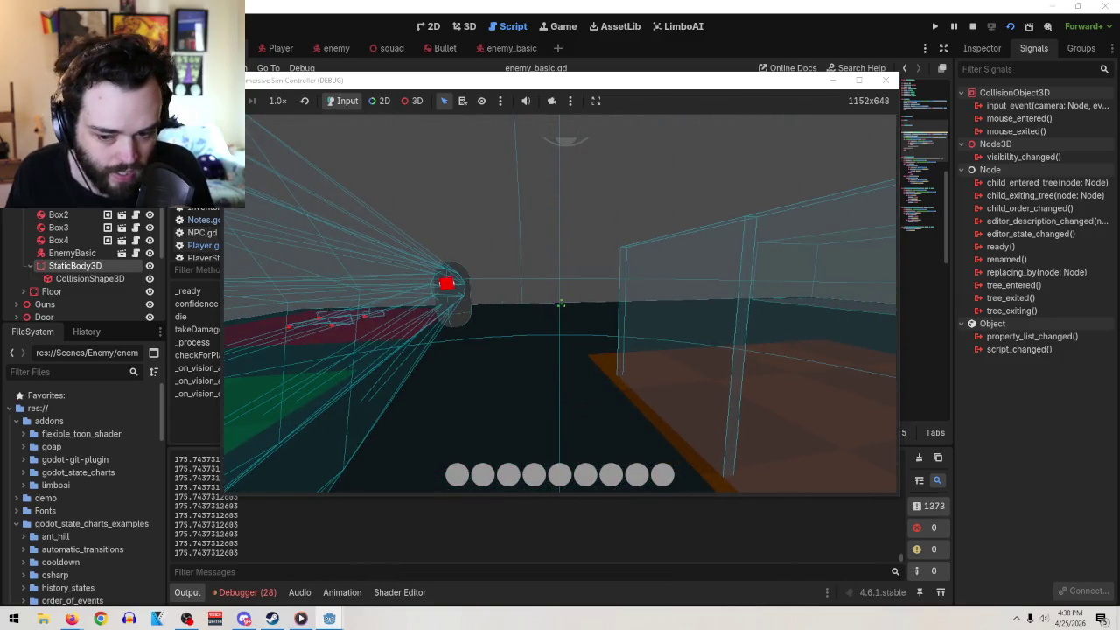
{"action": "left_click", "coordinate": [885, 80]}
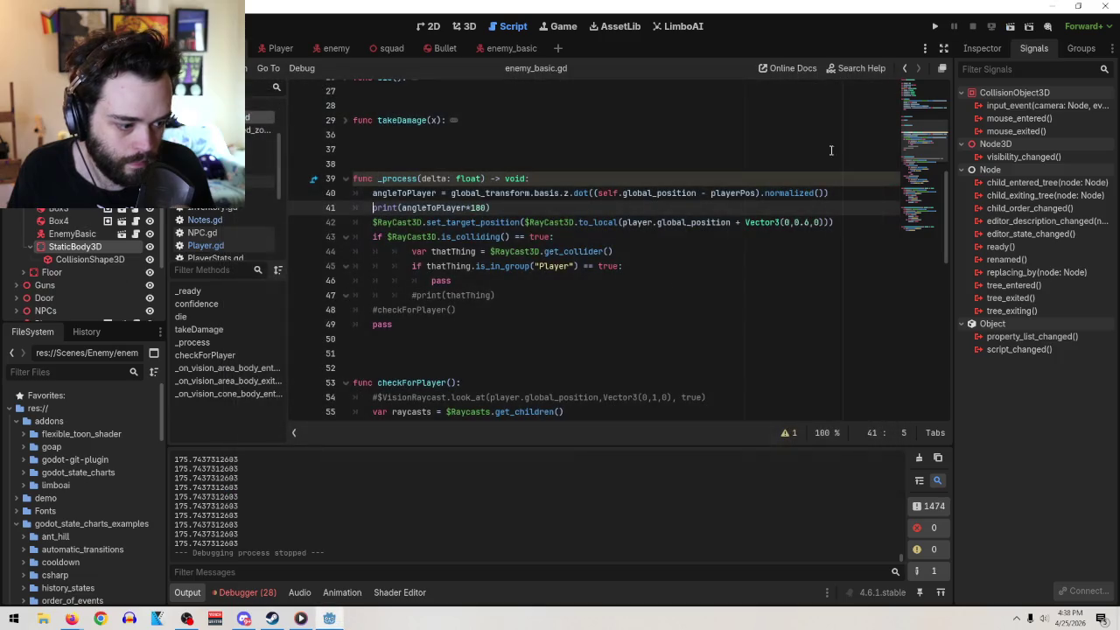
- Remove the *180 multiplier so line 41 prints the raw angleToPlayer
{"action": "left_click", "coordinate": [642, 271]}
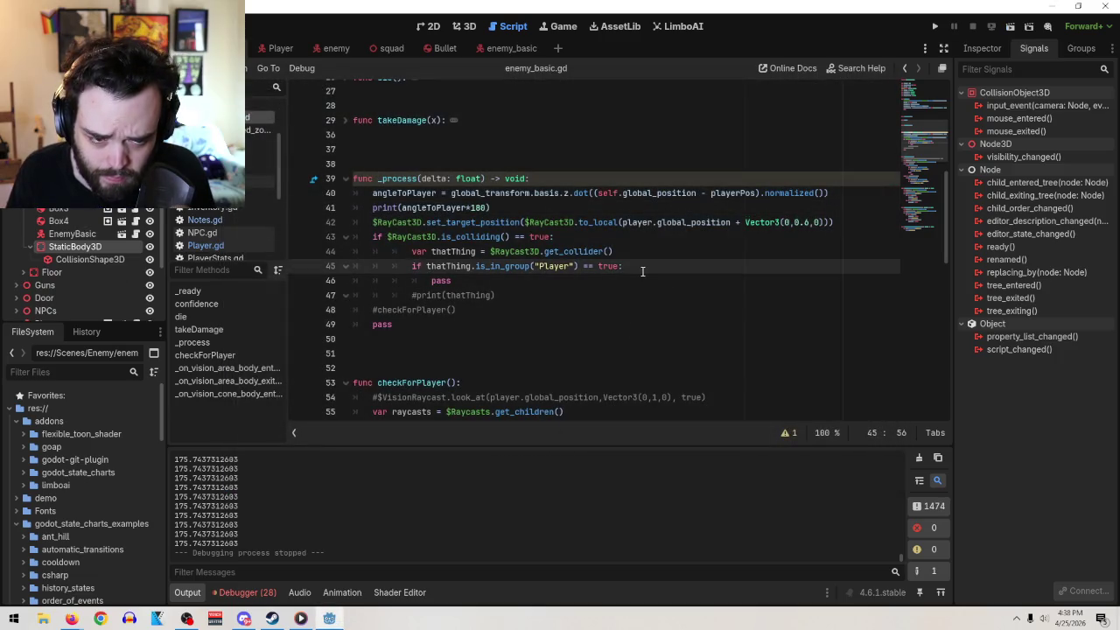
{"action": "left_click", "coordinate": [487, 207]}
{"action": "key", "text": "BackSpace"}
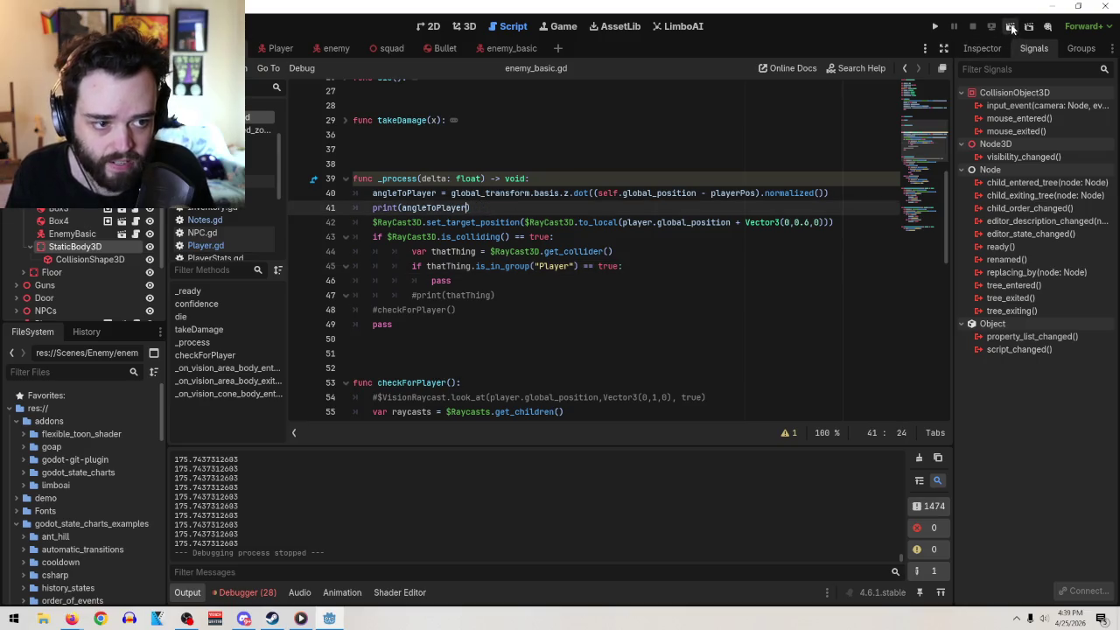
- Run the scene, check the constant 0.9764 readings and "entered" output, then stop
{"action": "left_click", "coordinate": [1009, 26]}
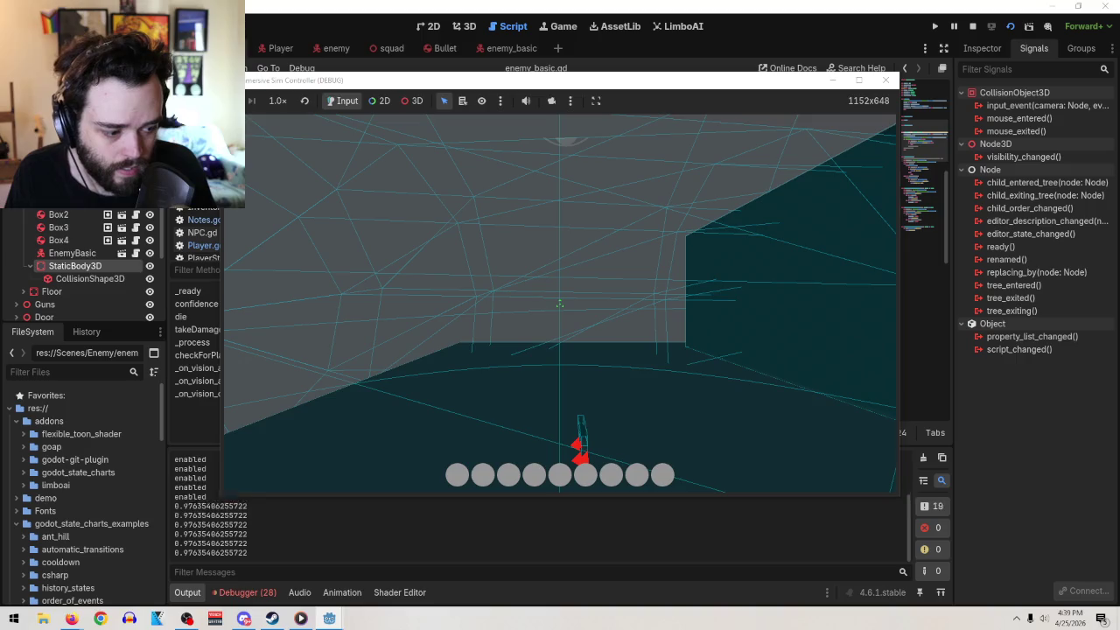
{"action": "key", "text": "w"}
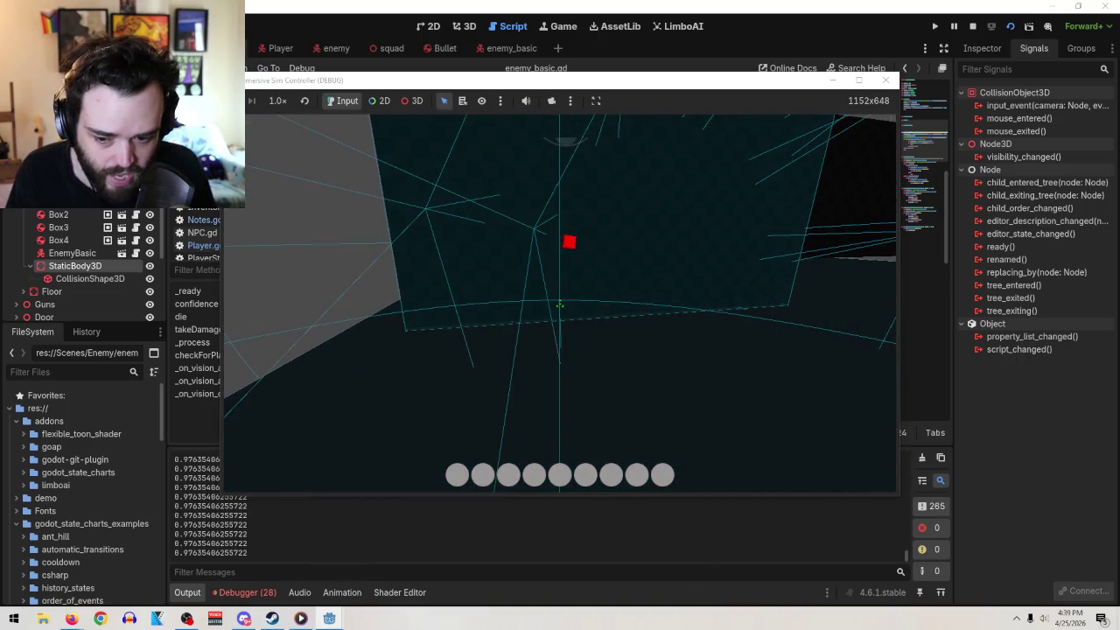
{"action": "key", "text": "Escape"}
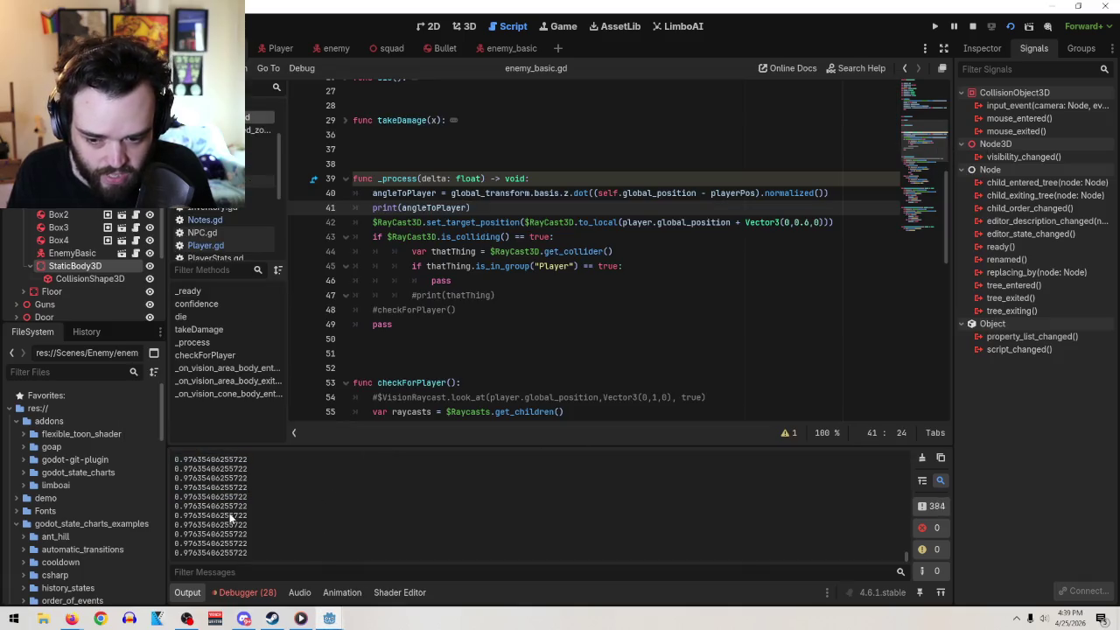
{"action": "left_click_drag", "start_coordinate": [231, 518], "coordinate": [280, 523]}
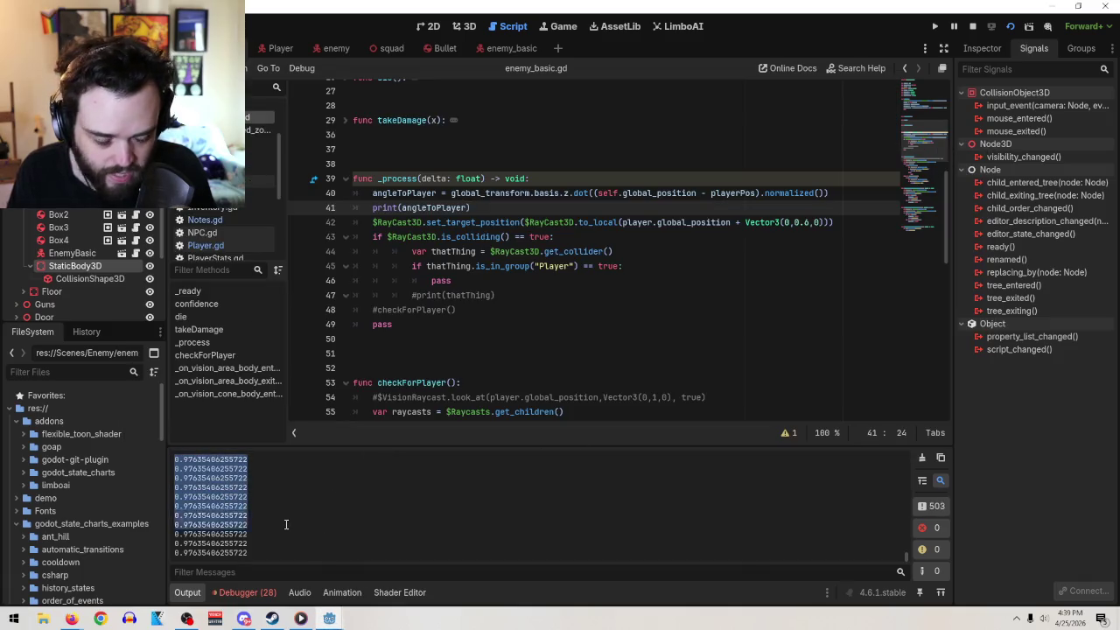
{"action": "mouse_move", "coordinate": [329, 618]}
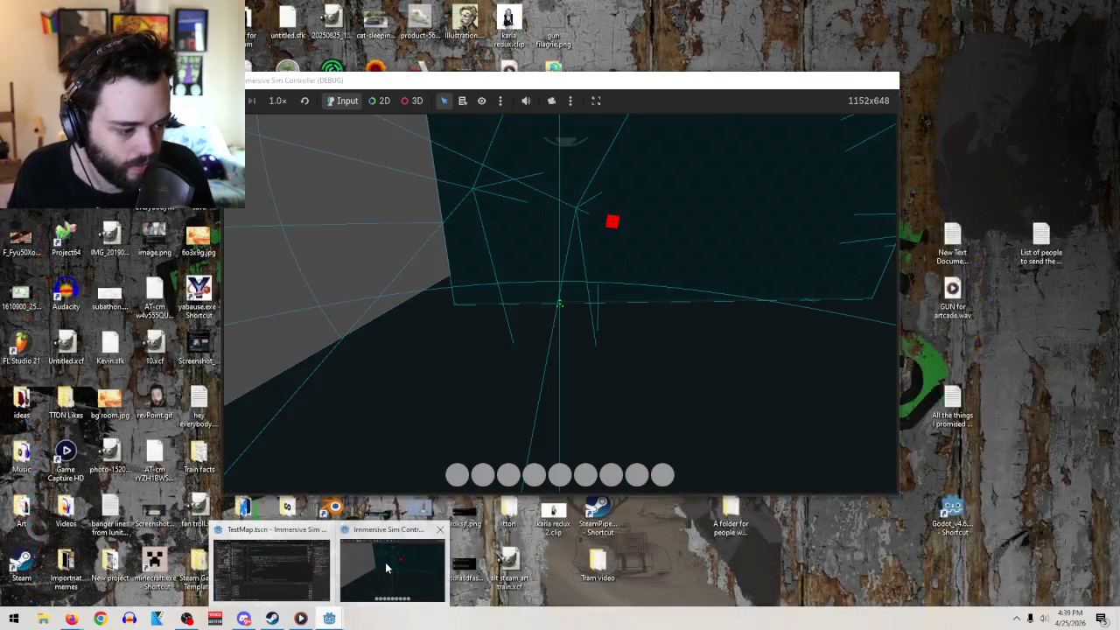
{"action": "left_click", "coordinate": [387, 568]}
{"action": "mouse_move", "coordinate": [558, 304]}
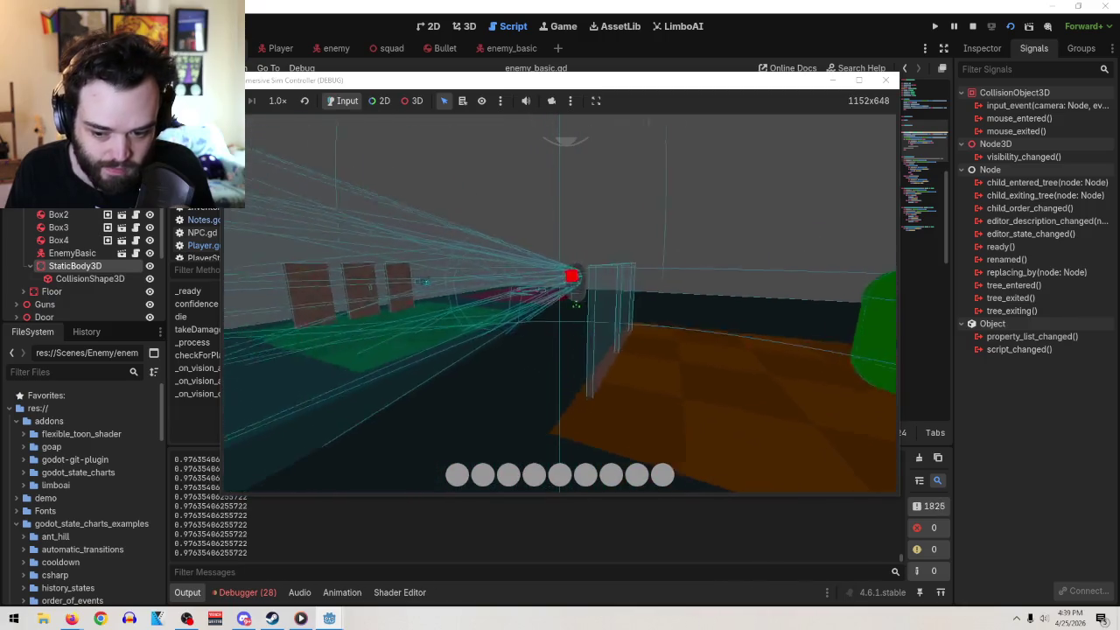
{"action": "key", "text": "Tab"}
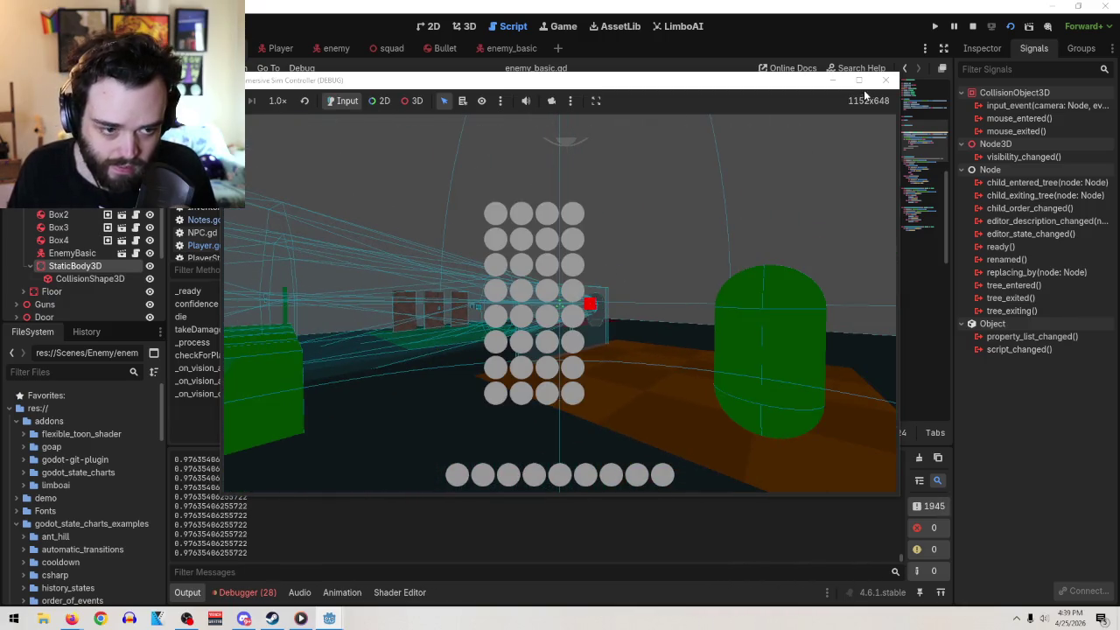
{"action": "left_click", "coordinate": [886, 79]}
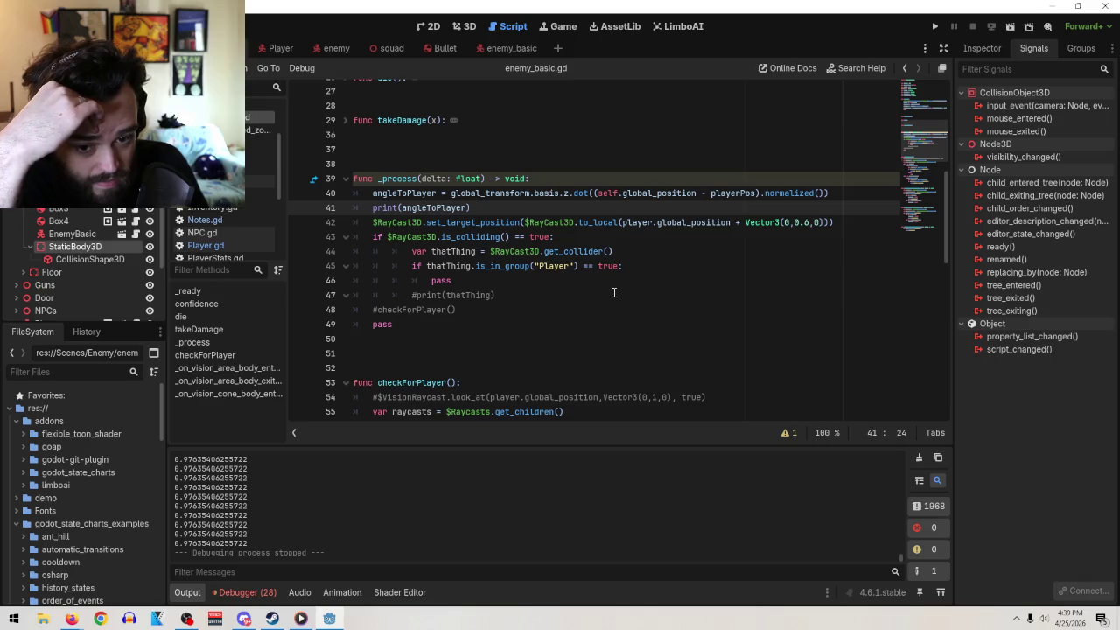
- Cut 'playerPos = player.position' from _ready and paste it as the first line of _process
{"action": "scroll", "coordinate": [590, 270], "scroll_direction": "up", "scroll_amount": 6}
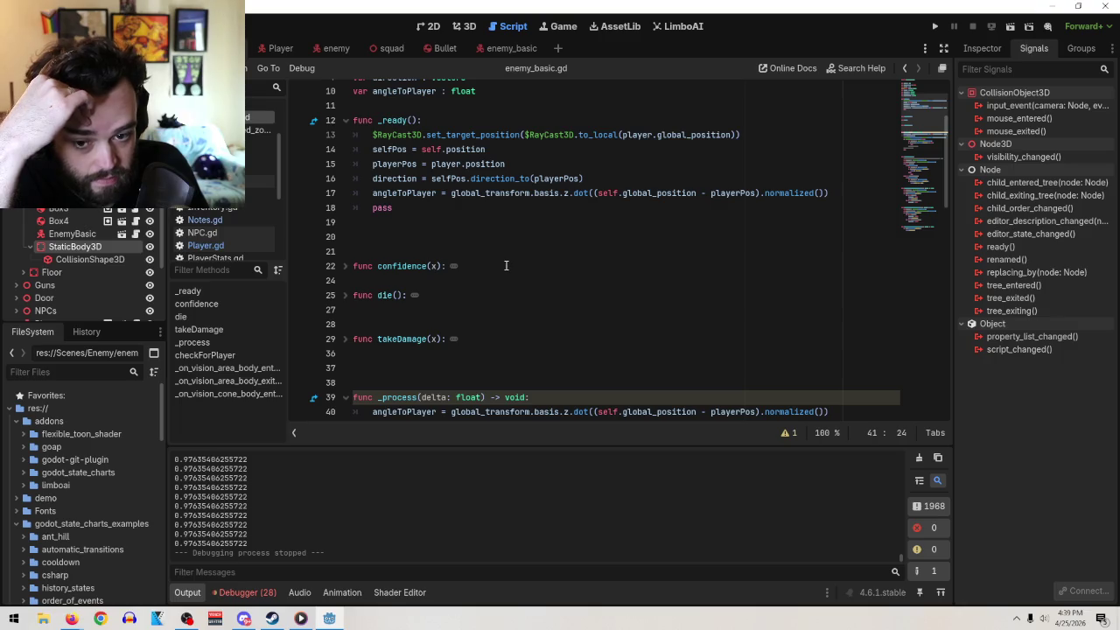
{"action": "left_click_drag", "start_coordinate": [509, 163], "coordinate": [372, 165]}
{"action": "key", "text": "ctrl+x"}
{"action": "scroll", "coordinate": [612, 263], "scroll_direction": "down", "scroll_amount": 3}
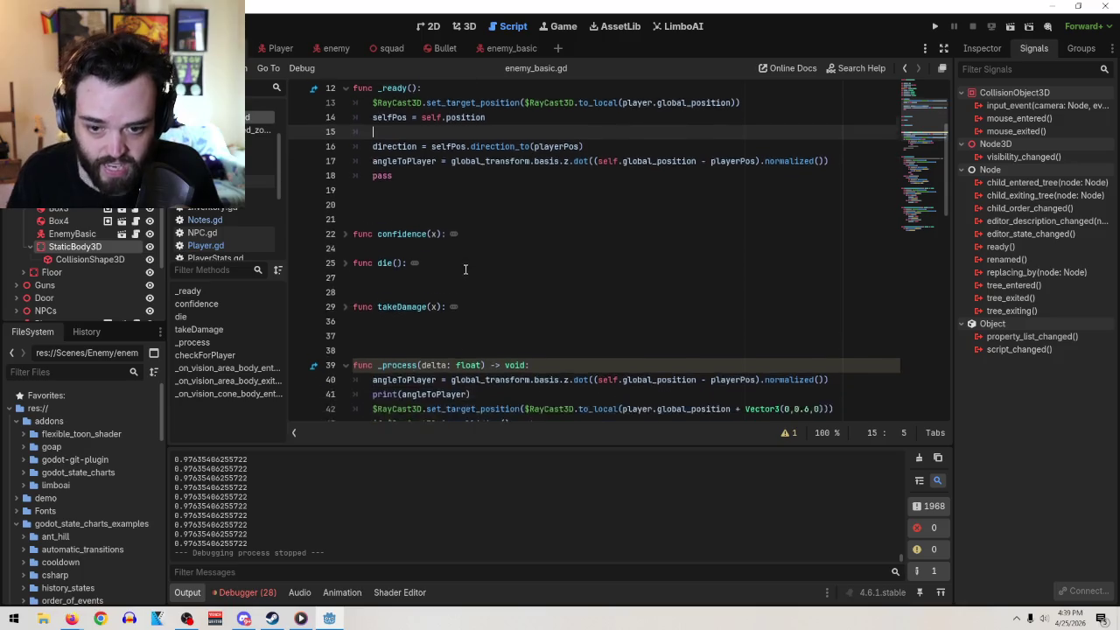
{"action": "left_click", "coordinate": [866, 271]}
{"action": "key", "text": "Return"}
{"action": "key", "text": "ctrl+v"}
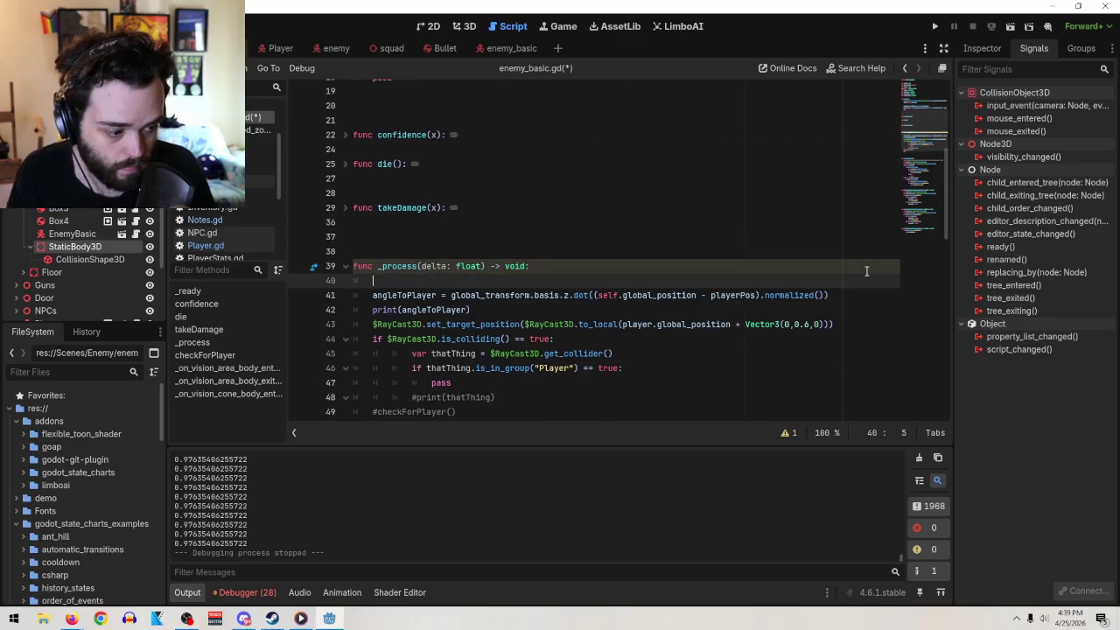
- Run the scene with F6 and watch angleToPlayer shift between 0.98 and 0.99
{"action": "key", "text": "F6"}
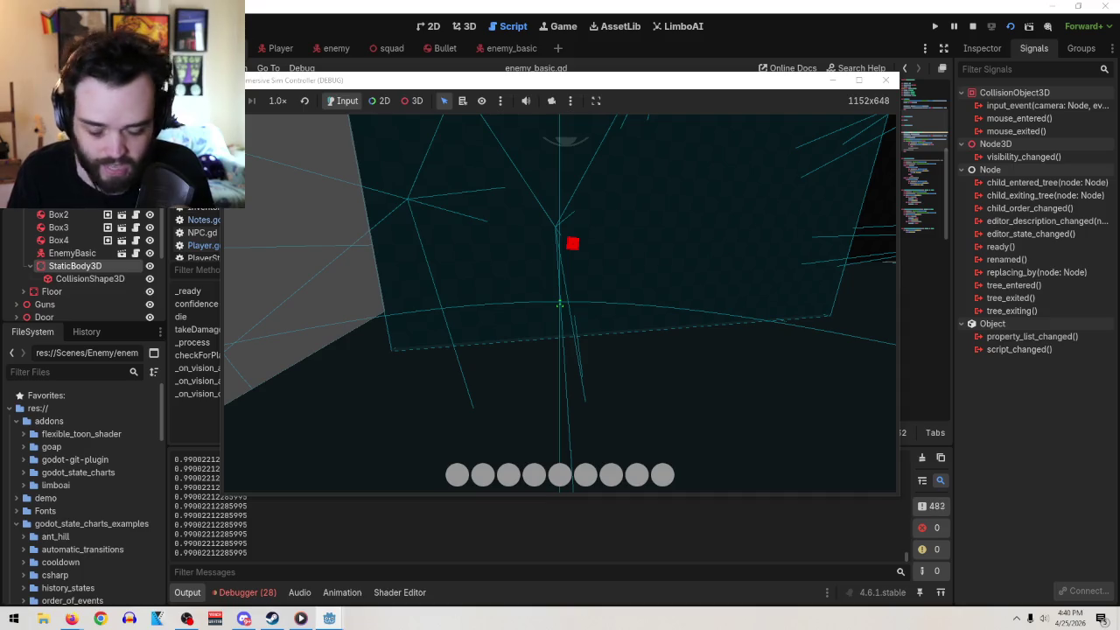
{"action": "key", "text": "Tab"}
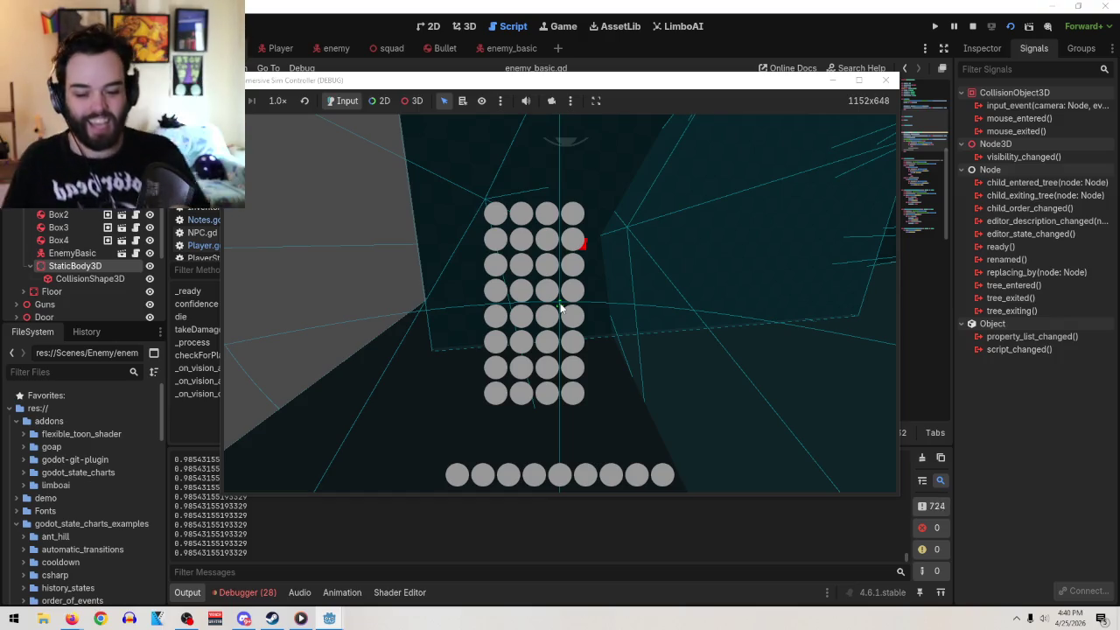
{"action": "left_click", "coordinate": [368, 598]}
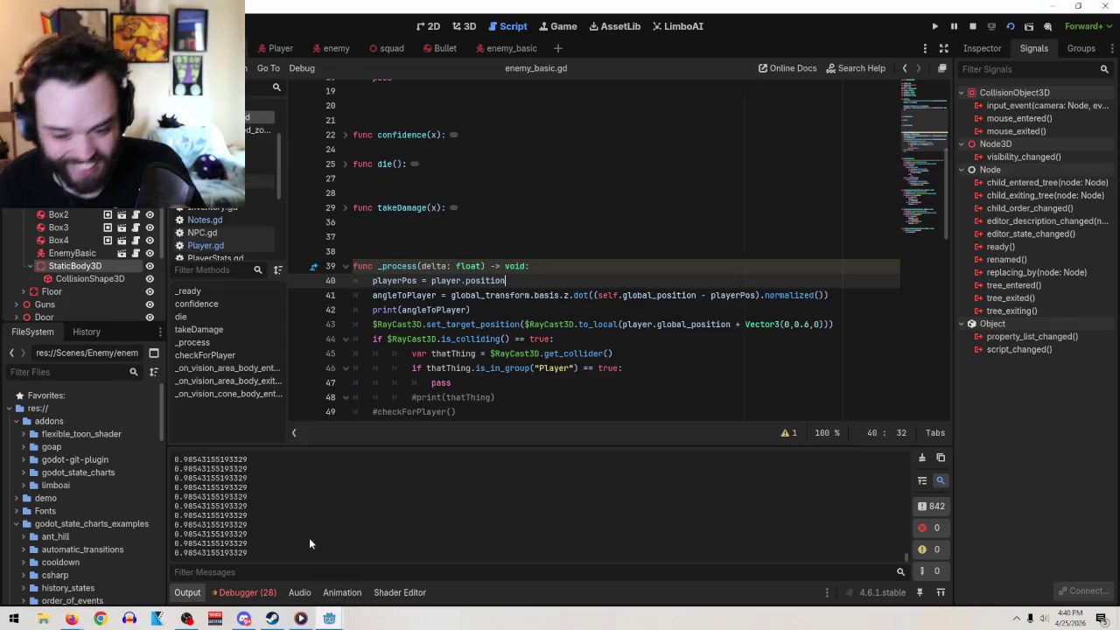
- Comment out the per-frame print(angleToPlayer) on line 42 with #
{"action": "left_click_drag", "start_coordinate": [175, 458], "coordinate": [223, 505]}
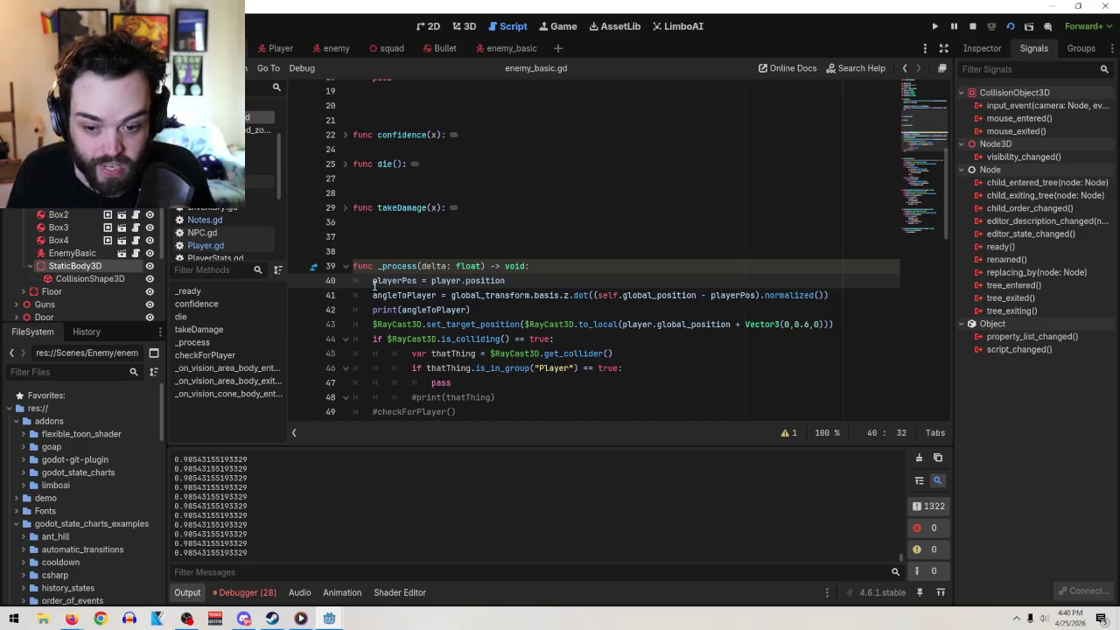
{"action": "mouse_move", "coordinate": [384, 267]}
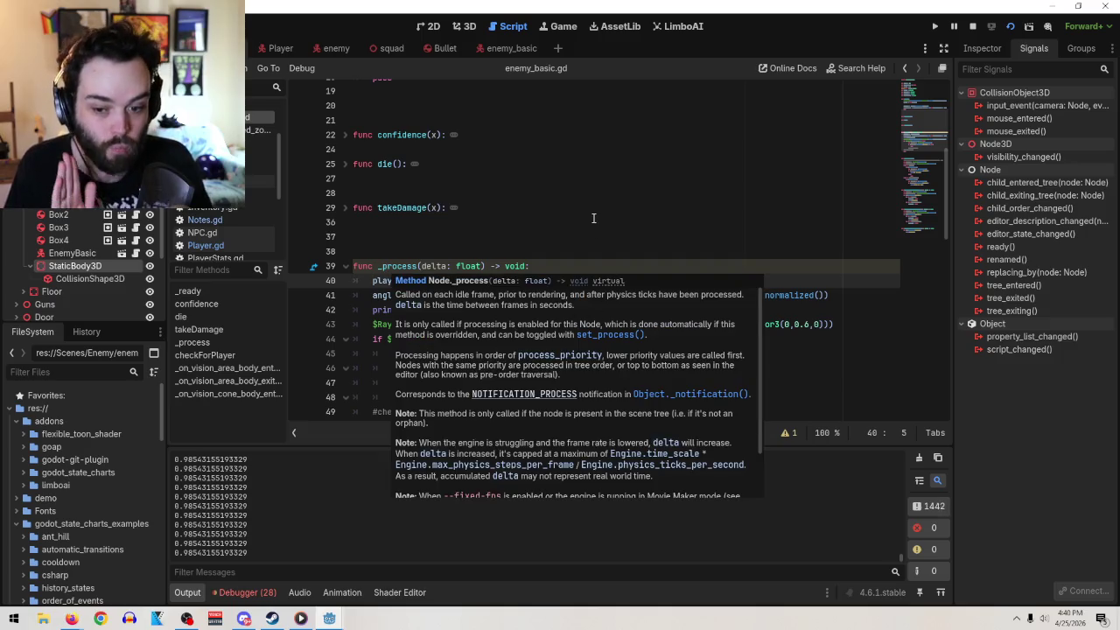
{"action": "mouse_move", "coordinate": [575, 294]}
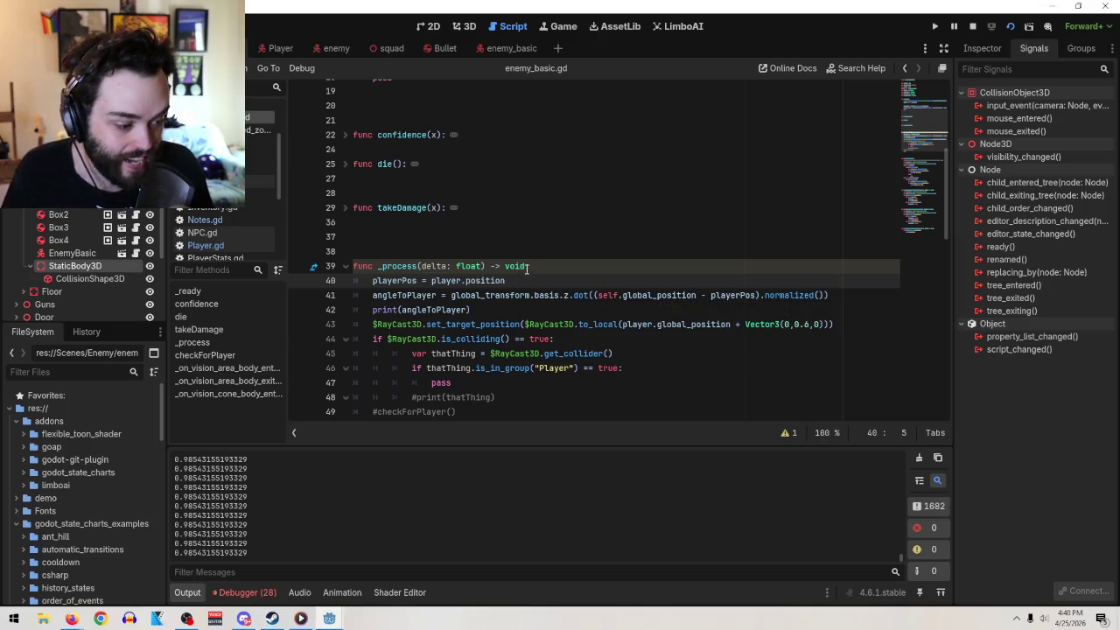
{"action": "scroll", "coordinate": [527, 367], "scroll_direction": "down", "scroll_amount": 8}
{"action": "scroll", "coordinate": [537, 342], "scroll_direction": "up", "scroll_amount": 3}
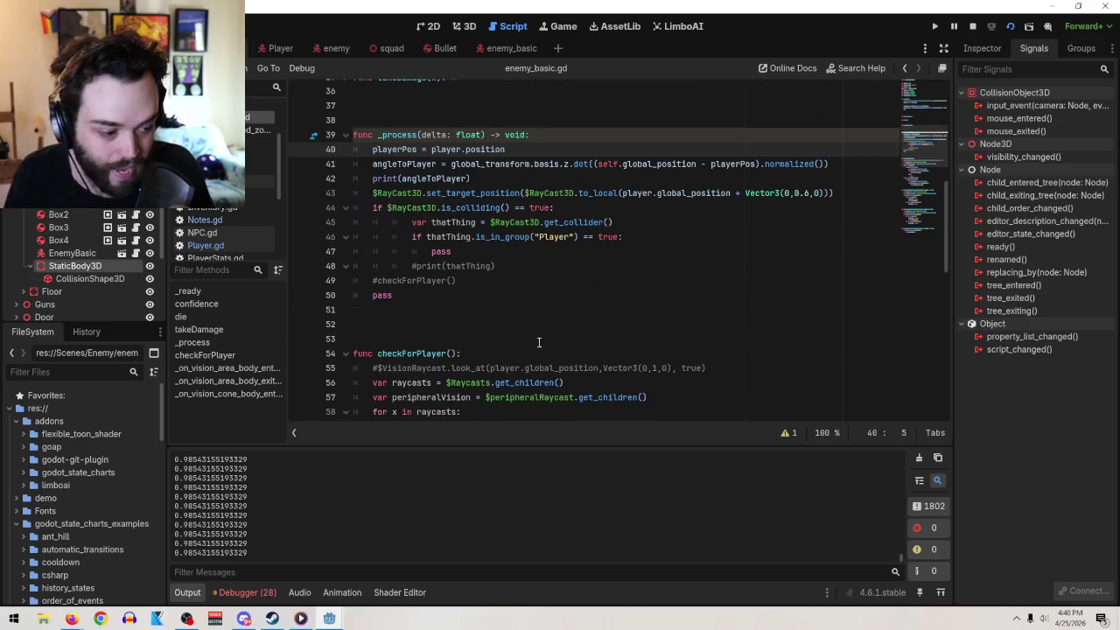
{"action": "scroll", "coordinate": [537, 342], "scroll_direction": "down", "scroll_amount": 13}
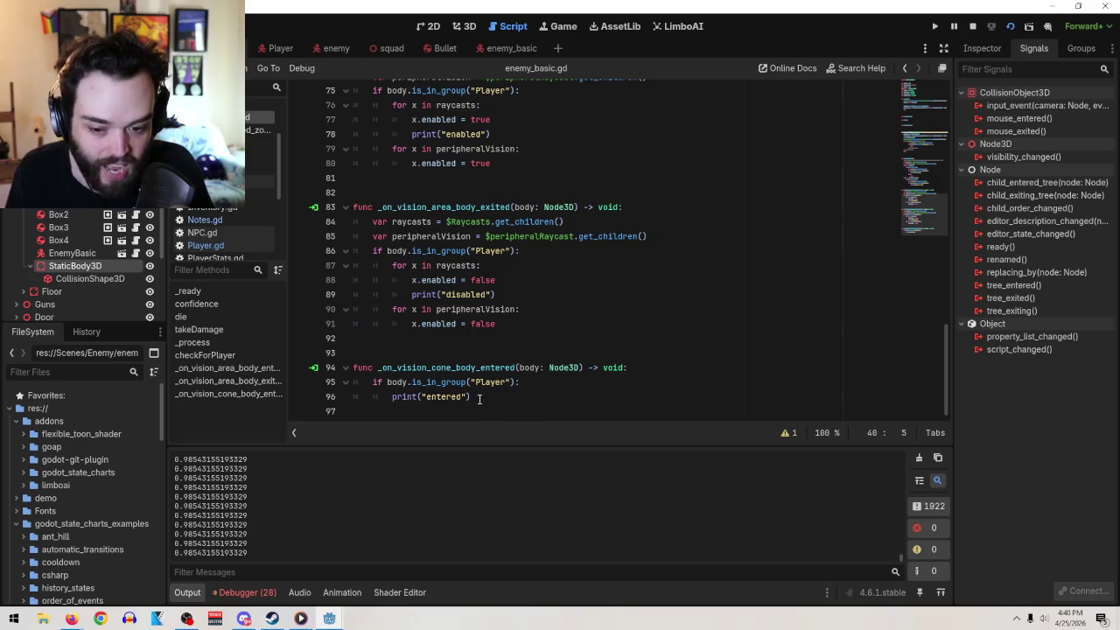
{"action": "double_click", "coordinate": [428, 397]}
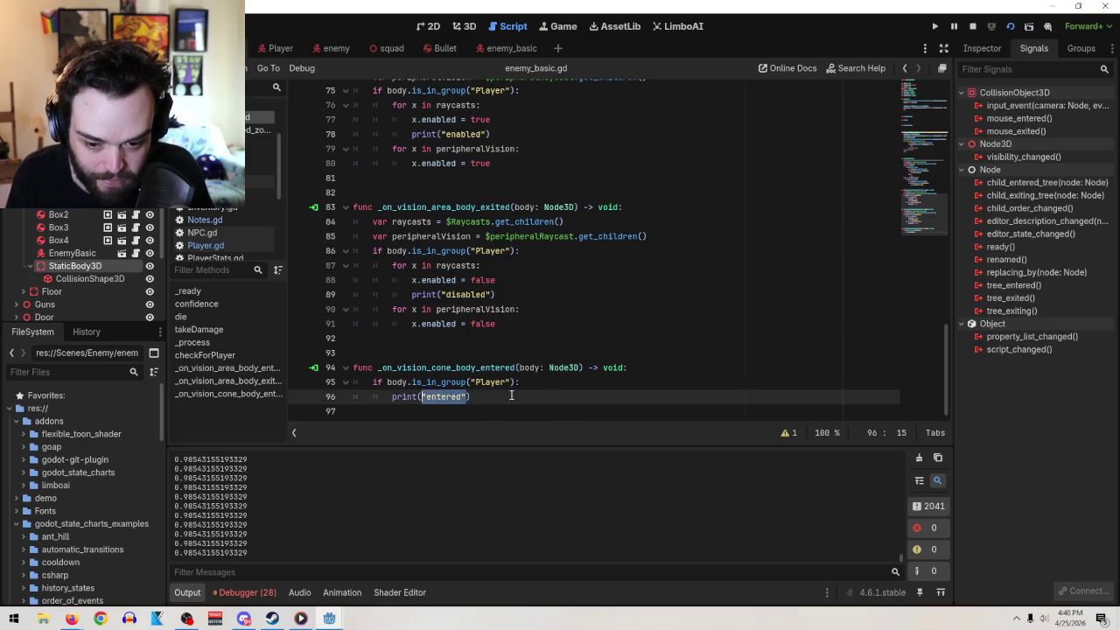
{"action": "scroll", "coordinate": [592, 329], "scroll_direction": "up", "scroll_amount": 13}
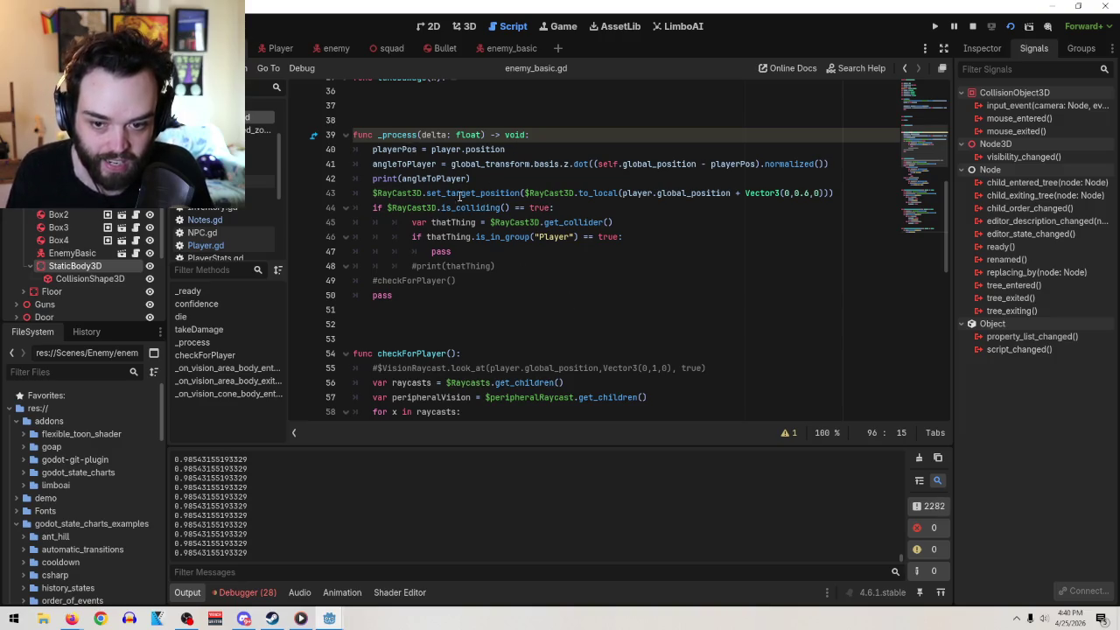
{"action": "left_click_drag", "start_coordinate": [468, 179], "coordinate": [402, 179]}
{"action": "left_click", "coordinate": [373, 179]}
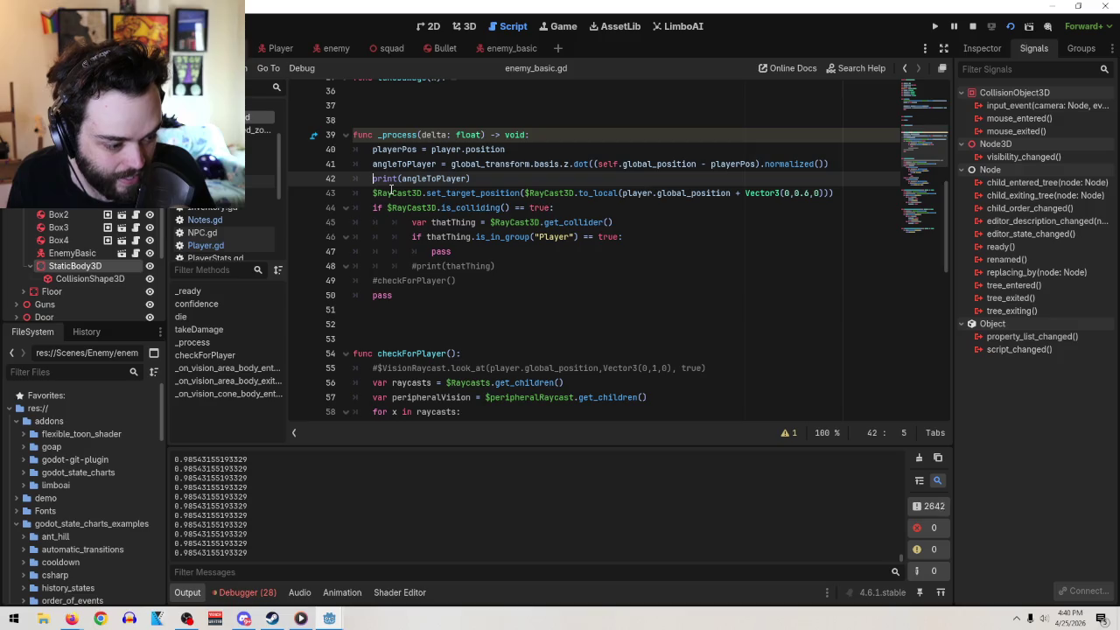
{"action": "type", "text": "#"}
- Replace "entered" in the line 96 print with angleToPlayer*180
{"action": "scroll", "coordinate": [489, 331], "scroll_direction": "down", "scroll_amount": 10}
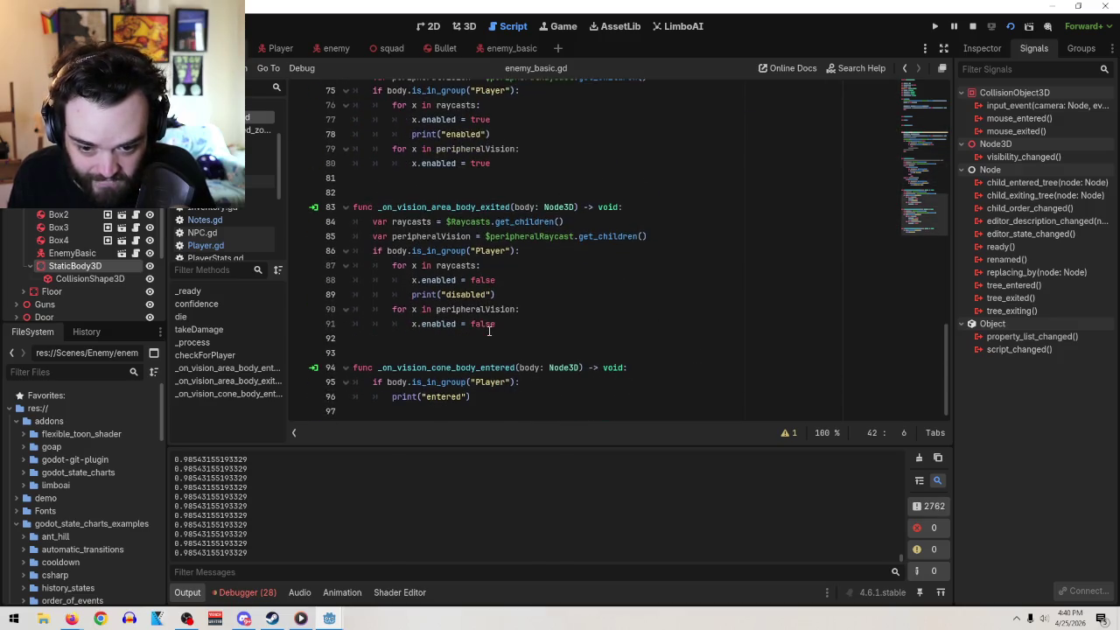
{"action": "left_click", "coordinate": [470, 397]}
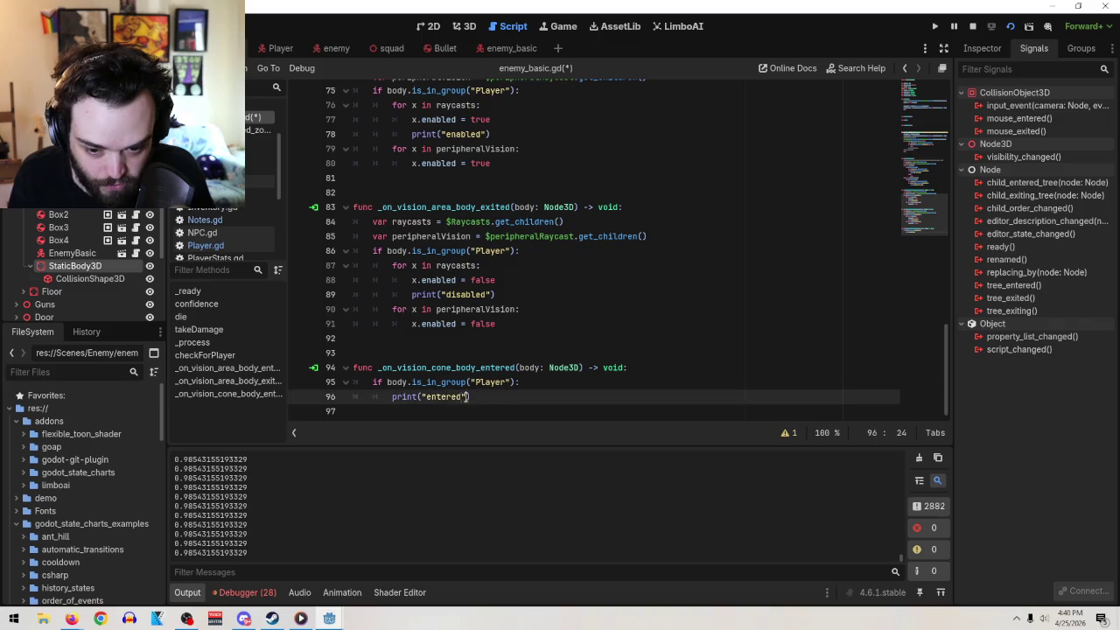
{"action": "key", "text": "ctrl+v"}
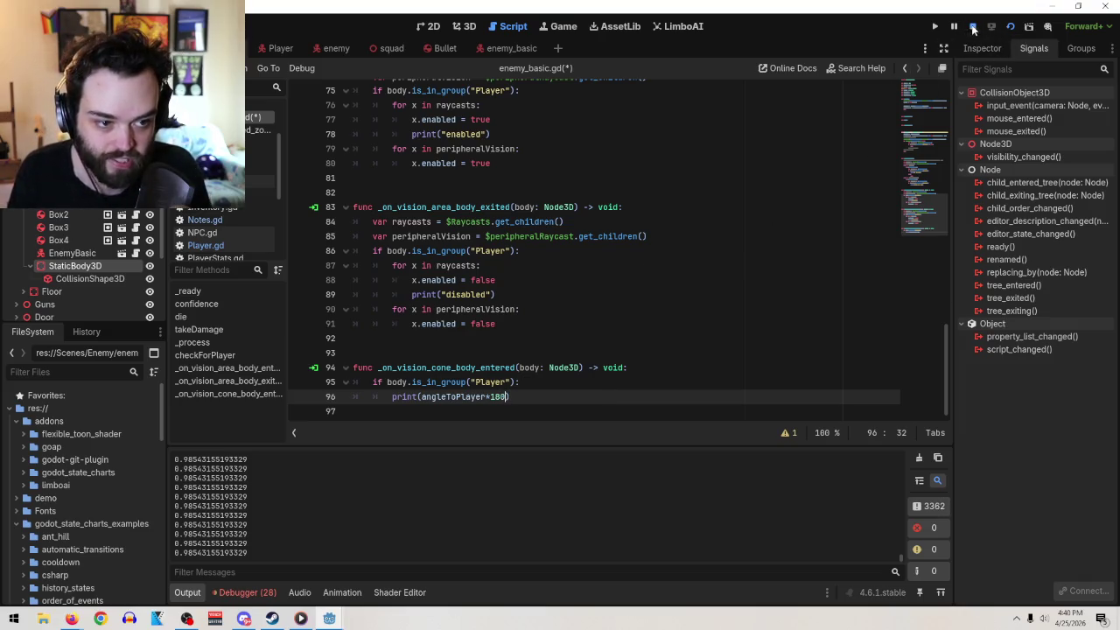
- Restart the game, check cone-entry angles of about 177.2–178.3, then close it
{"action": "left_click", "coordinate": [972, 27]}
{"action": "left_click", "coordinate": [1009, 27]}
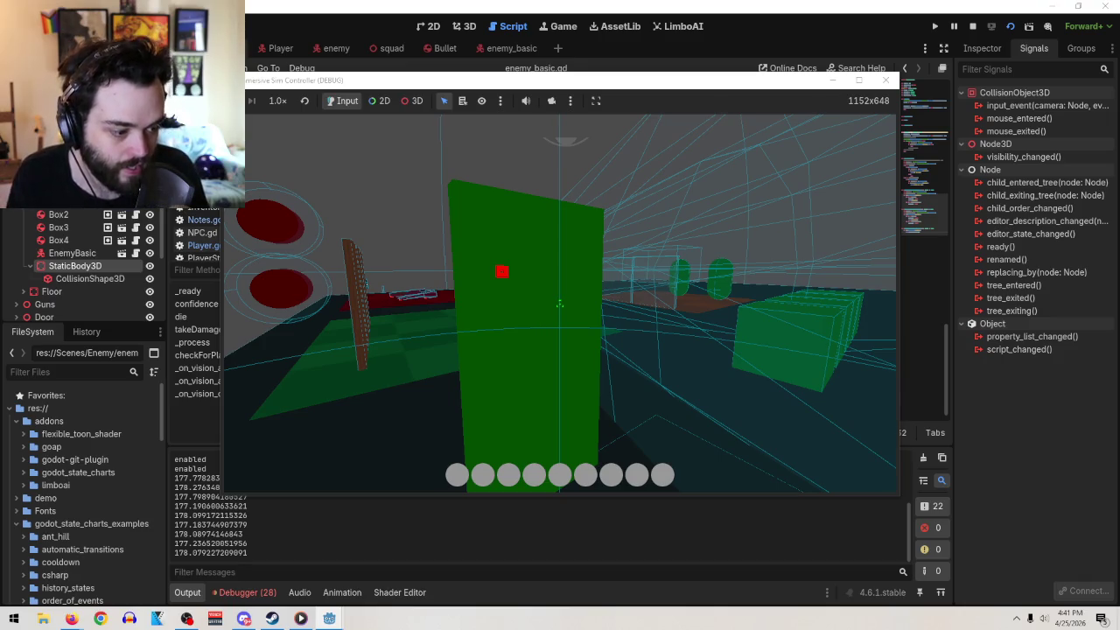
{"action": "left_click", "coordinate": [559, 305]}
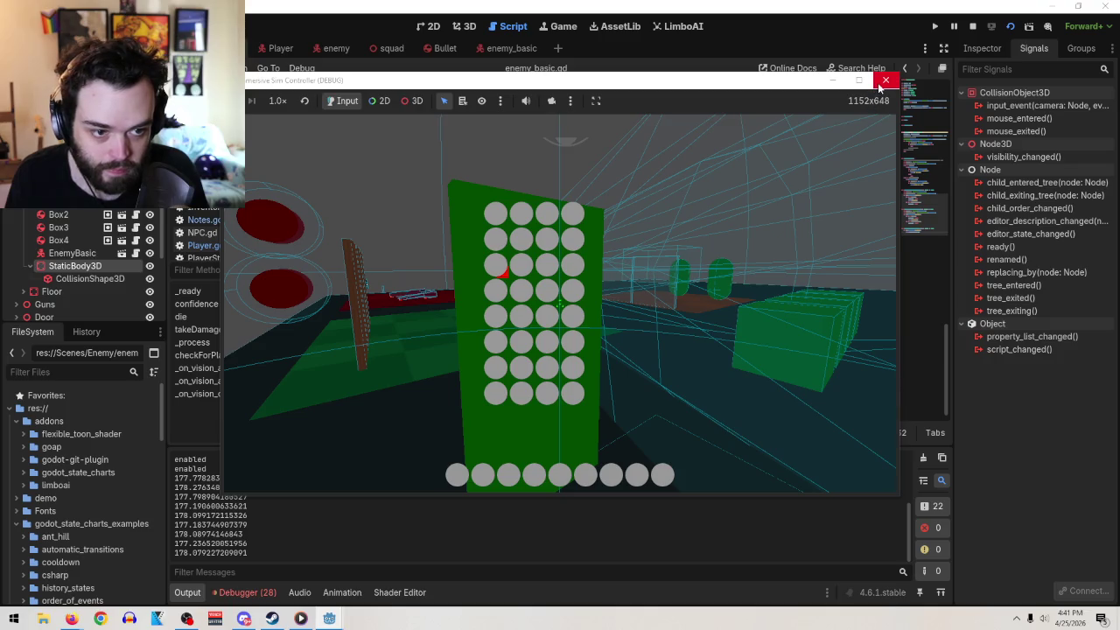
{"action": "left_click", "coordinate": [879, 85]}
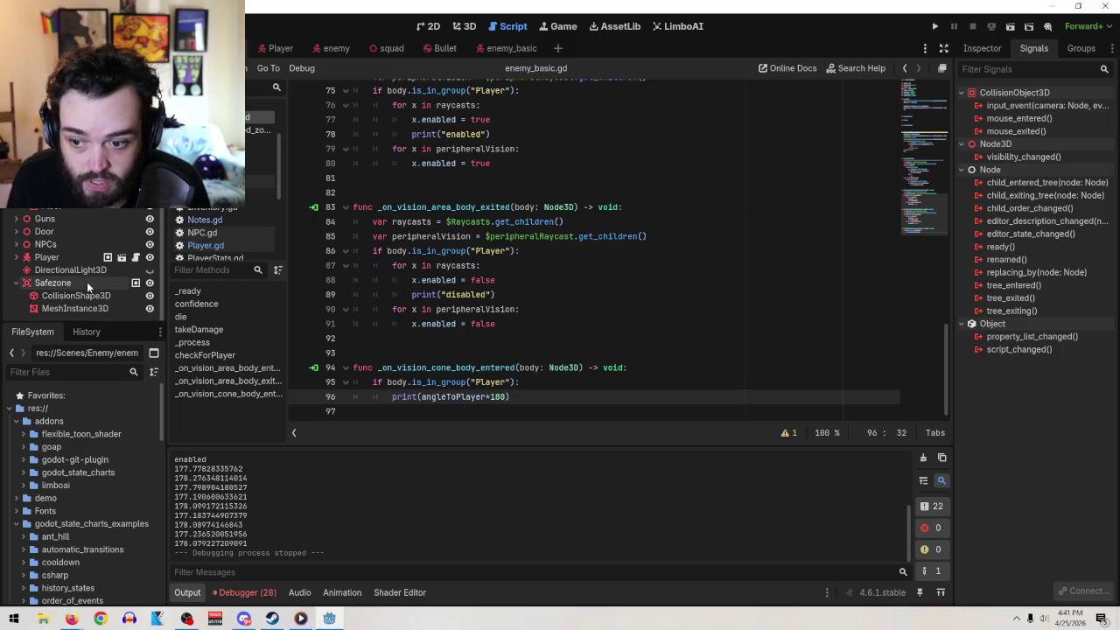
- In the enemy_basic scene, move CollisionShape3D2 under Area3D in the Scene dock
{"action": "left_click", "coordinate": [456, 26]}
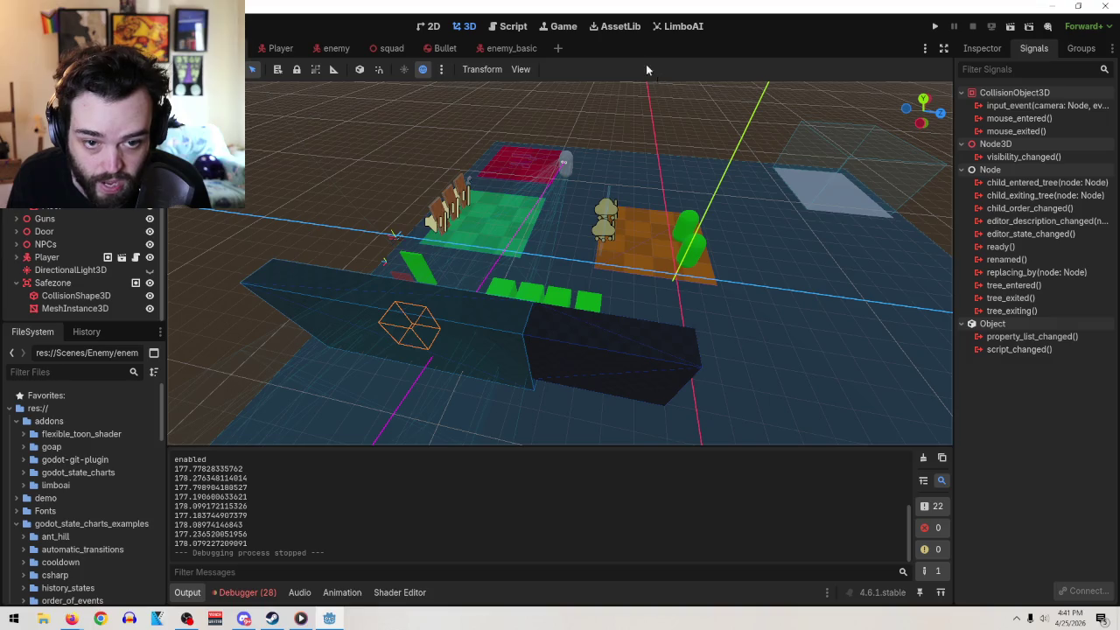
{"action": "left_click", "coordinate": [507, 48]}
{"action": "scroll", "coordinate": [595, 317], "scroll_direction": "down", "scroll_amount": 5}
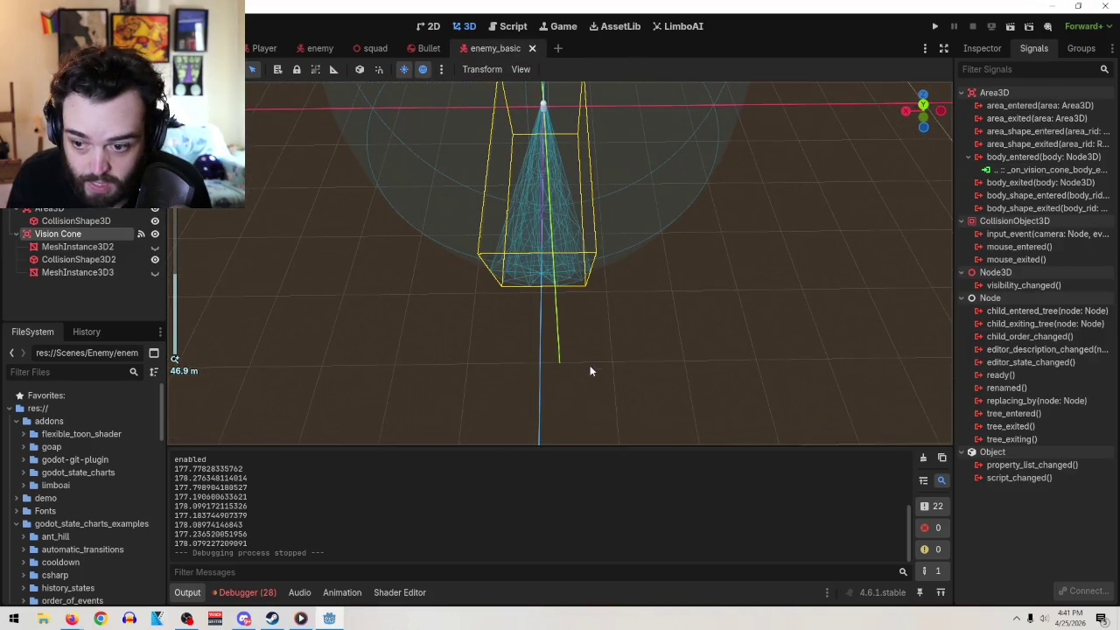
{"action": "scroll", "coordinate": [373, 320], "scroll_direction": "up", "scroll_amount": 2}
{"action": "mouse_move", "coordinate": [373, 322]}
{"action": "left_mouse_down"}
{"action": "mouse_move", "coordinate": [344, 313]}
{"action": "mouse_move", "coordinate": [630, 319]}
{"action": "left_mouse_up"}
{"action": "left_click", "coordinate": [633, 321]}
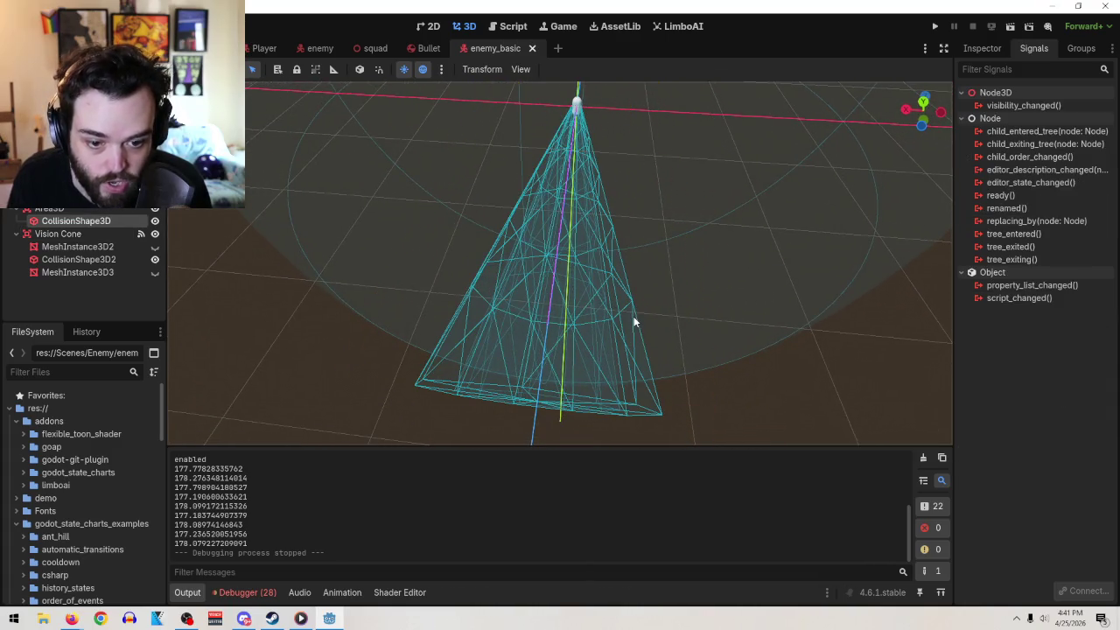
{"action": "right_click", "coordinate": [63, 260]}
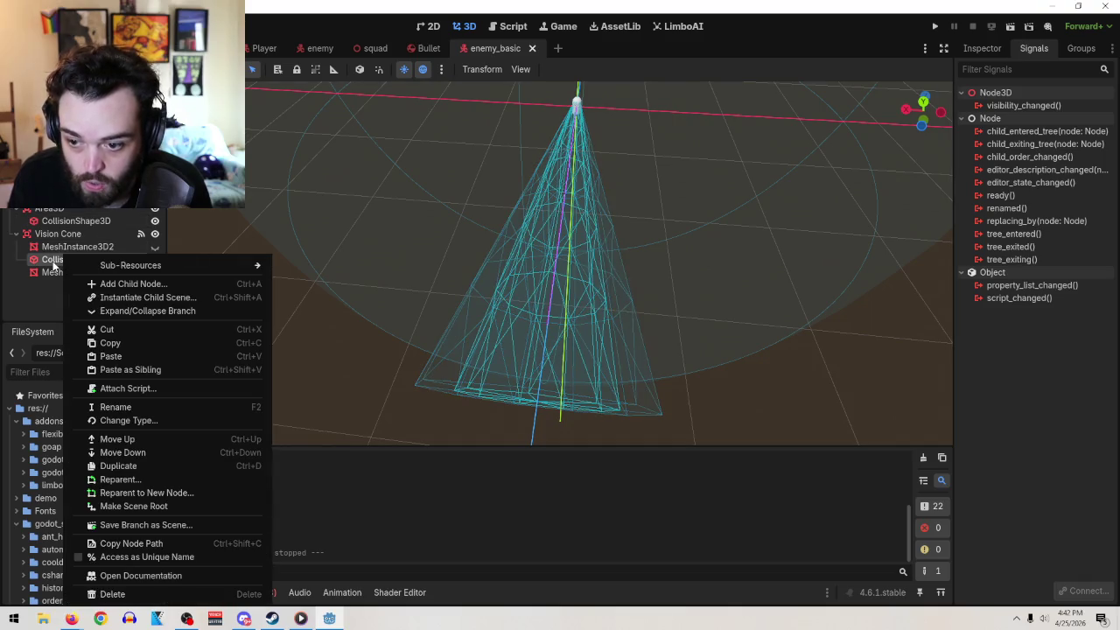
{"action": "key", "text": "Escape"}
{"action": "mouse_move", "coordinate": [81, 260]}
{"action": "left_mouse_down"}
{"action": "mouse_move", "coordinate": [90, 214]}
{"action": "mouse_move", "coordinate": [96, 252]}
{"action": "mouse_move", "coordinate": [83, 266]}
{"action": "left_mouse_up"}
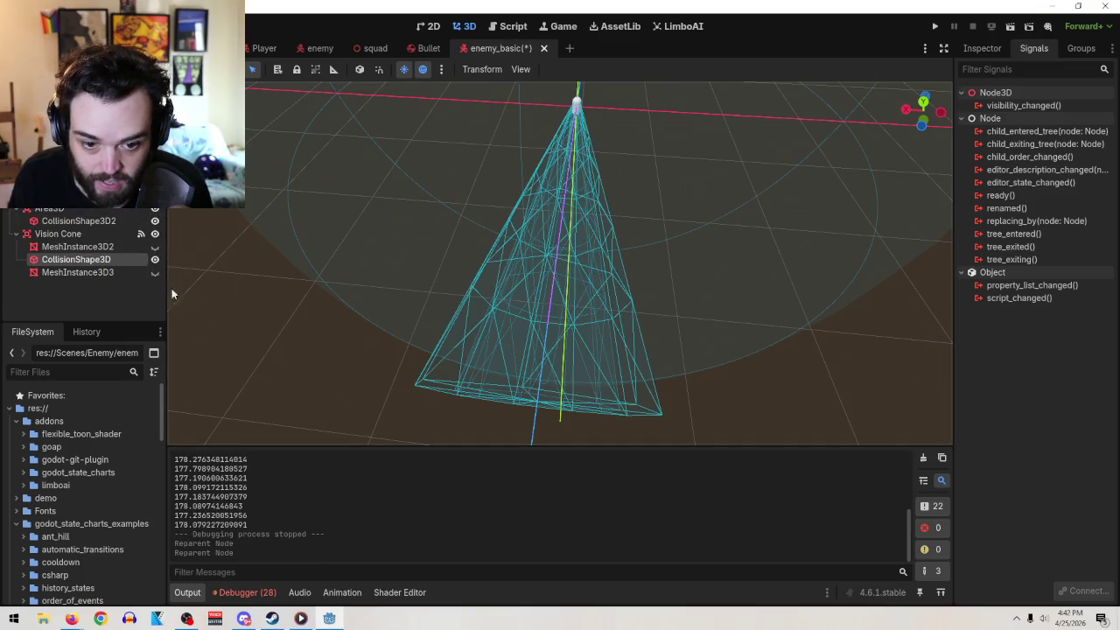
- Hide one vision-cone mesh, return to the Player level scene, and run the game
{"action": "left_click", "coordinate": [155, 221]}
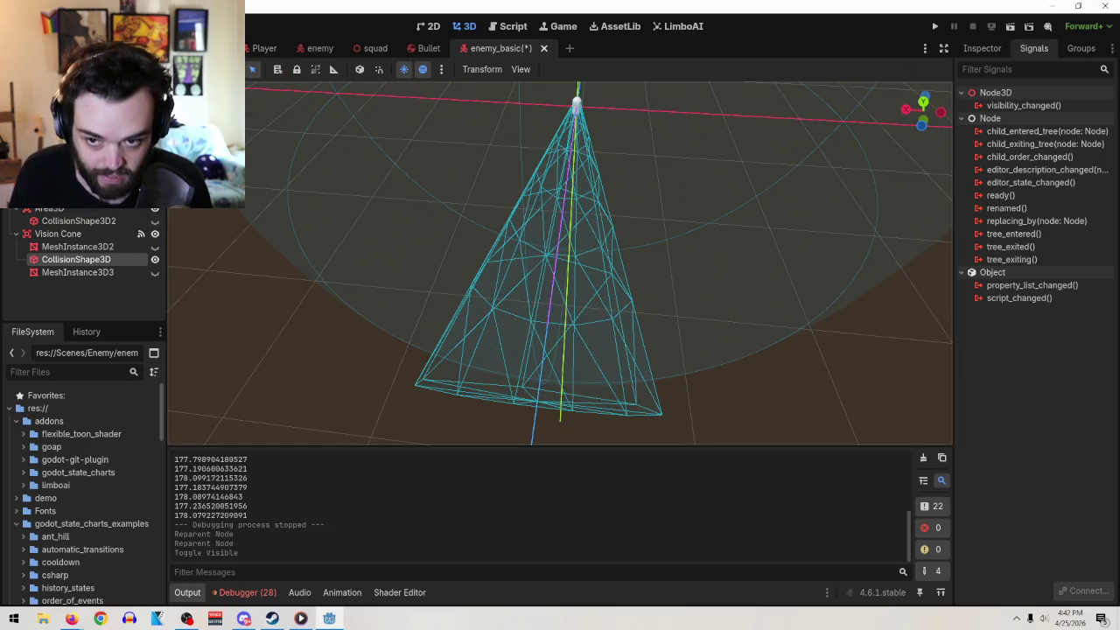
{"action": "left_click", "coordinate": [265, 48]}
{"action": "left_click", "coordinate": [1011, 26]}
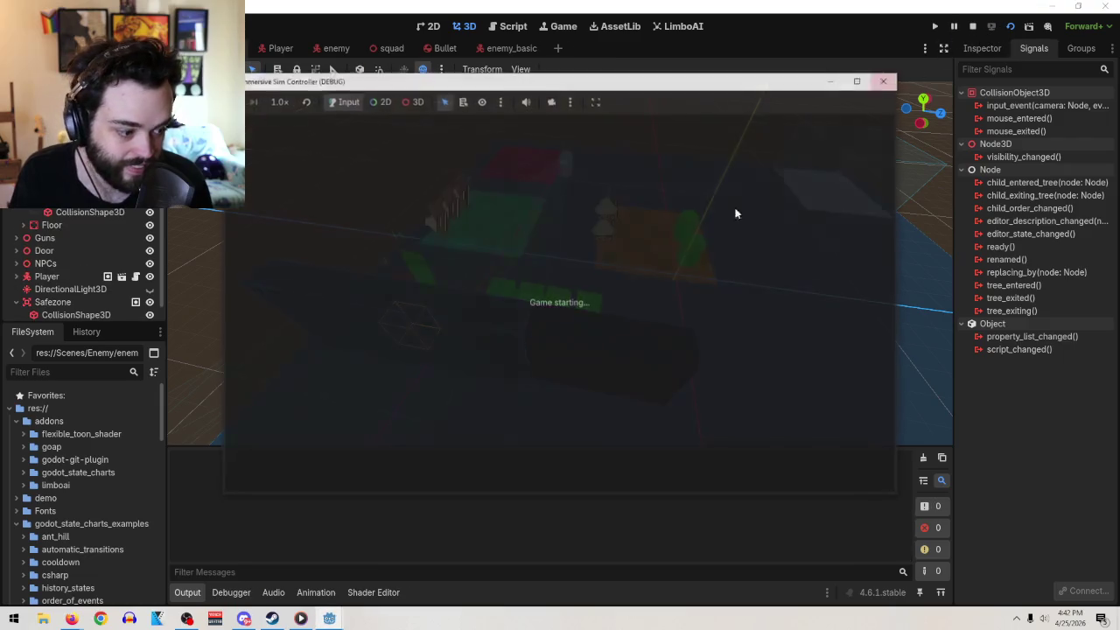
- Approach the enemy in-game, watching entry angles of about 175.6–176.5, then close the game
{"action": "mouse_move", "coordinate": [560, 303]}
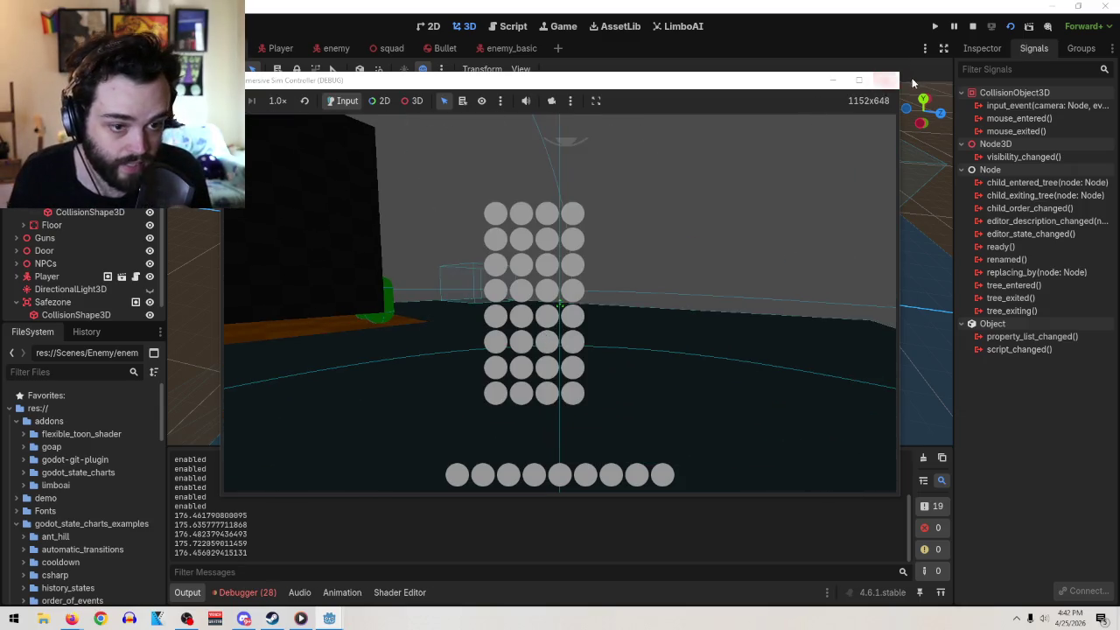
{"action": "left_click", "coordinate": [885, 80]}
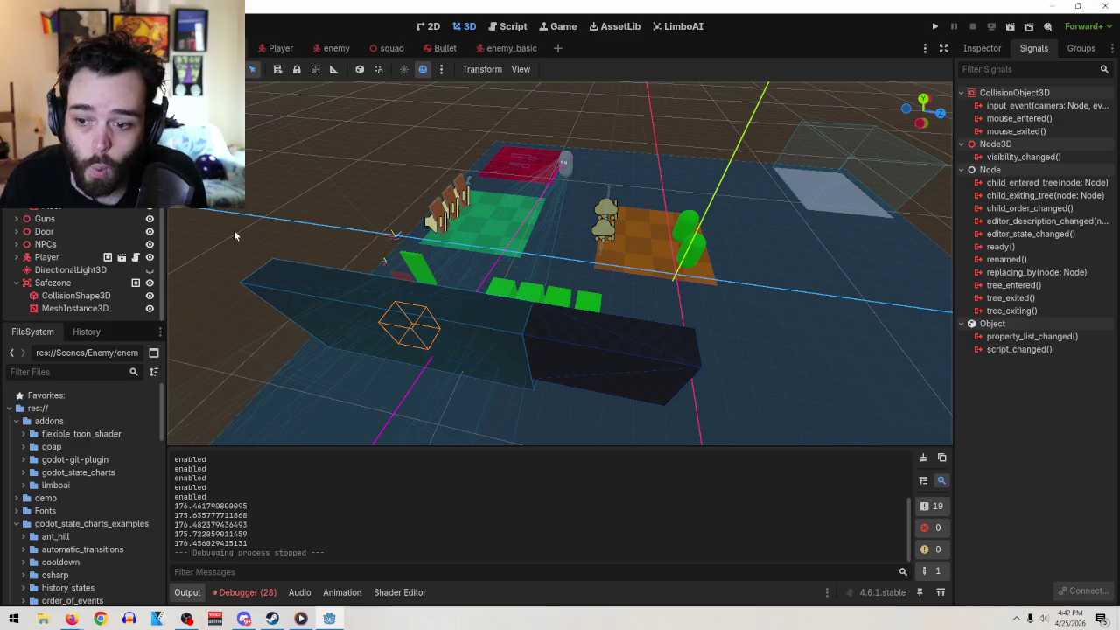
- Delete the Vision Cone node from the enemy_basic scene
{"action": "left_click", "coordinate": [501, 48]}
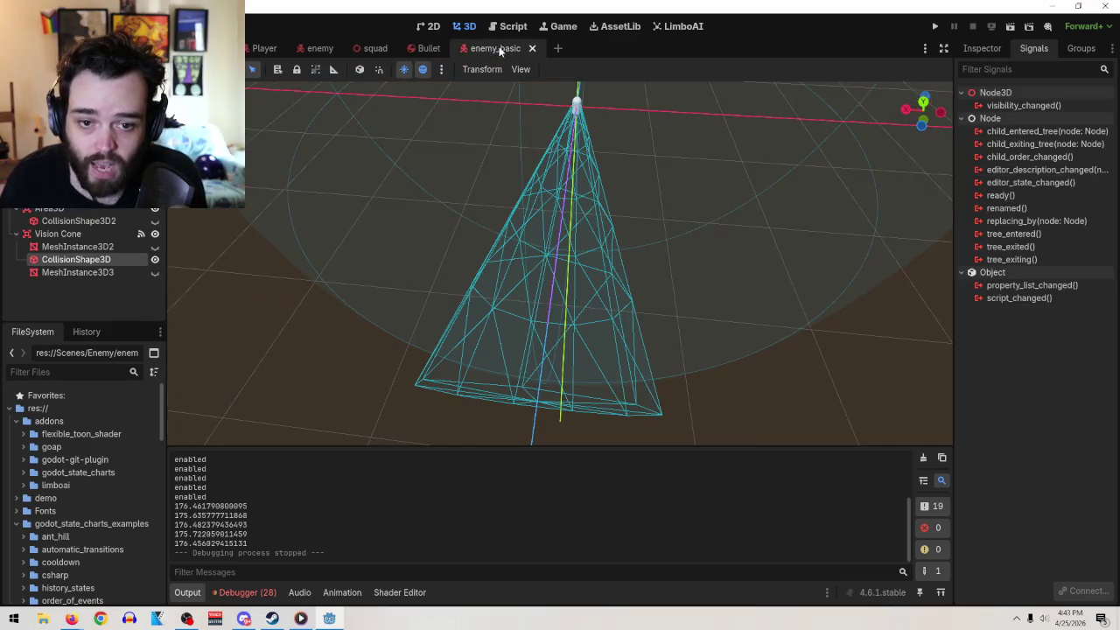
{"action": "left_click", "coordinate": [74, 235]}
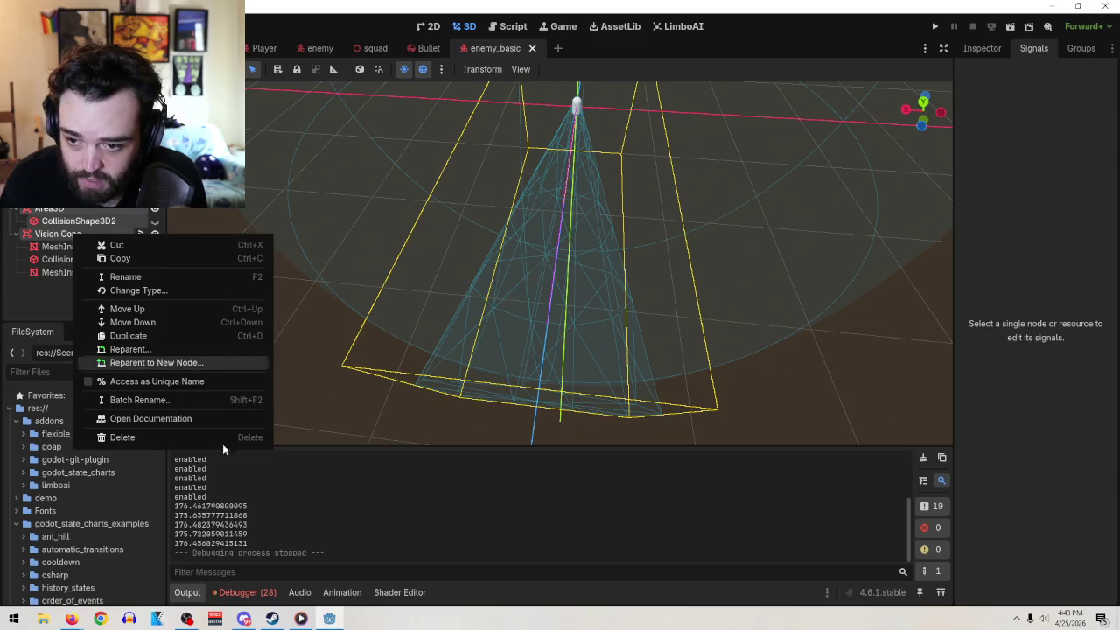
{"action": "left_click", "coordinate": [225, 435]}
{"action": "left_click", "coordinate": [540, 330]}
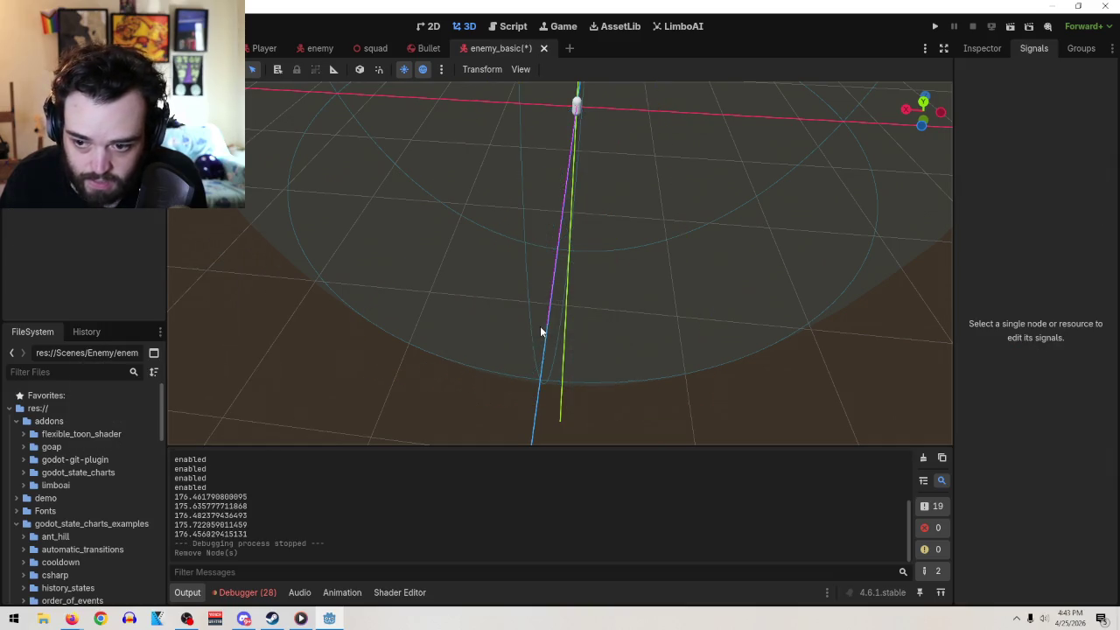
{"action": "mouse_move", "coordinate": [619, 275]}
{"action": "left_mouse_down"}
{"action": "mouse_move", "coordinate": [535, 222]}
{"action": "mouse_move", "coordinate": [469, 258]}
{"action": "mouse_move", "coordinate": [554, 276]}
{"action": "mouse_move", "coordinate": [486, 325]}
{"action": "left_mouse_up"}
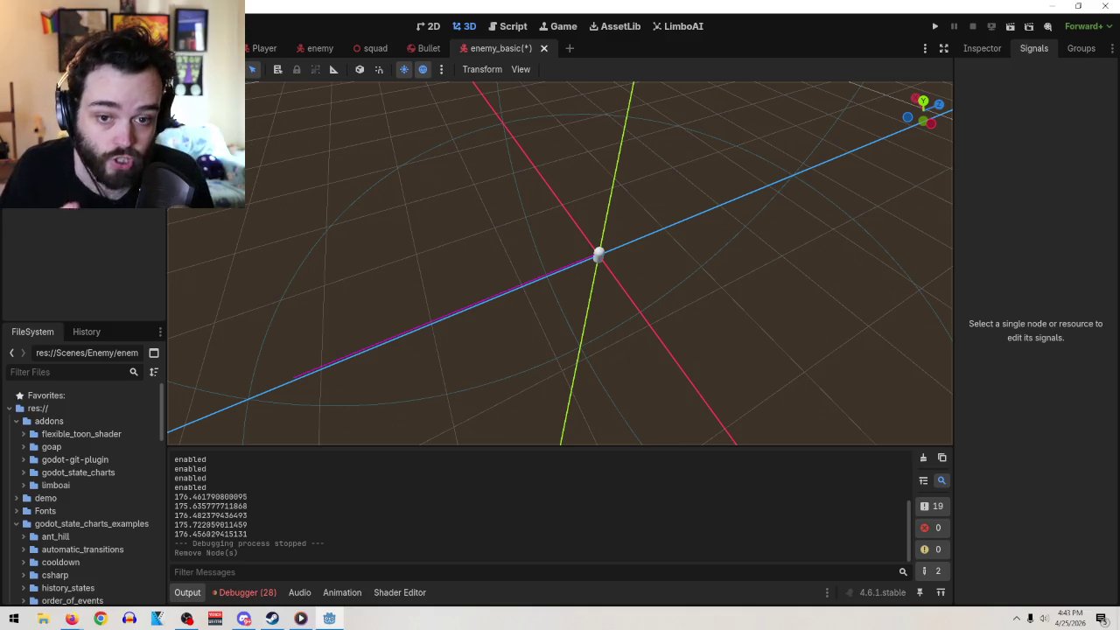
- Save the enemy_basic scene with Ctrl+S
{"action": "left_click", "coordinate": [31, 25]}
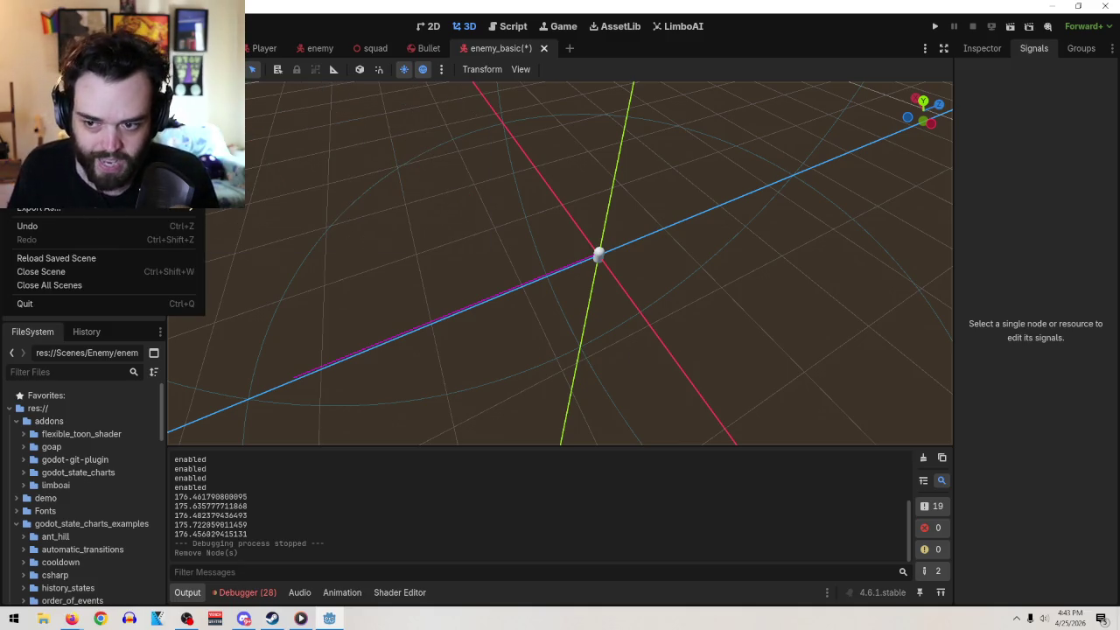
{"action": "key", "text": "ctrl+s"}
{"action": "mouse_move", "coordinate": [597, 271]}
{"action": "left_mouse_down"}
{"action": "mouse_move", "coordinate": [530, 242]}
{"action": "mouse_move", "coordinate": [530, 200]}
{"action": "mouse_move", "coordinate": [378, 237]}
{"action": "mouse_move", "coordinate": [428, 357]}
{"action": "mouse_move", "coordinate": [548, 306]}
{"action": "mouse_move", "coordinate": [380, 295]}
{"action": "mouse_move", "coordinate": [320, 333]}
{"action": "mouse_move", "coordinate": [407, 355]}
{"action": "left_mouse_up"}
{"action": "scroll", "coordinate": [405, 353], "scroll_direction": "up", "scroll_amount": 3}
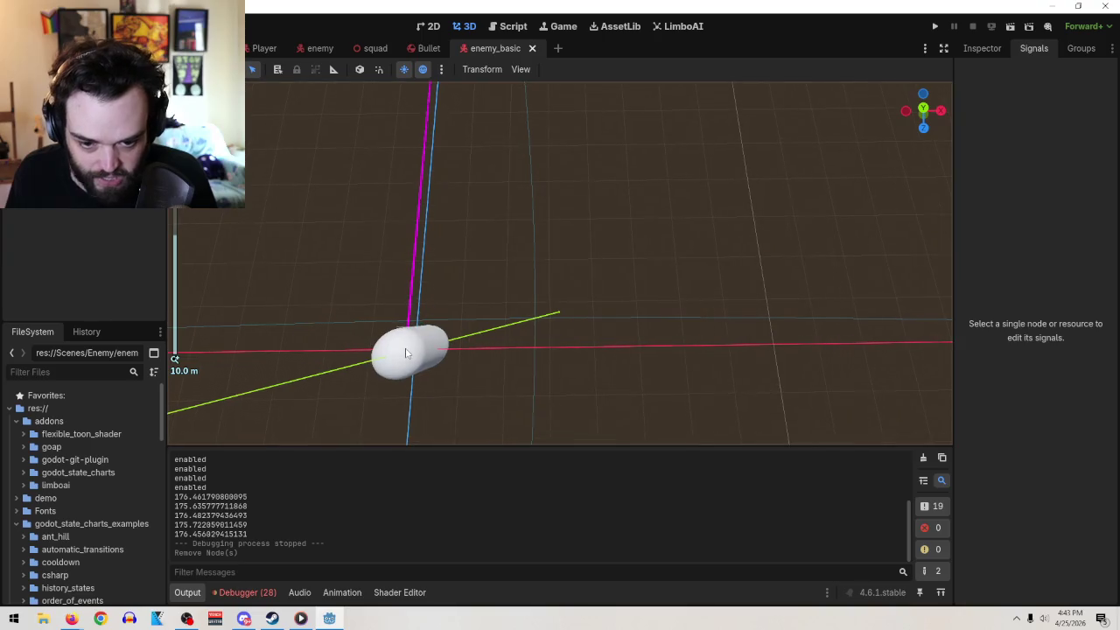
- Switch to the Player scene, then follow the Study.com peripheral-vision image result in the browser
{"action": "left_click", "coordinate": [266, 49]}
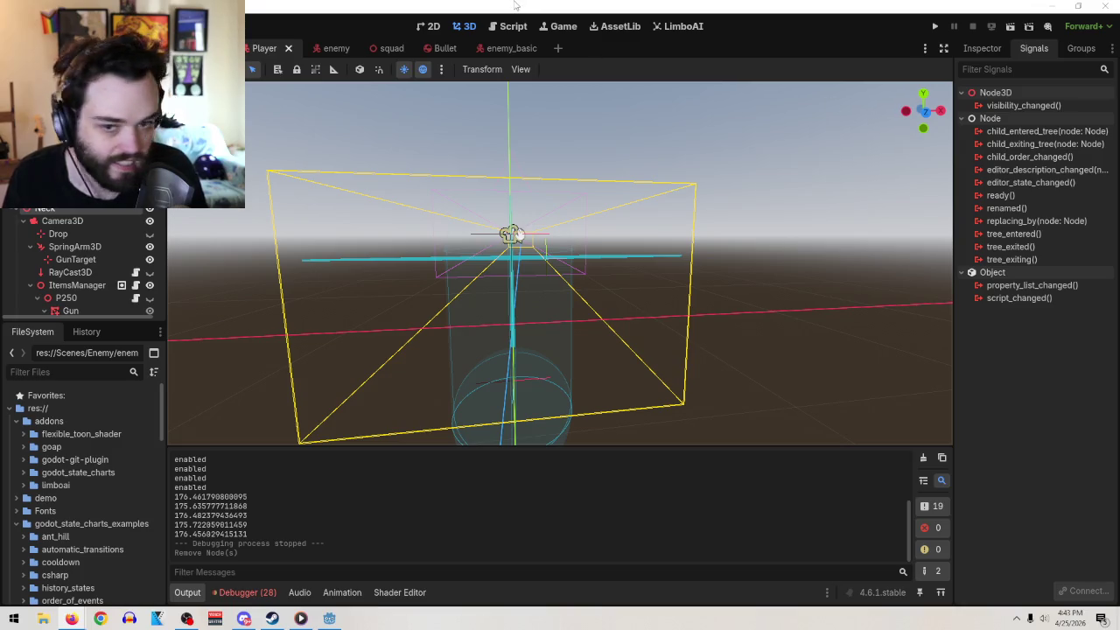
{"action": "key", "text": "alt+Tab"}
{"action": "right_click", "coordinate": [875, 289]}
{"action": "key", "text": "Escape"}
{"action": "left_click", "coordinate": [785, 262]}
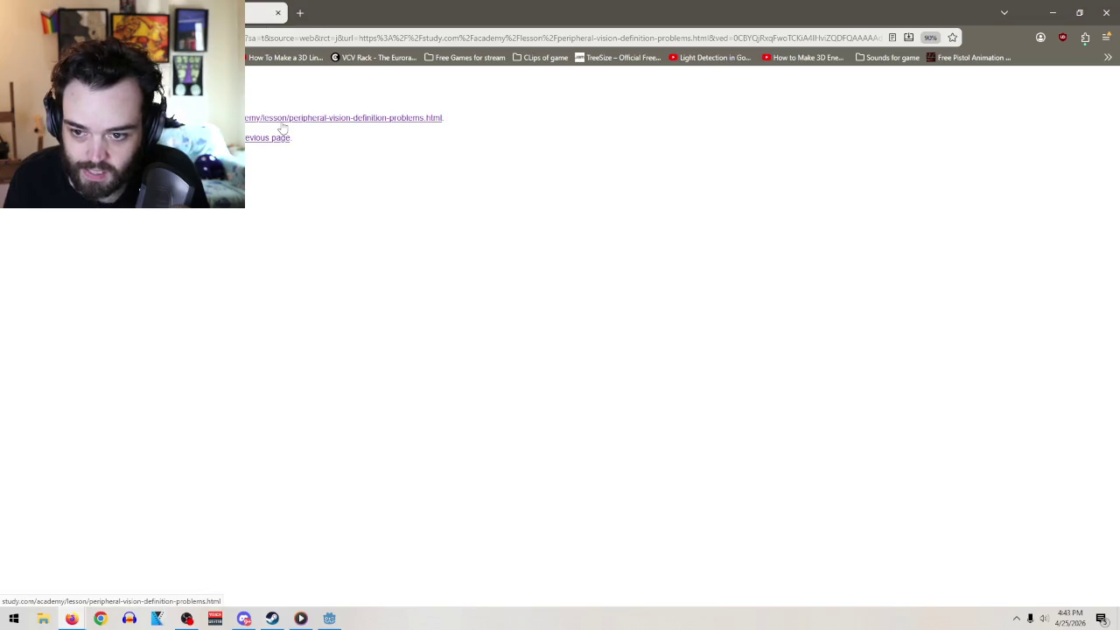
- Read through the Study.com peripheral vision lesson, then go back to the image results
{"action": "left_click", "coordinate": [281, 127]}
{"action": "scroll", "coordinate": [525, 398], "scroll_direction": "down", "scroll_amount": 5}
{"action": "scroll", "coordinate": [741, 387], "scroll_direction": "down", "scroll_amount": 10}
{"action": "scroll", "coordinate": [757, 417], "scroll_direction": "up", "scroll_amount": 15}
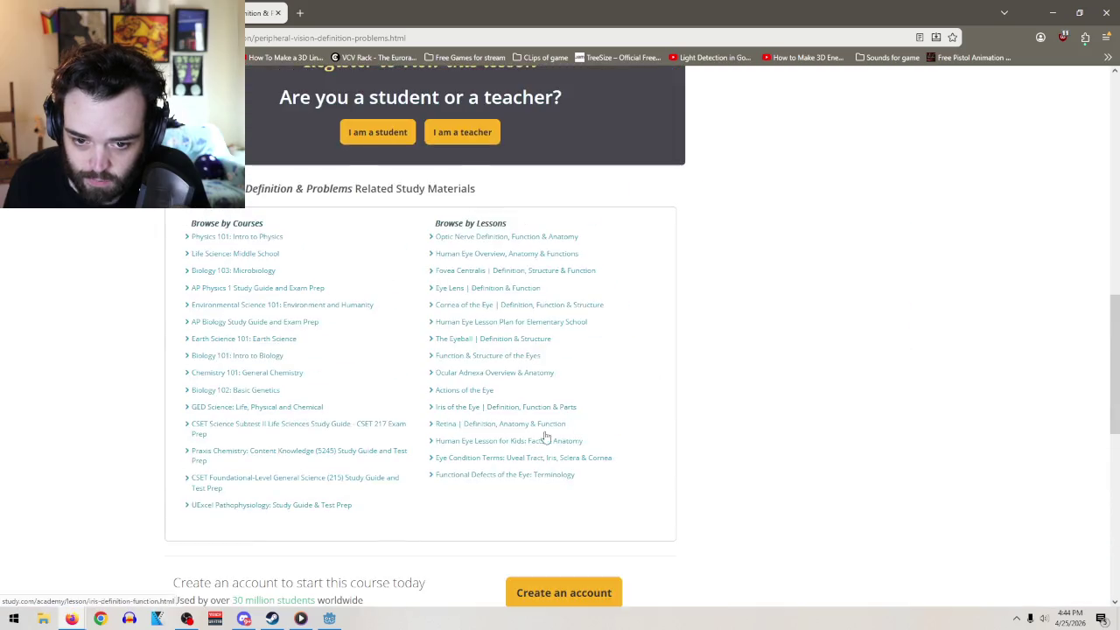
{"action": "scroll", "coordinate": [479, 430], "scroll_direction": "up", "scroll_amount": 2}
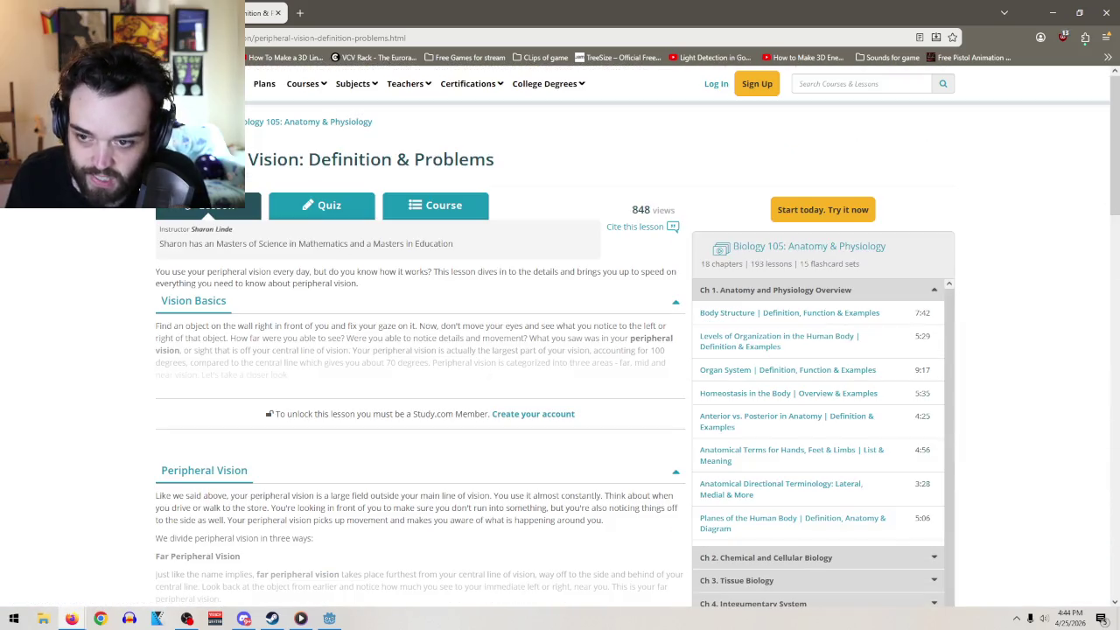
{"action": "key", "text": "alt+Left"}
{"action": "key", "text": "alt+Left"}
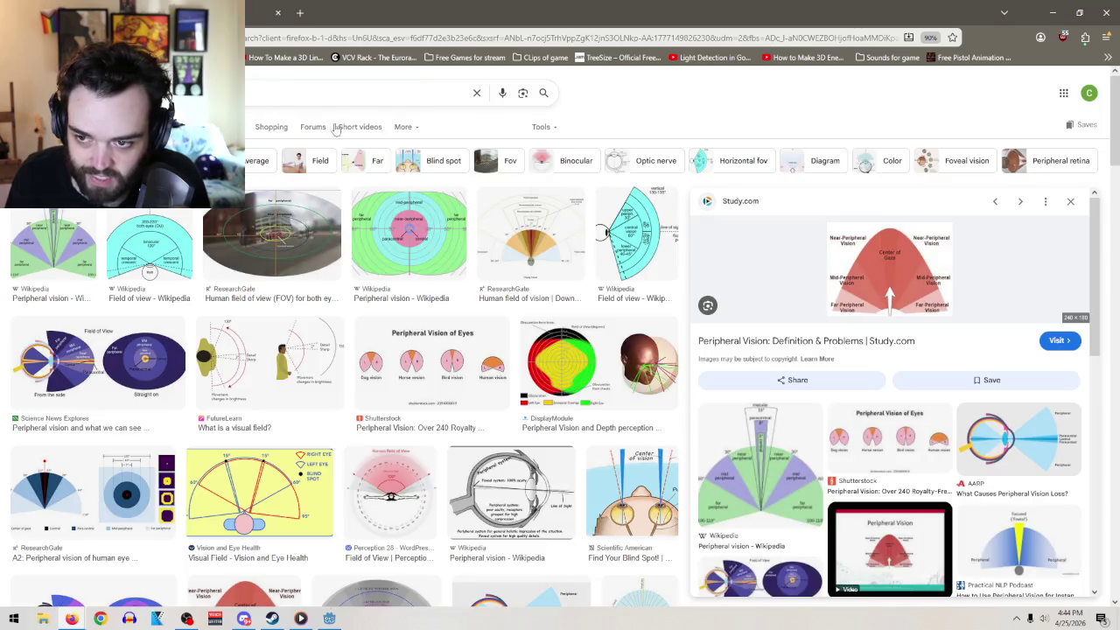
- View the vision-zones diagram in its own tab, then minimise the browser
{"action": "right_click", "coordinate": [886, 278]}
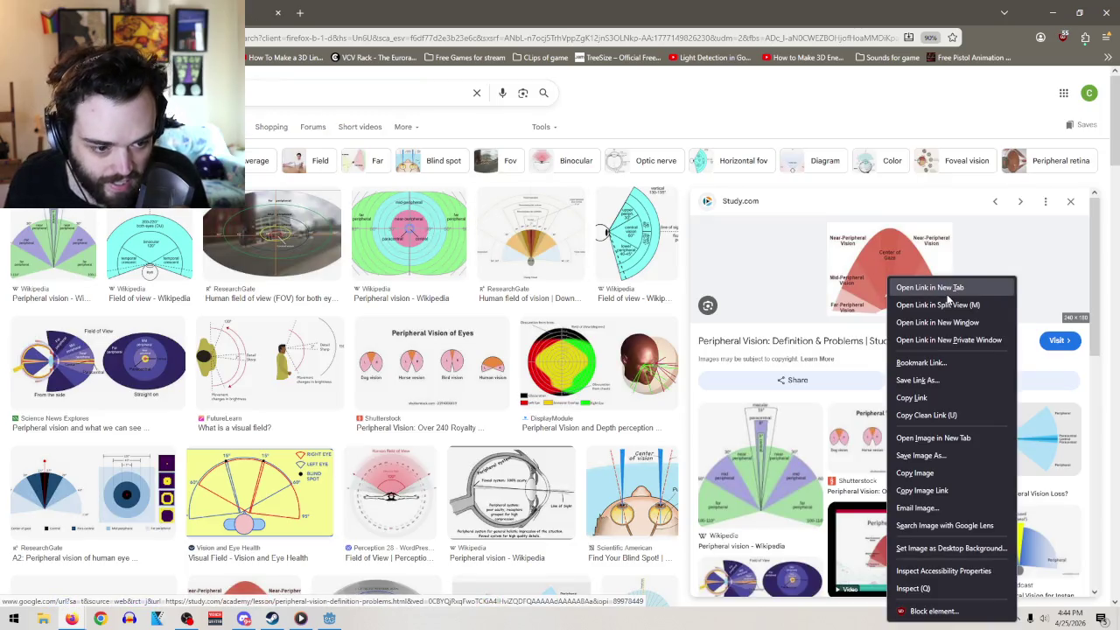
{"action": "left_click", "coordinate": [932, 437]}
{"action": "left_click", "coordinate": [267, 11]}
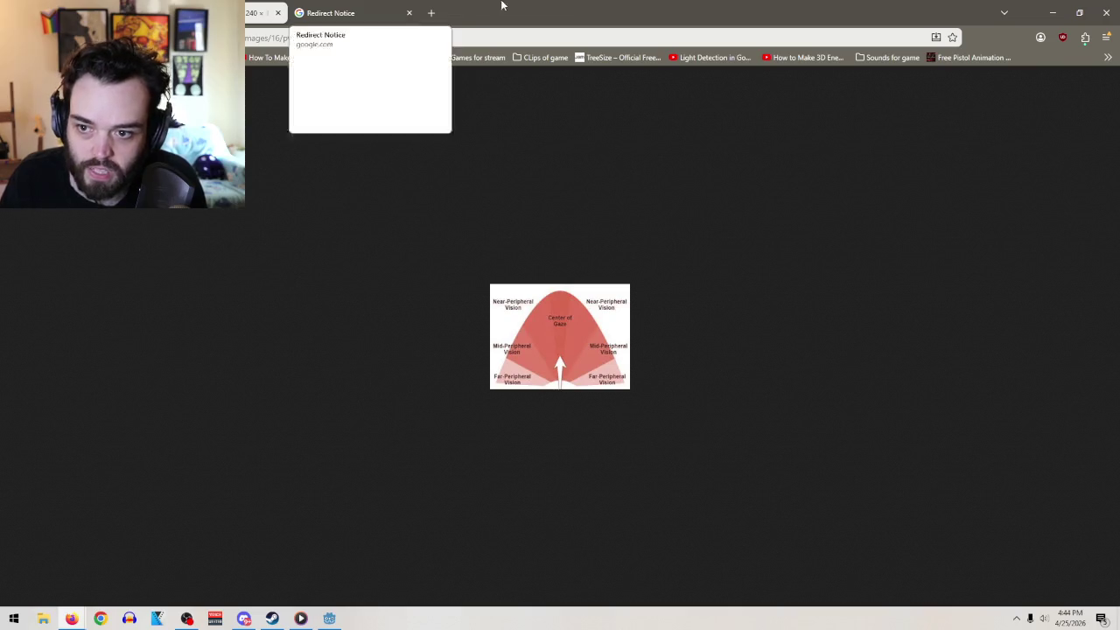
{"action": "left_click", "coordinate": [1052, 13]}
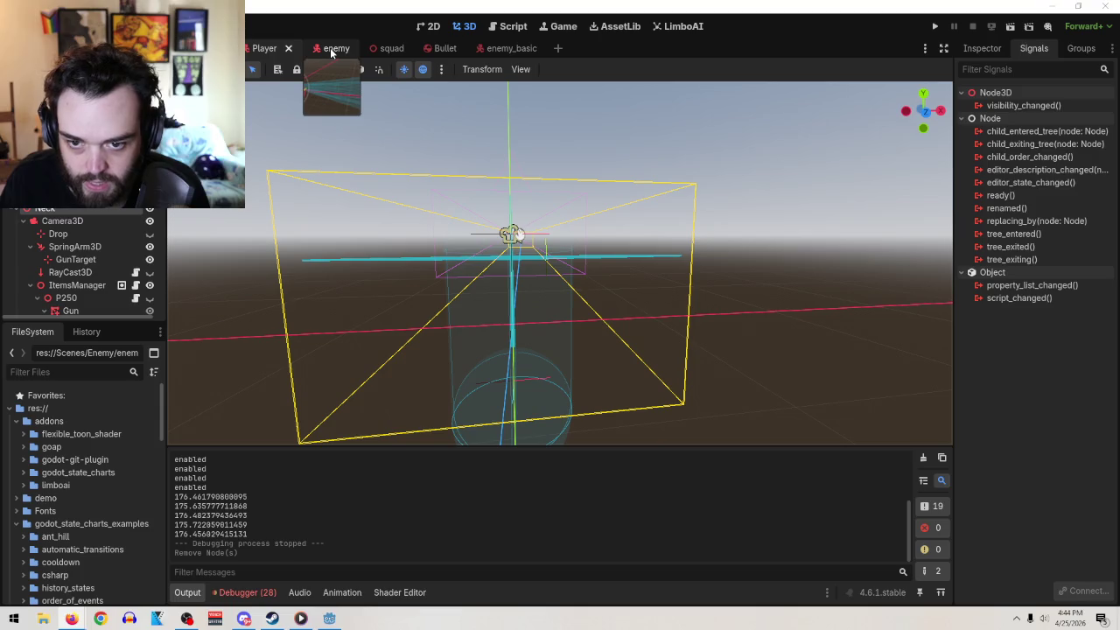
- Delete the _on_vision_cone_body_entered handler and its angle print from enemy_basic.gd
{"action": "left_click", "coordinate": [515, 48]}
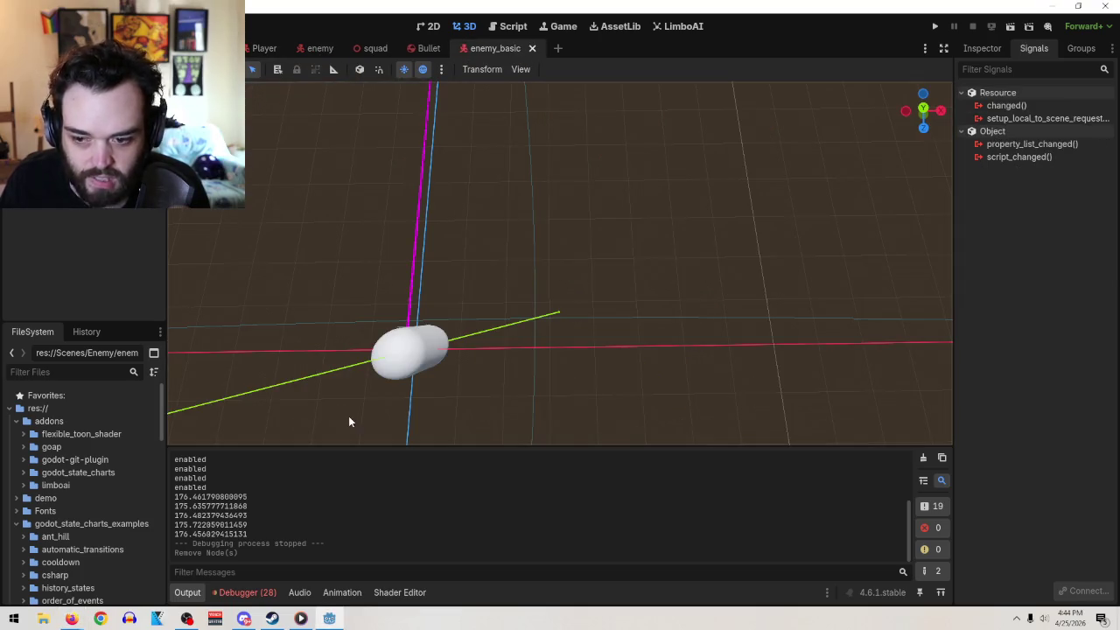
{"action": "left_click_drag", "start_coordinate": [302, 261], "coordinate": [259, 194]}
{"action": "key", "text": "ctrl+F3"}
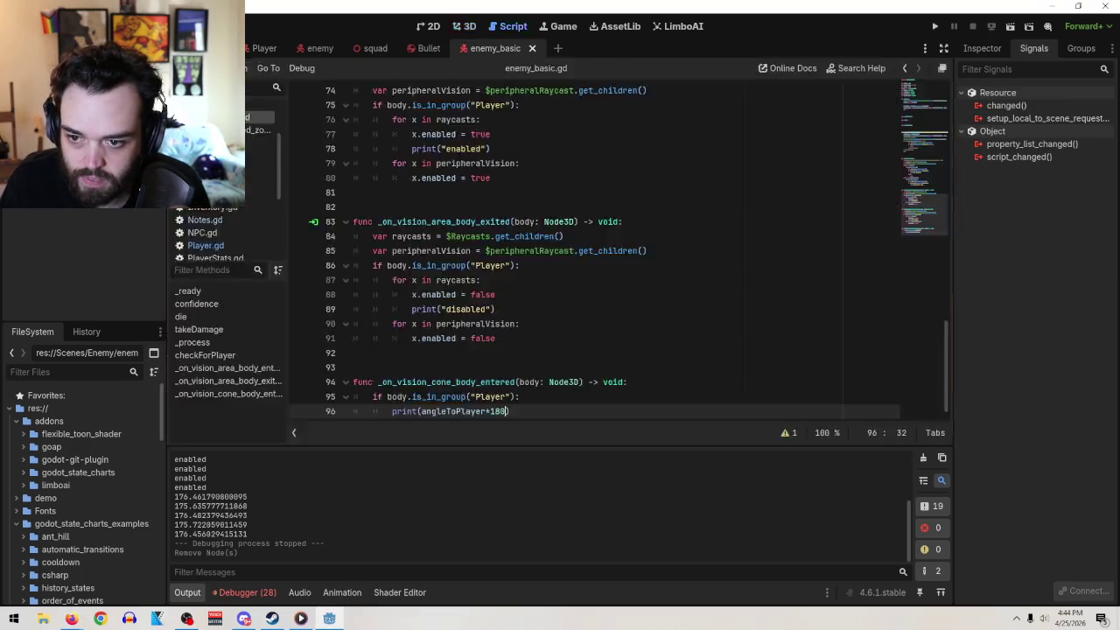
{"action": "scroll", "coordinate": [625, 339], "scroll_direction": "down", "scroll_amount": 1}
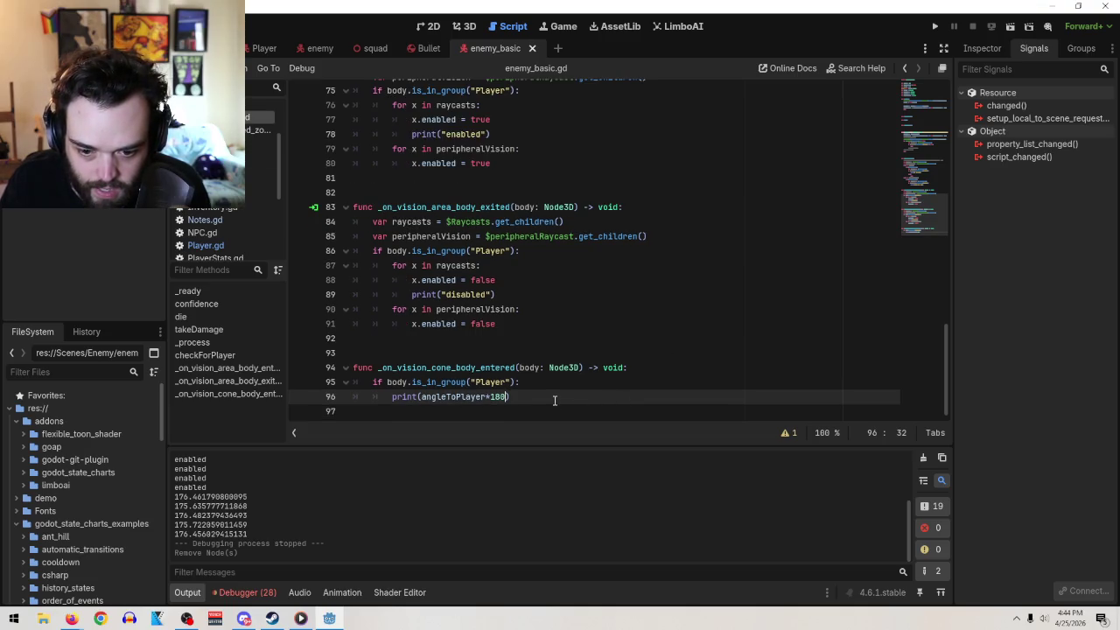
{"action": "type", "text": ")"}
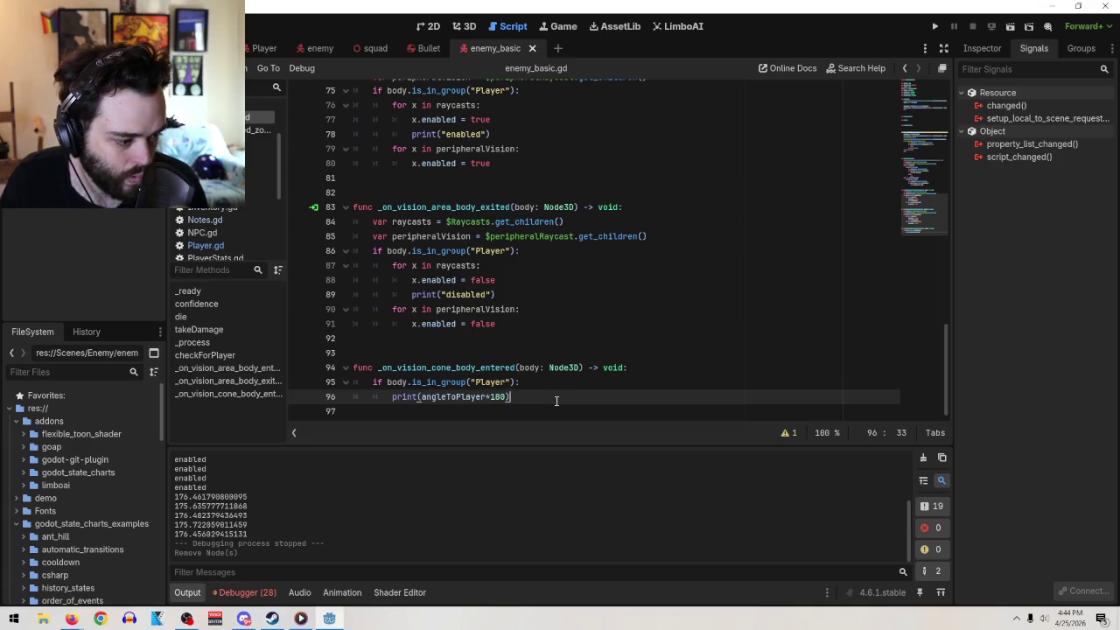
{"action": "left_click_drag", "start_coordinate": [510, 396], "coordinate": [391, 396]}
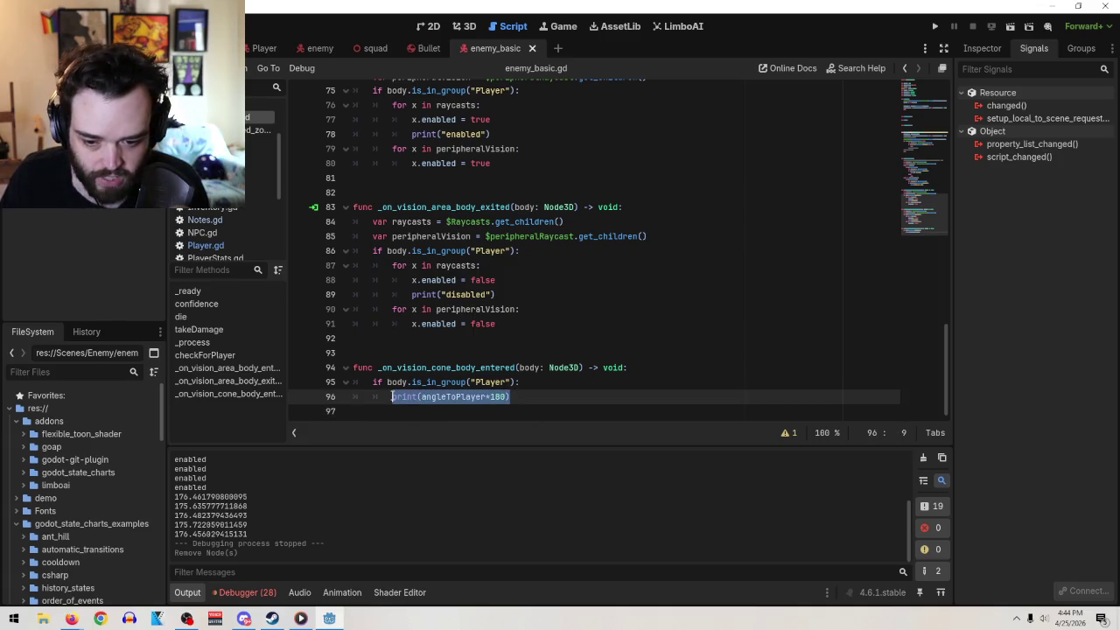
{"action": "key", "text": "BackSpace"}
{"action": "left_click_drag", "start_coordinate": [526, 391], "coordinate": [282, 361]}
{"action": "key", "text": "BackSpace"}
{"action": "key", "text": "BackSpace"}
{"action": "key", "text": "BackSpace"}
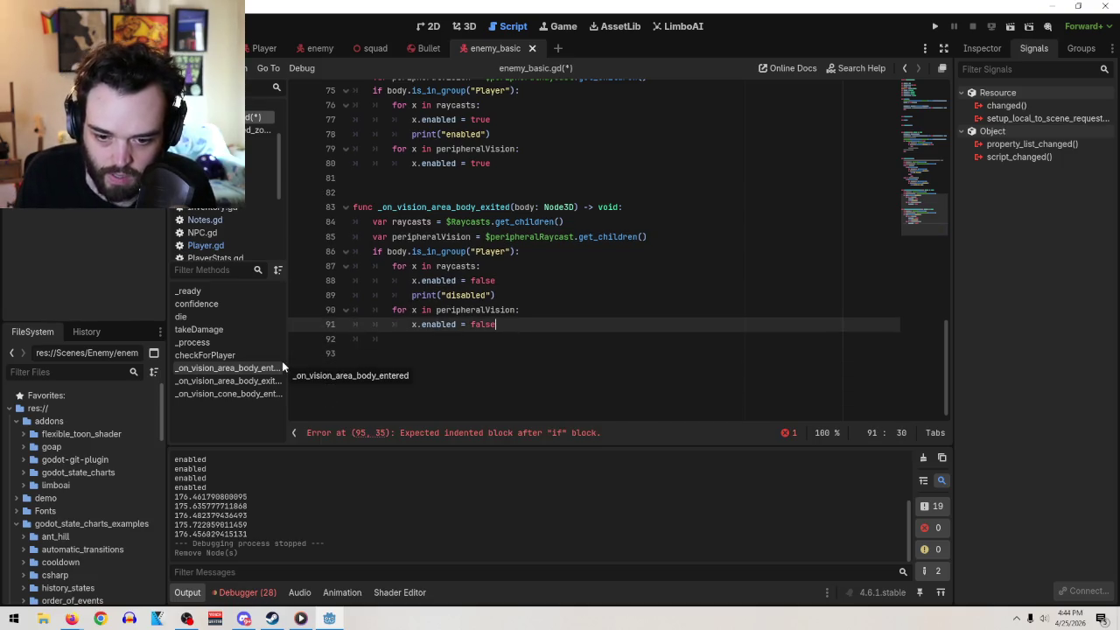
{"action": "scroll", "coordinate": [617, 353], "scroll_direction": "up", "scroll_amount": 10}
{"action": "scroll", "coordinate": [618, 352], "scroll_direction": "down", "scroll_amount": 1}
{"action": "scroll", "coordinate": [604, 355], "scroll_direction": "up", "scroll_amount": 3}
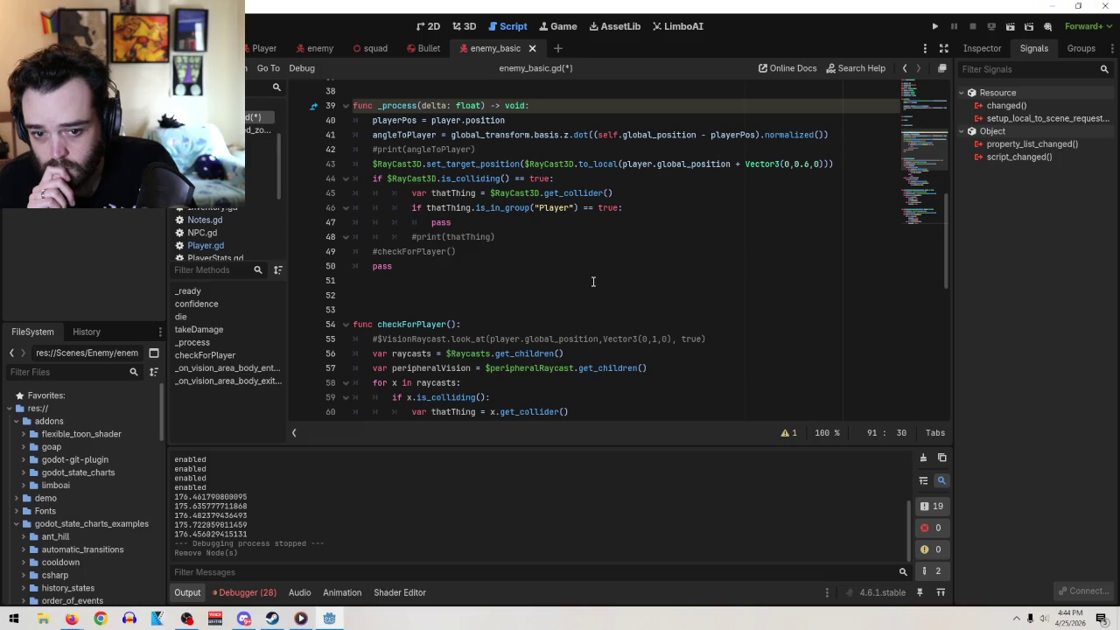
- Add print(angleToPlayer+180) below the commented print in _process and run the game
{"action": "left_click", "coordinate": [481, 149]}
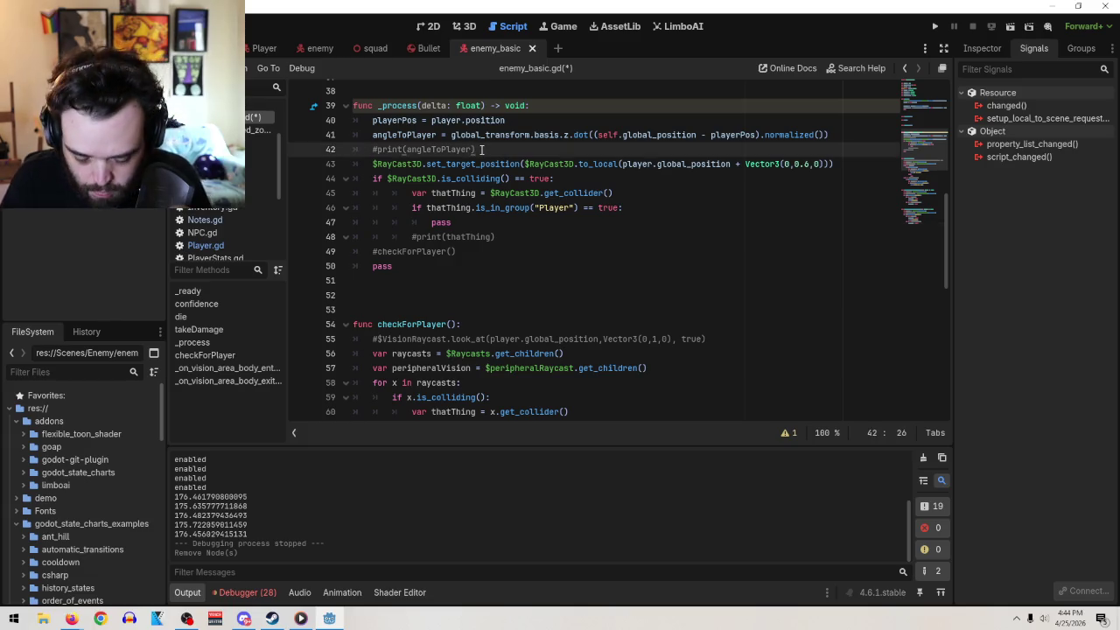
{"action": "key", "text": "Return"}
{"action": "type", "text": "print(angleToPlayer+180)"}
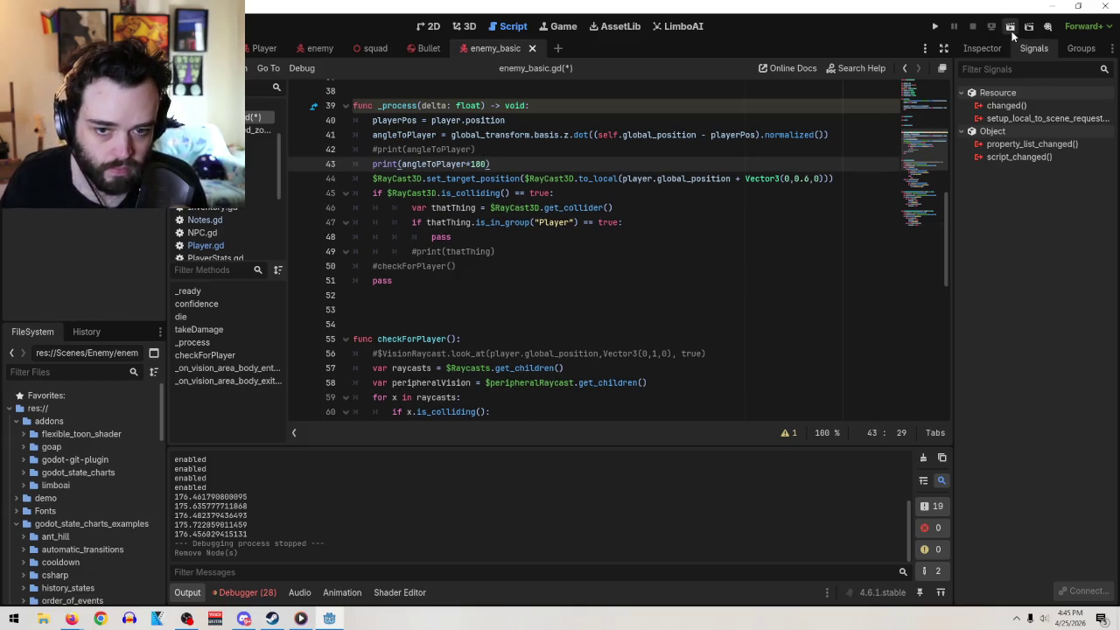
{"action": "left_click", "coordinate": [1010, 28]}
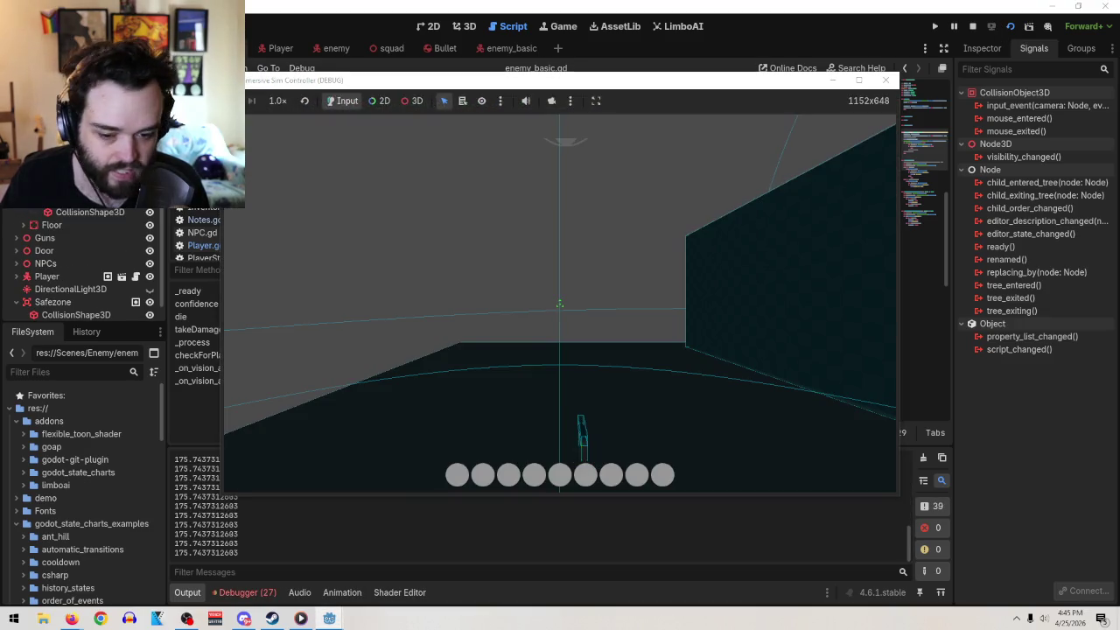
- Walk the player toward the capsule enemy while the Output logs angle values, then return to the script
{"action": "key", "text": "w"}
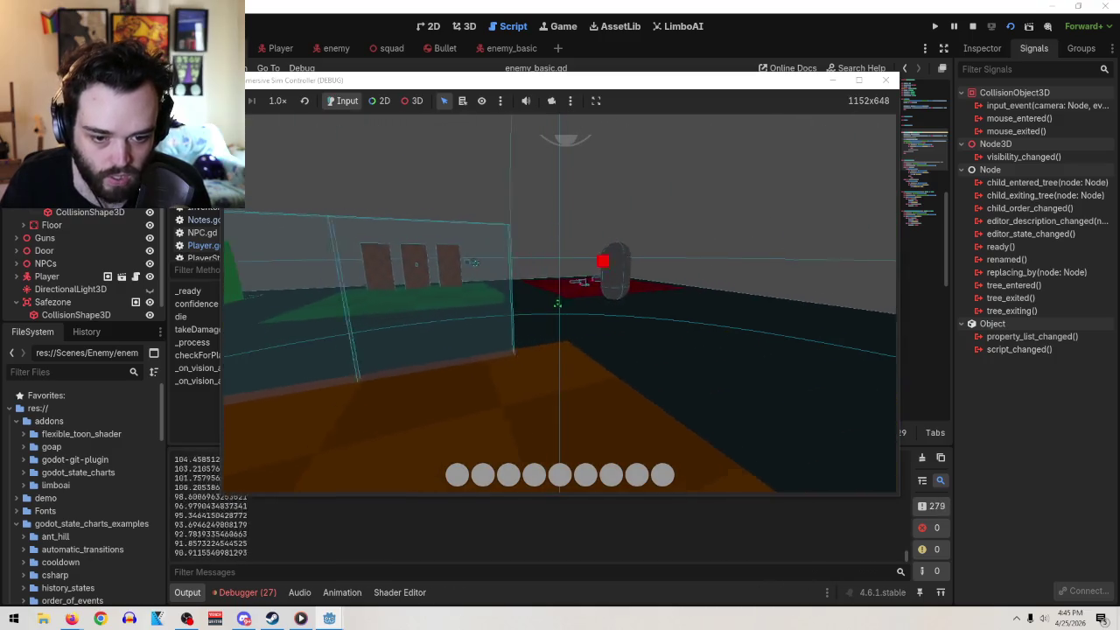
{"action": "key", "text": "w"}
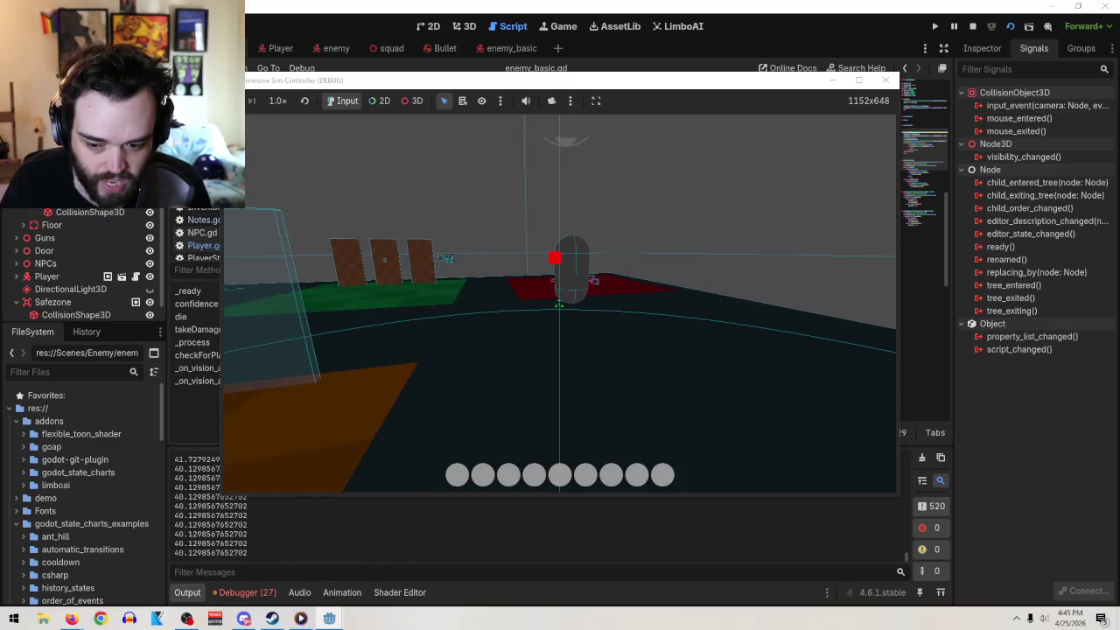
{"action": "key", "text": "w"}
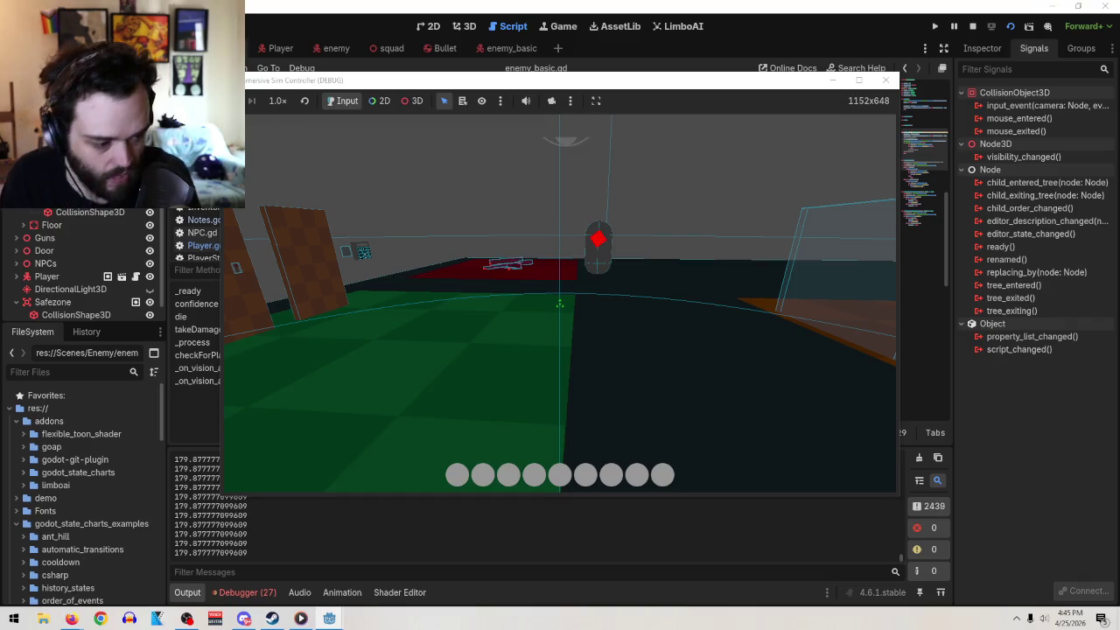
{"action": "key", "text": "alt+Tab"}
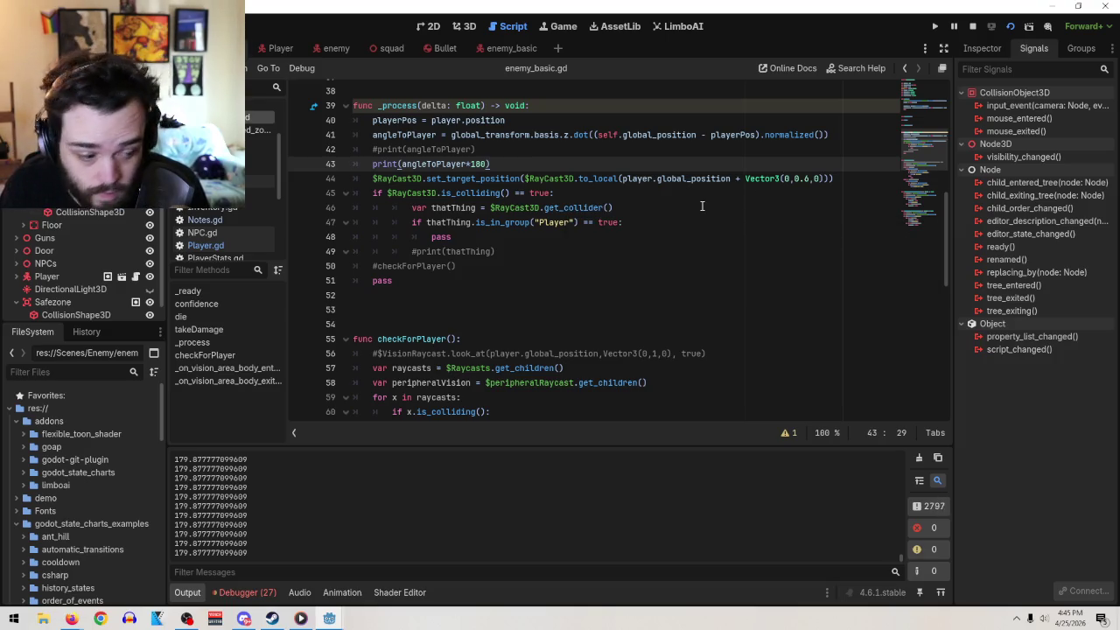
- Review Enemy.gd's player check, then declare var suspicion : float in enemy_basic.gd
{"action": "left_click", "coordinate": [320, 48]}
{"action": "left_click", "coordinate": [725, 322]}
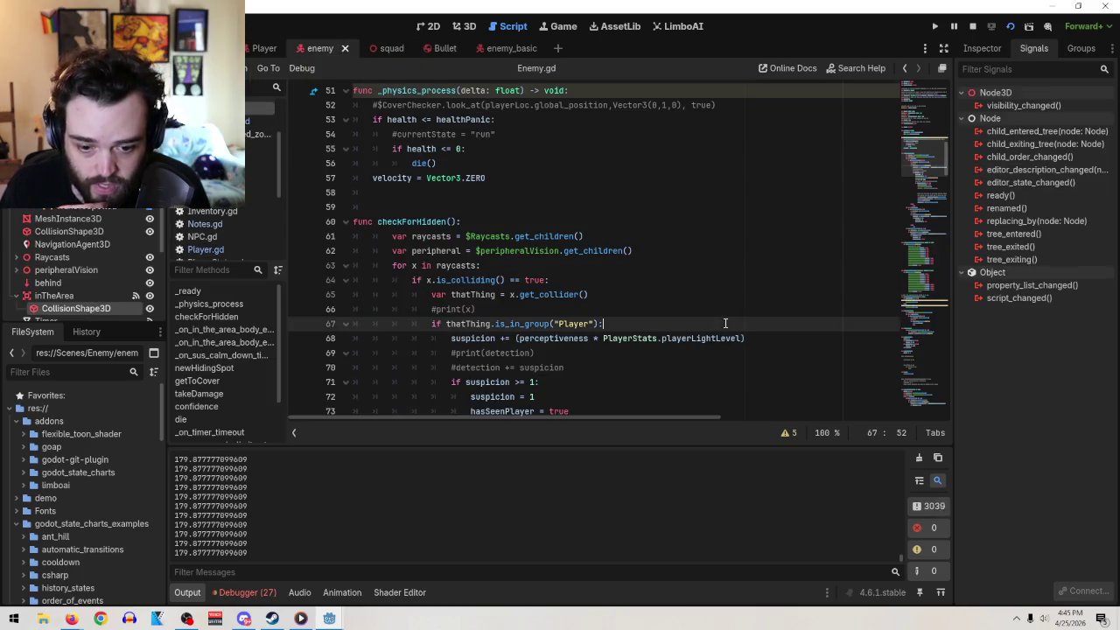
{"action": "scroll", "coordinate": [723, 328], "scroll_direction": "down", "scroll_amount": 2}
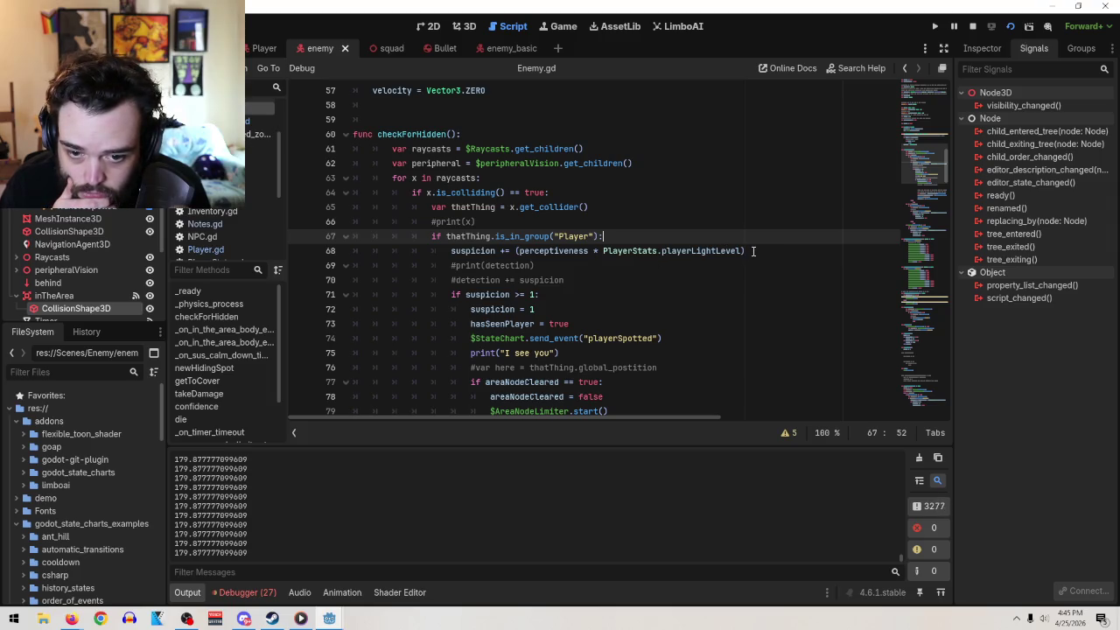
{"action": "scroll", "coordinate": [507, 299], "scroll_direction": "up", "scroll_amount": 18}
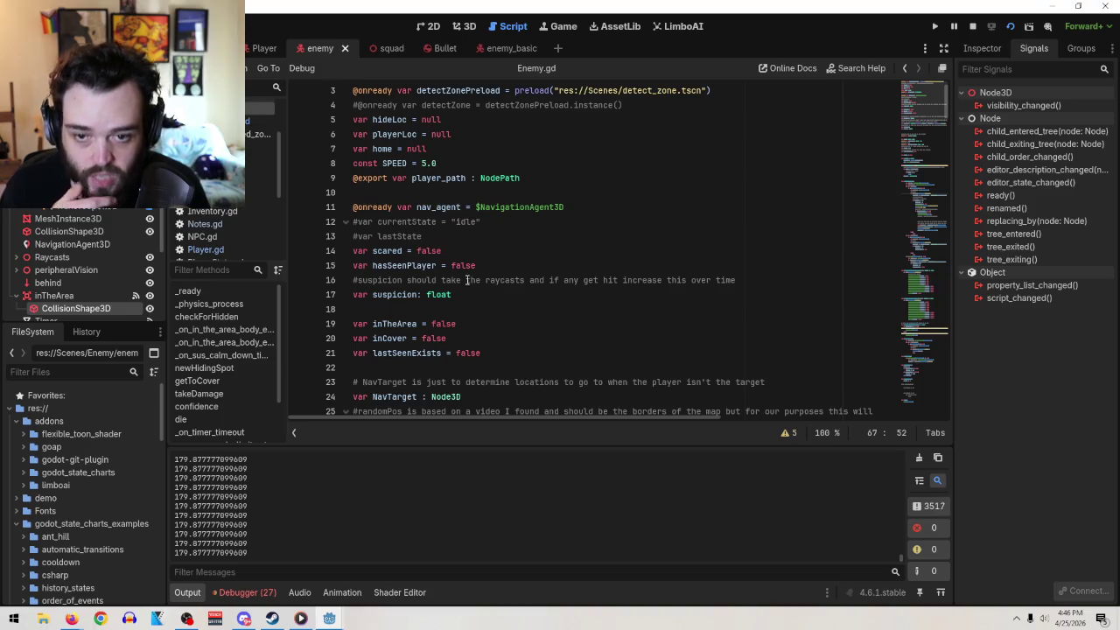
{"action": "left_click", "coordinate": [499, 49]}
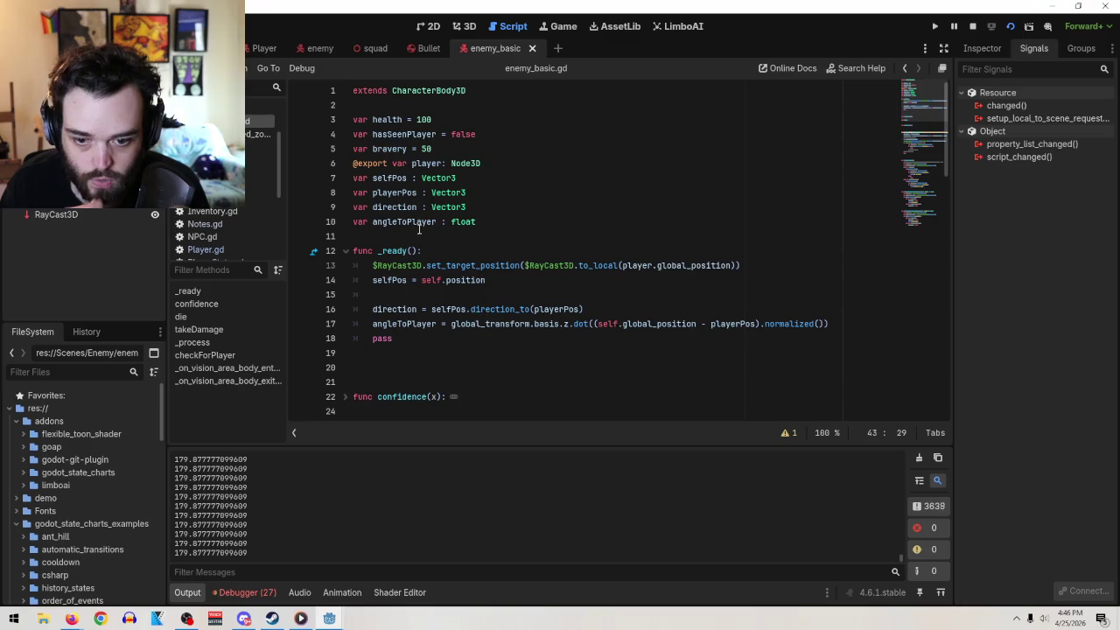
{"action": "left_click", "coordinate": [539, 221]}
{"action": "key", "text": "Return"}
{"action": "type", "text": "var"}
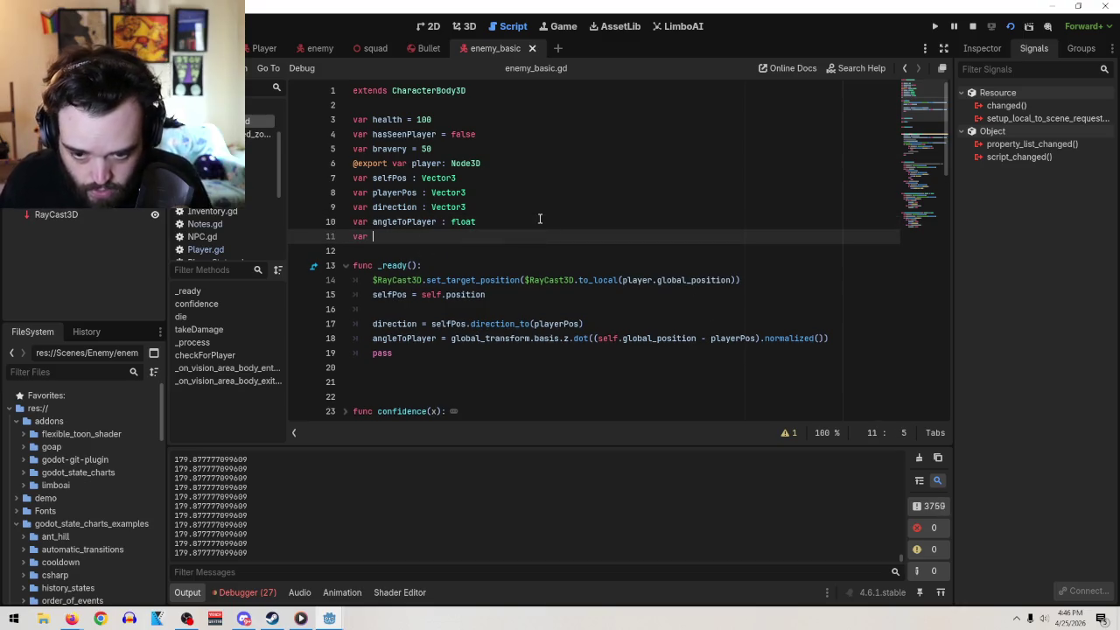
{"action": "type", "text": " suspicion : "}
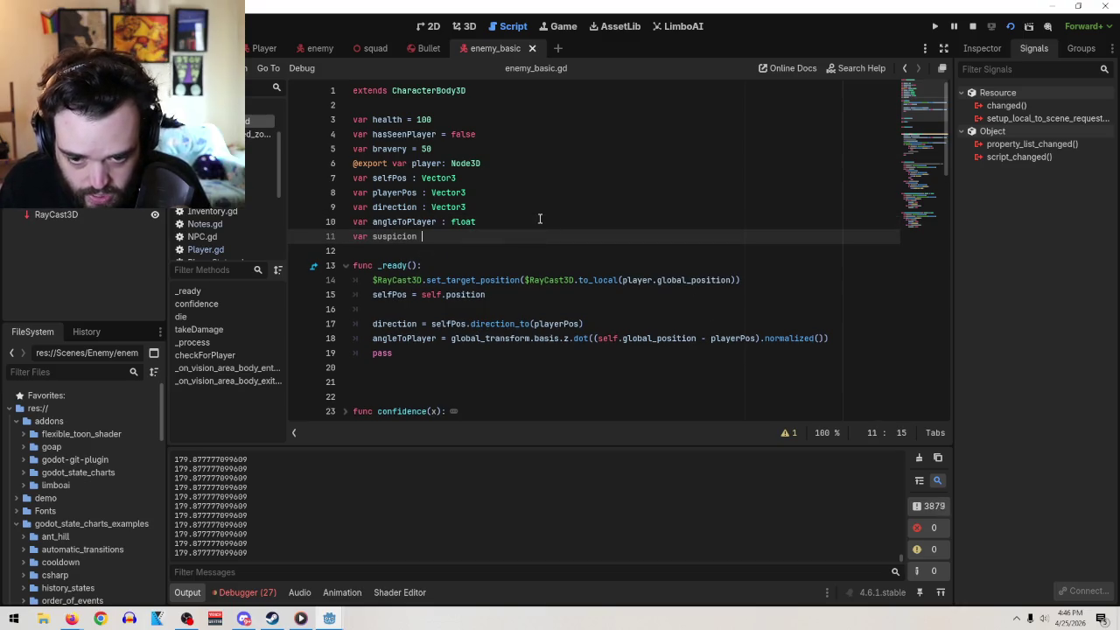
{"action": "type", "text": "float"}
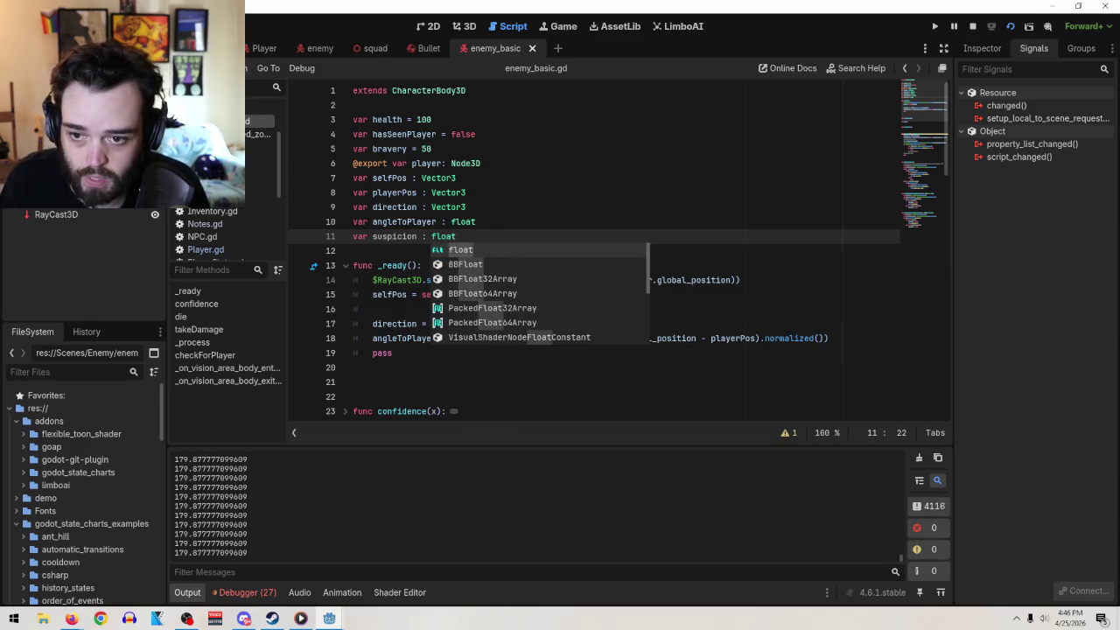
- Select and copy the suspicion-raising block, lines 68–73, from Enemy.gd
{"action": "left_click", "coordinate": [313, 50]}
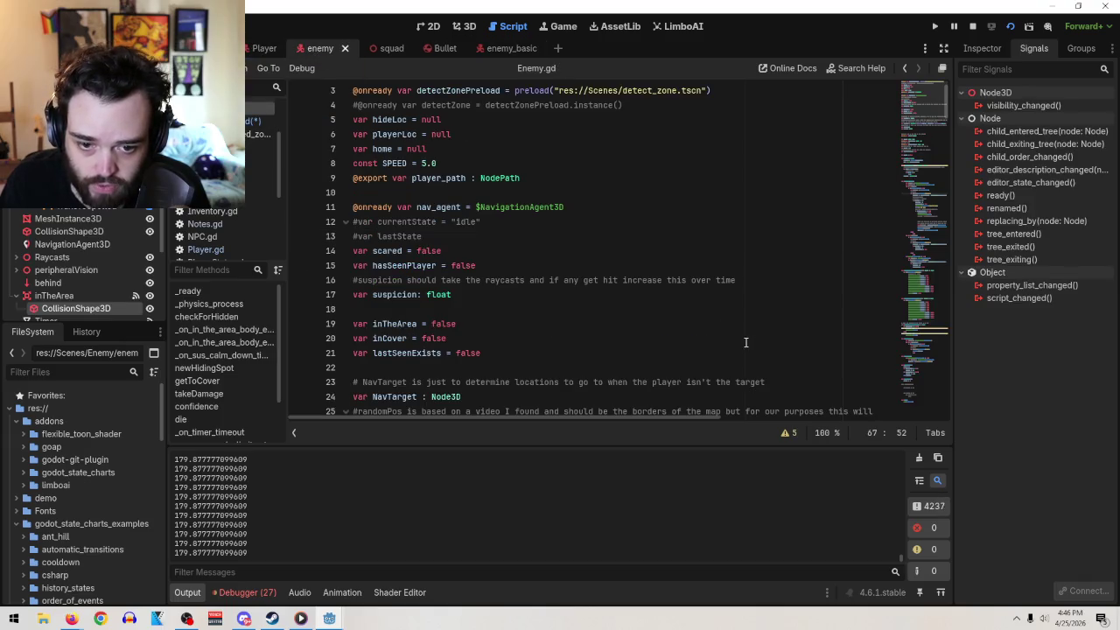
{"action": "scroll", "coordinate": [457, 300], "scroll_direction": "down", "scroll_amount": 13}
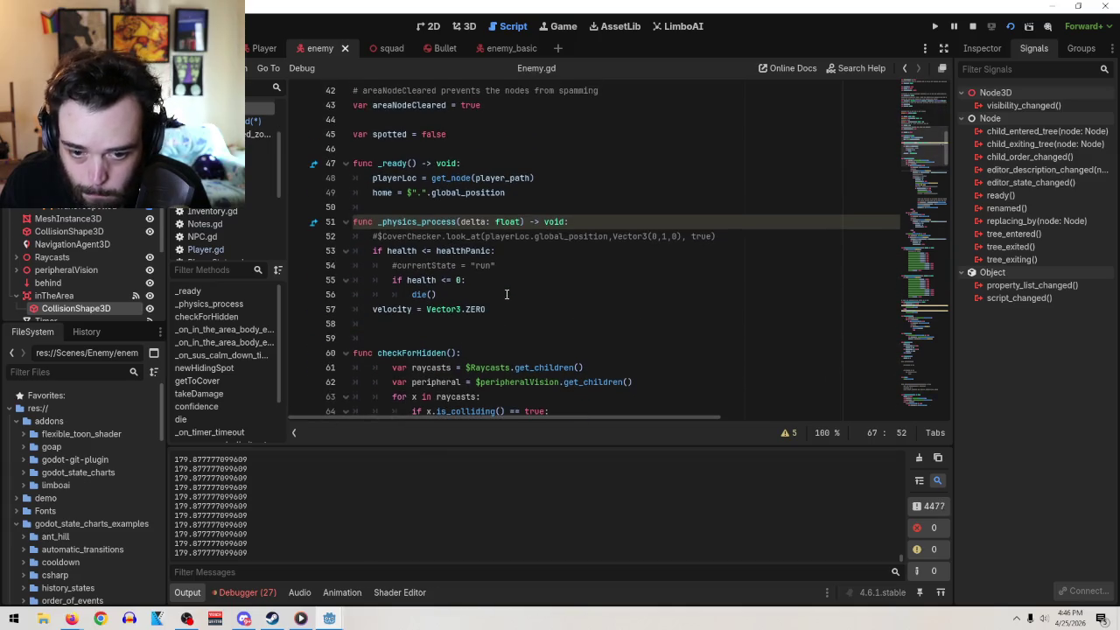
{"action": "scroll", "coordinate": [640, 257], "scroll_direction": "down", "scroll_amount": 3}
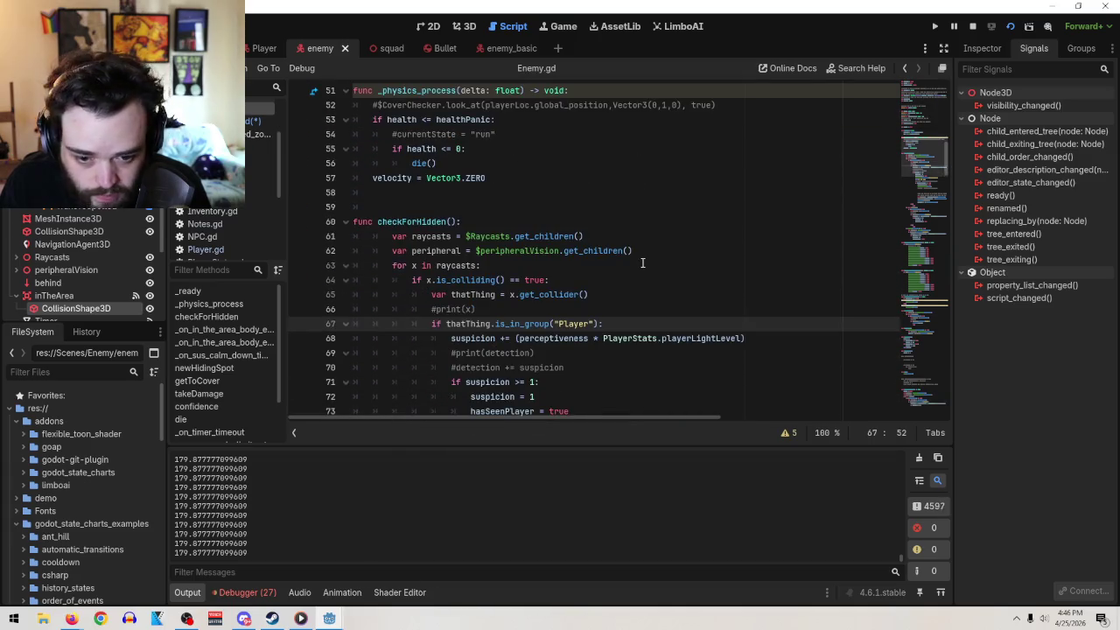
{"action": "scroll", "coordinate": [717, 304], "scroll_direction": "down", "scroll_amount": 1}
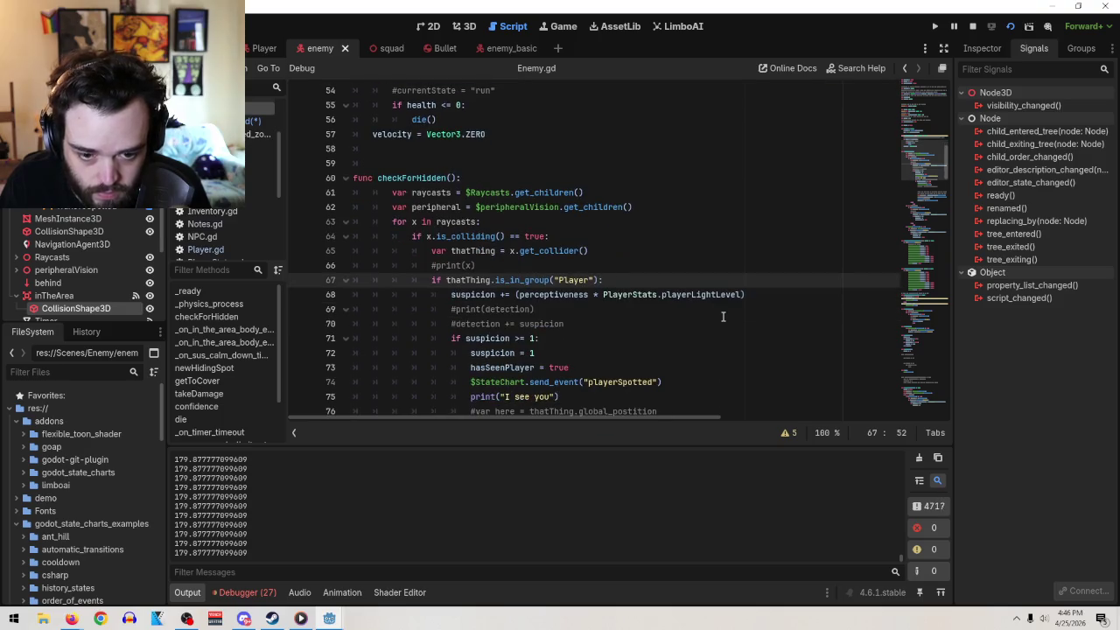
{"action": "left_click_drag", "start_coordinate": [750, 295], "coordinate": [450, 295]}
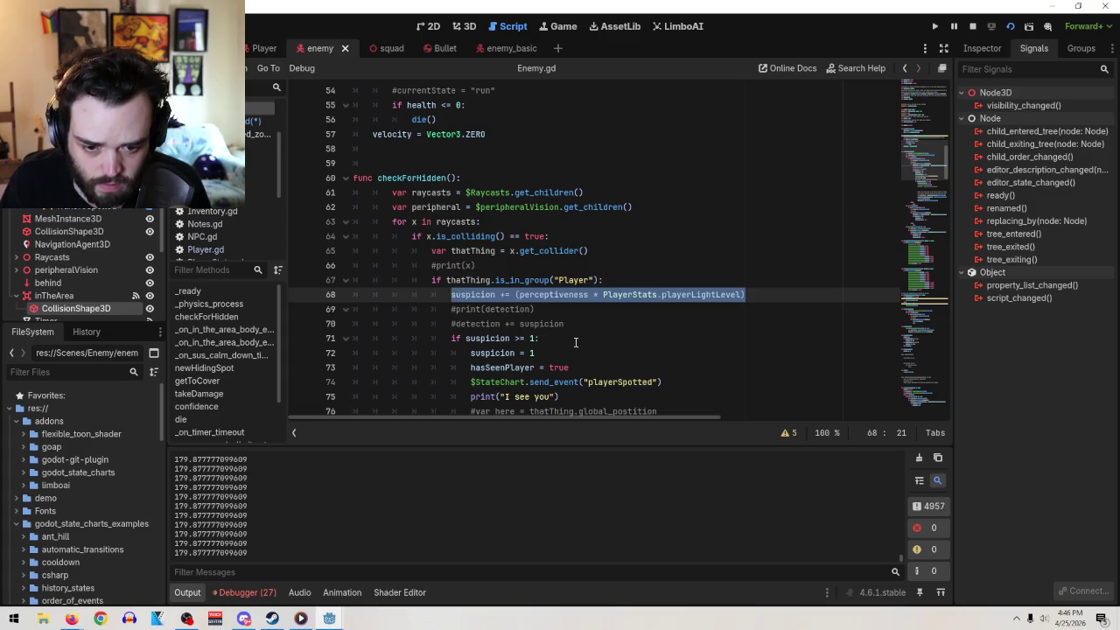
{"action": "mouse_move", "coordinate": [625, 367]}
{"action": "left_mouse_down"}
{"action": "mouse_move", "coordinate": [569, 368]}
{"action": "mouse_move", "coordinate": [454, 338]}
{"action": "mouse_move", "coordinate": [473, 295]}
{"action": "mouse_move", "coordinate": [450, 295]}
{"action": "left_mouse_up"}
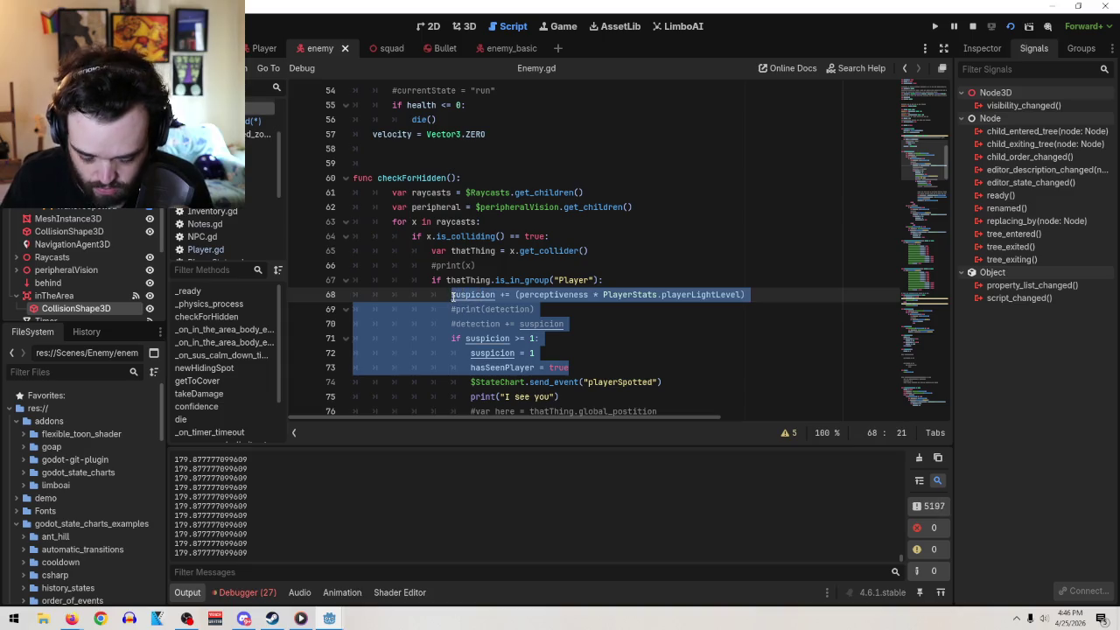
{"action": "left_click", "coordinate": [520, 42]}
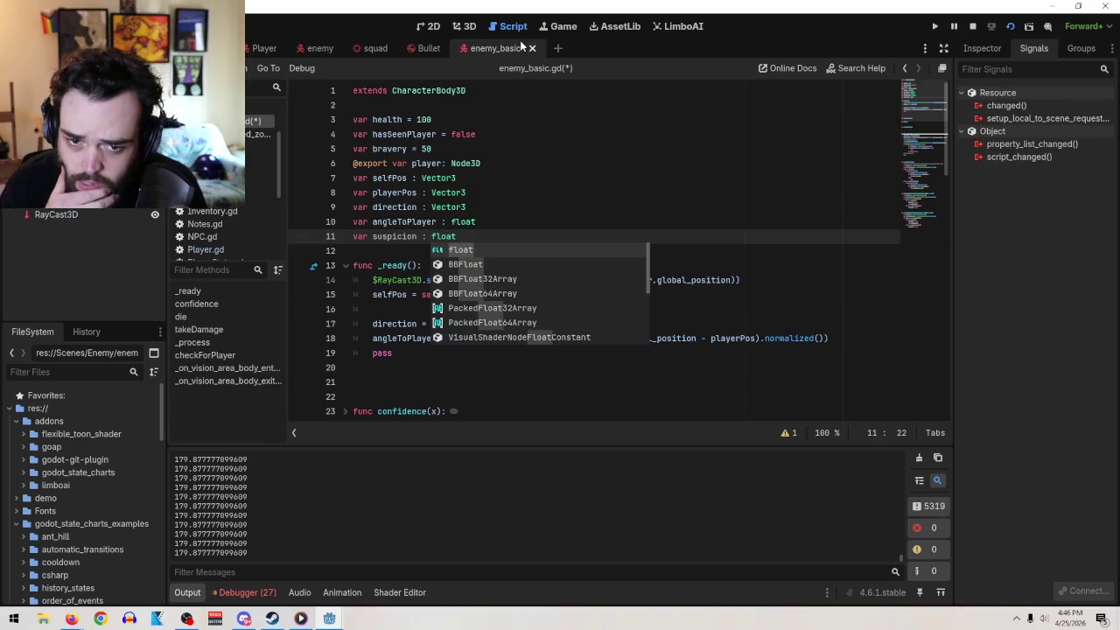
- Replace pass in the player check with the pasted suspicion code
{"action": "left_click", "coordinate": [572, 221]}
{"action": "scroll", "coordinate": [629, 275], "scroll_direction": "down", "scroll_amount": 10}
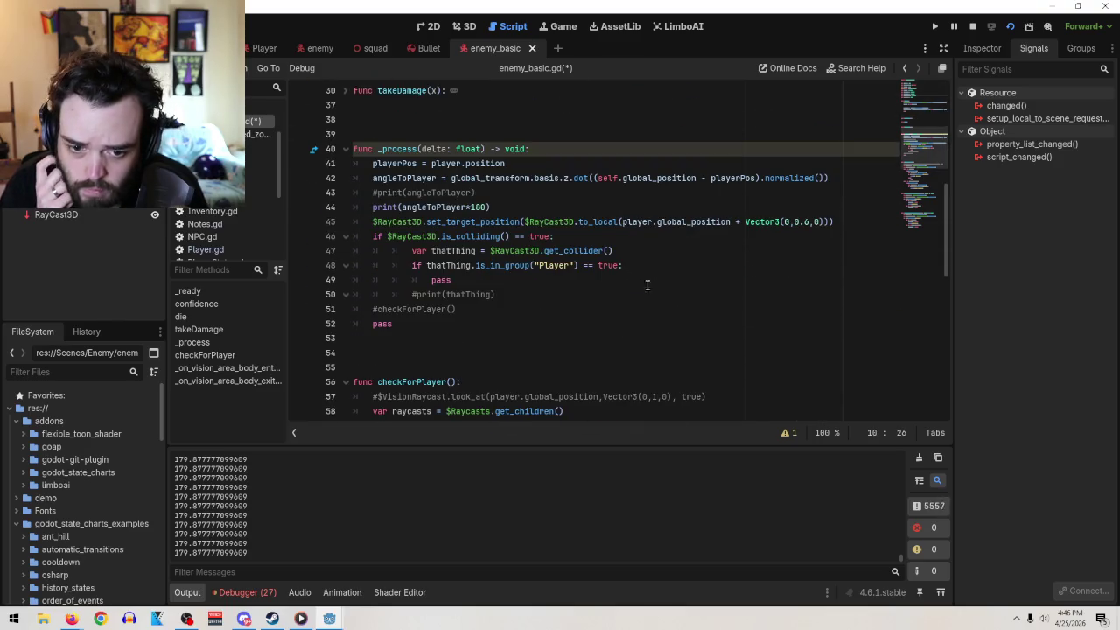
{"action": "double_click", "coordinate": [432, 279]}
{"action": "type", "text": "suspicion += (perceptiveness * PlayerStats.playerLightLevel) \t\t\t\t#print(detection) \t\t\t\t#detection += suspicion \t\t\t\tif suspicion >= 1: \t\t\t\t\tsuspicion = 1 \t\t\t\t\thasSeenPlayer = true"}
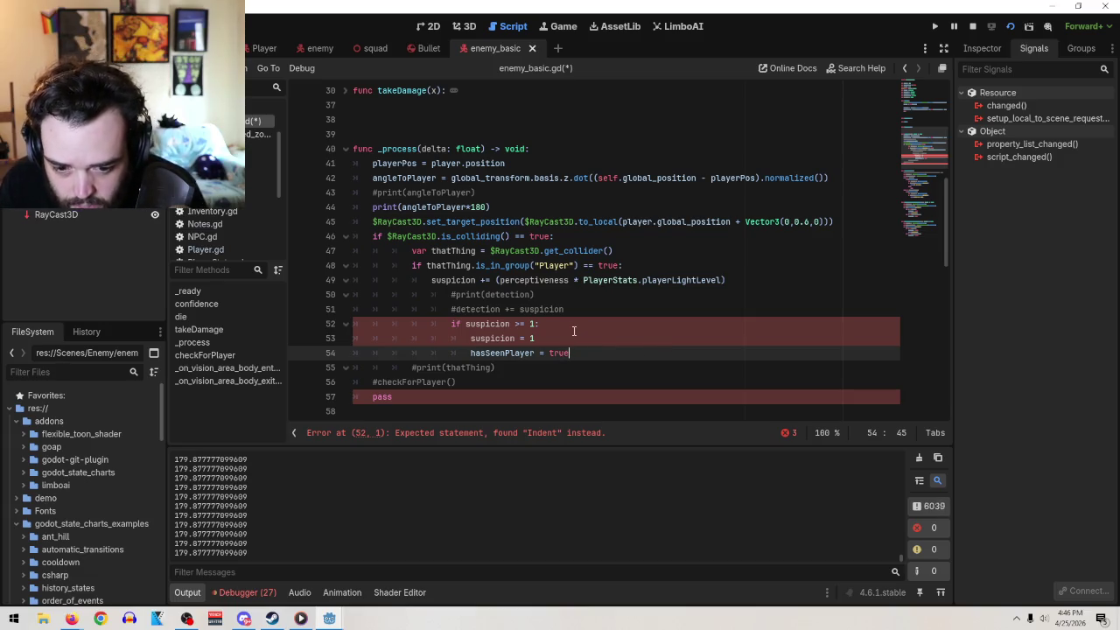
- Delete the commented detection lines and fix indentation of the suspicion check, cap and hasSeenPlayer lines
{"action": "left_click_drag", "start_coordinate": [584, 309], "coordinate": [353, 294]}
{"action": "key", "text": "BackSpace"}
{"action": "key", "text": "BackSpace"}
{"action": "key", "text": "Down"}
{"action": "key", "text": "Home"}
{"action": "key", "text": "BackSpace"}
{"action": "key", "text": "Down"}
{"action": "key", "text": "BackSpace"}
{"action": "key", "text": "Down"}
{"action": "key", "text": "BackSpace"}
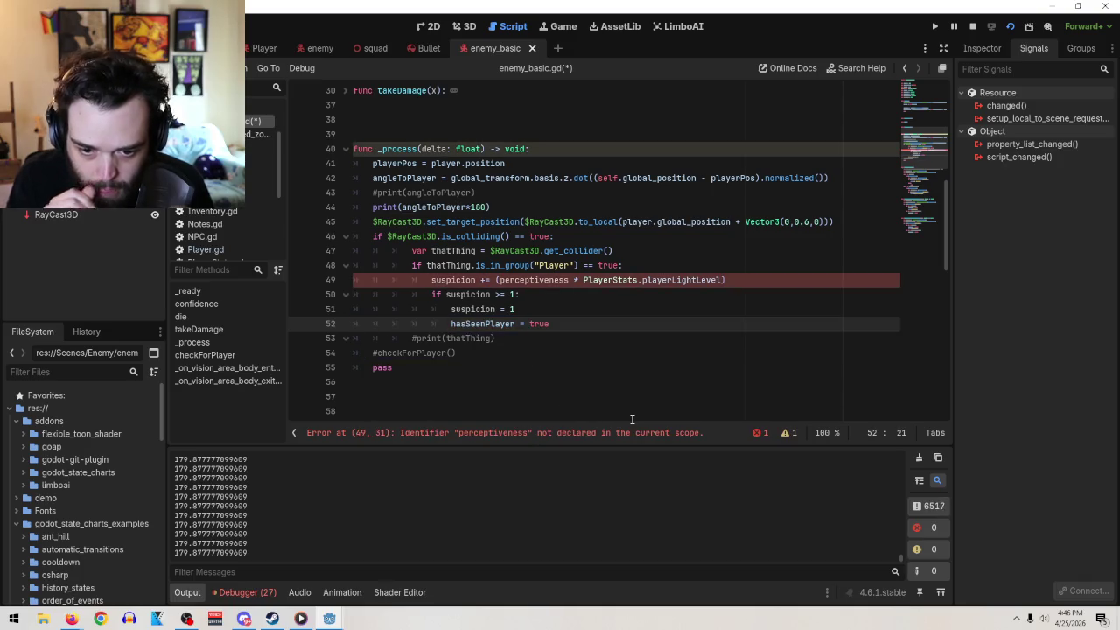
{"action": "left_click_drag", "start_coordinate": [568, 284], "coordinate": [499, 280]}
{"action": "scroll", "coordinate": [507, 271], "scroll_direction": "up", "scroll_amount": 8}
{"action": "left_click", "coordinate": [478, 237]}
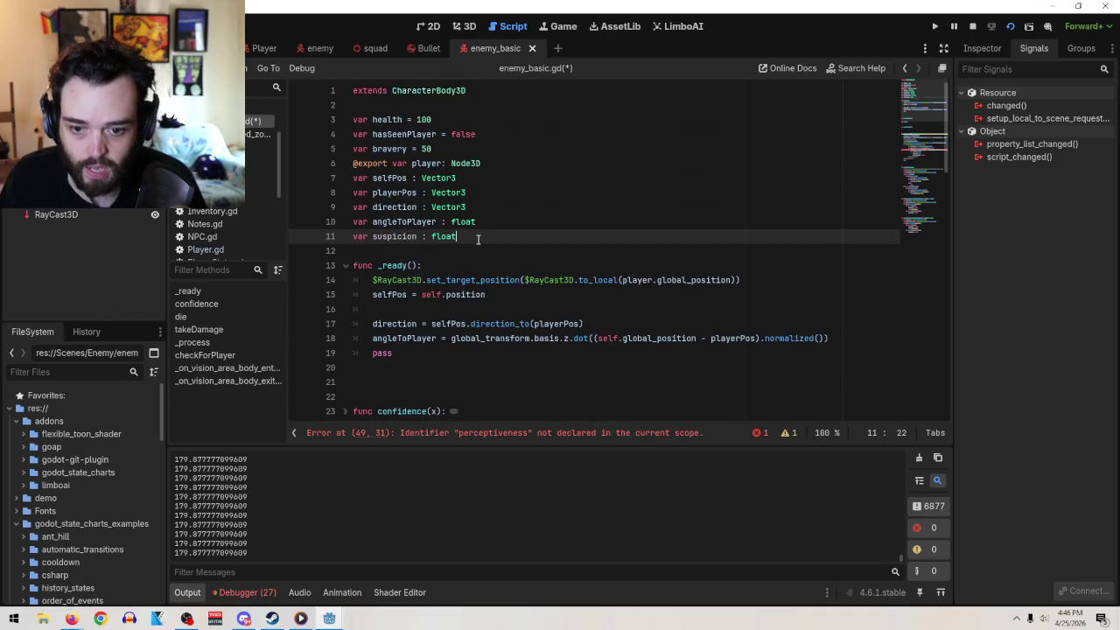
- Declare var perceptiveness = 0.5 and move it up beside health and bravery
{"action": "key", "text": "Return"}
{"action": "type", "text": "var perceptiveness ="}
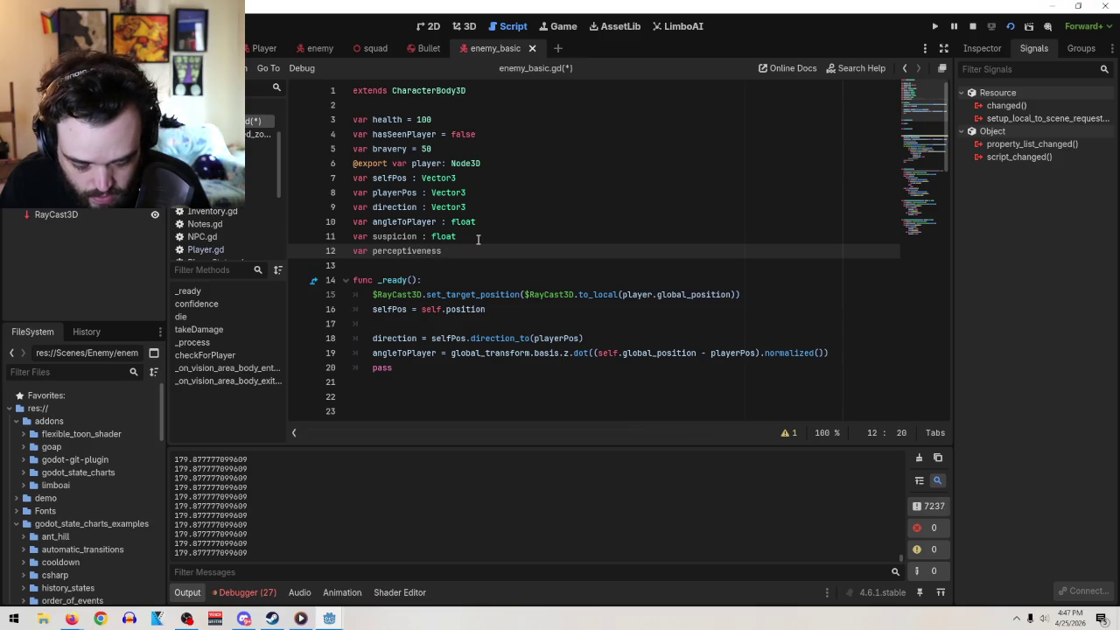
{"action": "type", "text": " 0.5"}
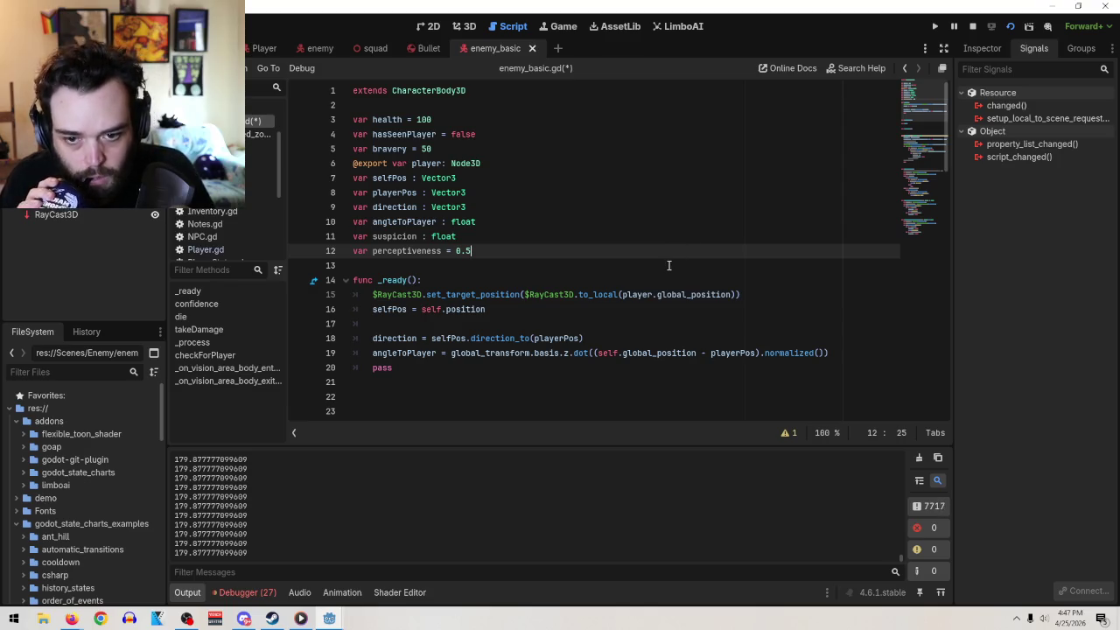
{"action": "left_click", "coordinate": [326, 267]}
{"action": "left_click_drag", "start_coordinate": [326, 267], "coordinate": [331, 251]}
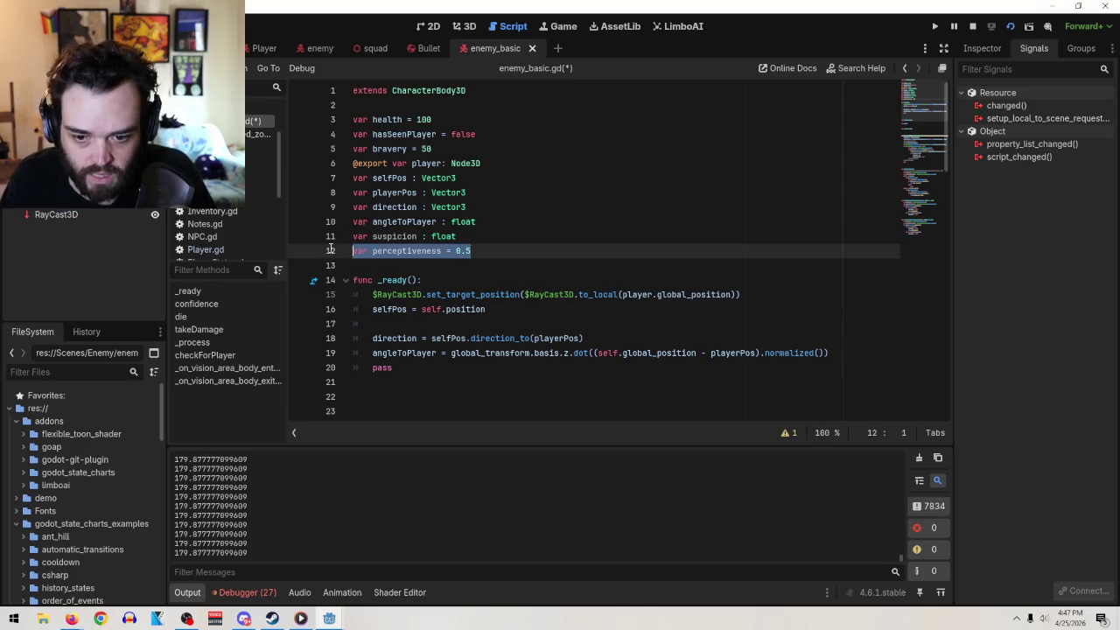
{"action": "key", "text": "alt+Up"}
{"action": "key", "text": "alt+Up"}
{"action": "key", "text": "alt+Up"}
{"action": "key", "text": "alt+Up"}
{"action": "key", "text": "alt+Up"}
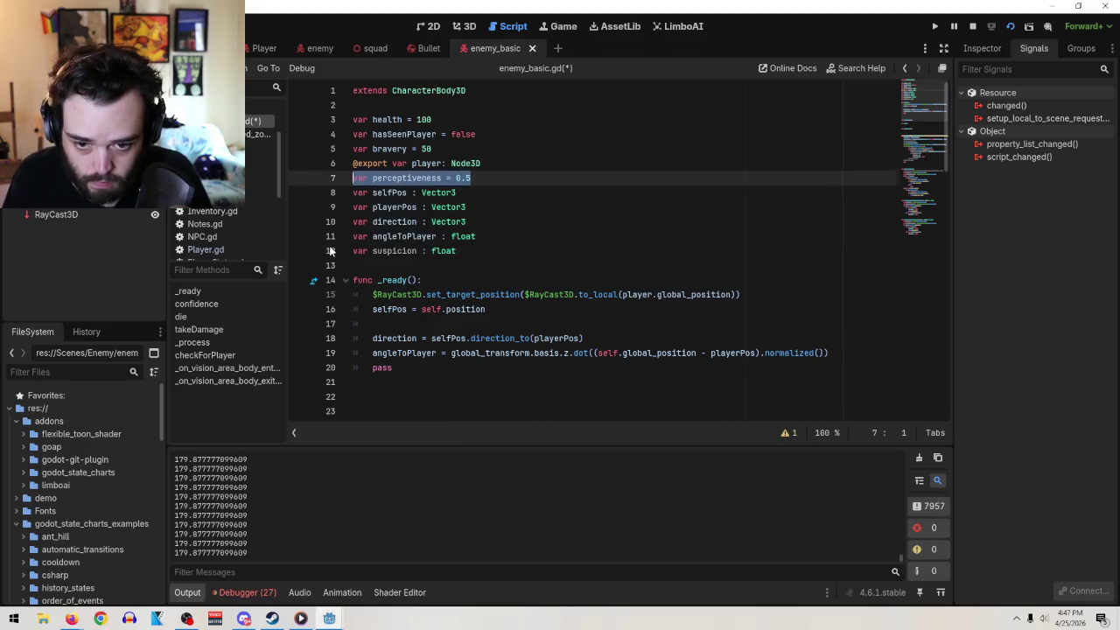
{"action": "left_click", "coordinate": [488, 163]}
{"action": "key", "text": "Return"}
{"action": "key", "text": "Return"}
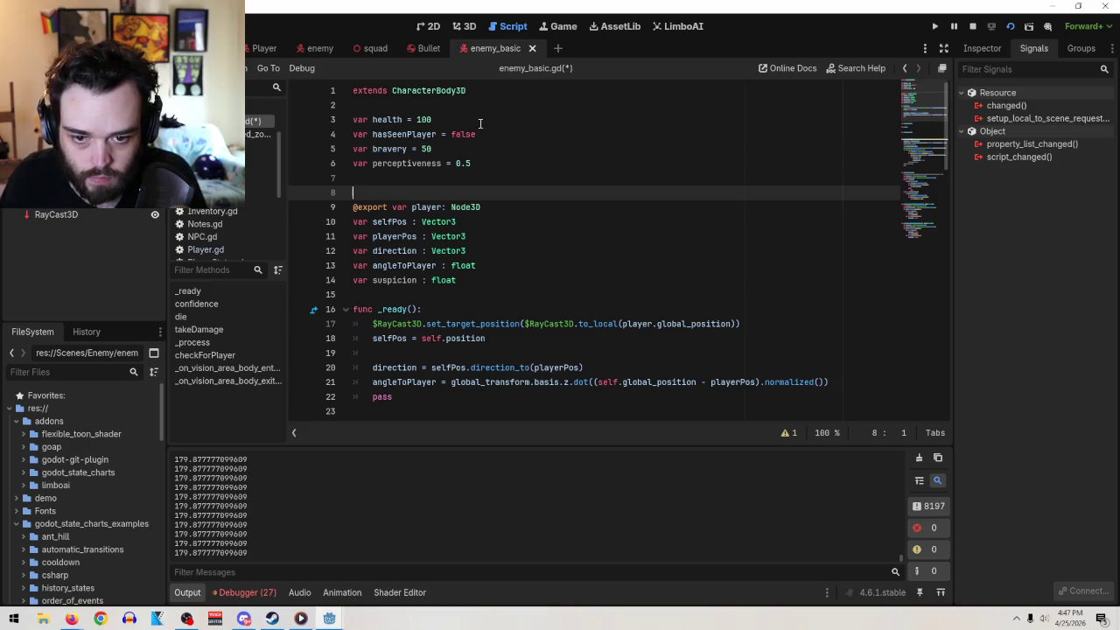
- Move hasSeenPlayer down to line 8, add a #Stats comment on line 2, and open Project Settings
{"action": "left_click_drag", "start_coordinate": [476, 134], "coordinate": [349, 134]}
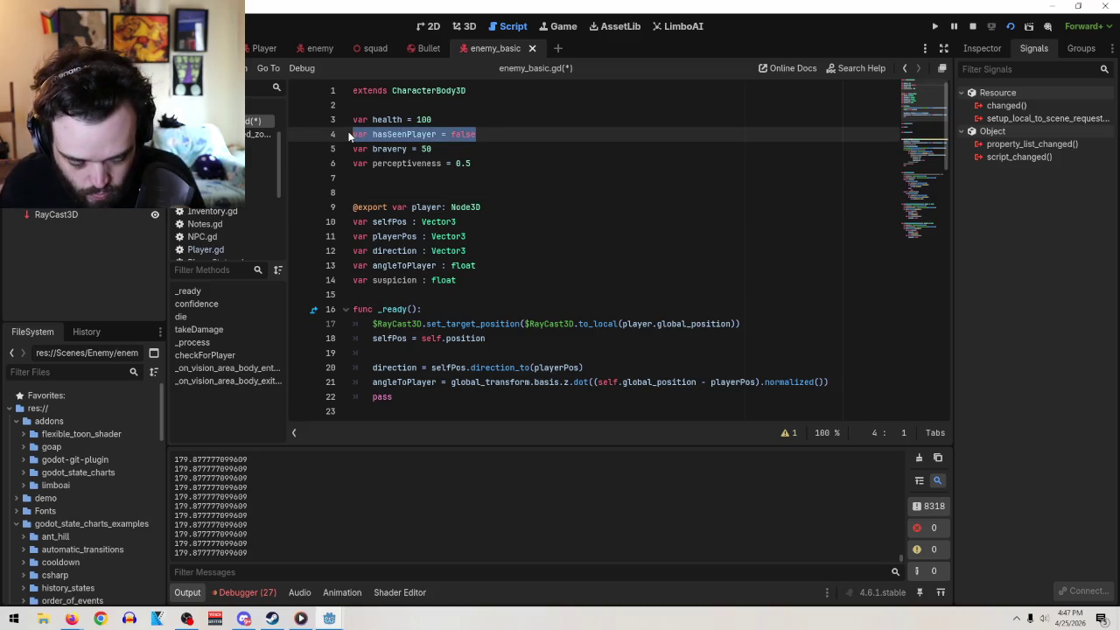
{"action": "key", "text": "alt+Down"}
{"action": "key", "text": "alt+Down"}
{"action": "key", "text": "alt+Down"}
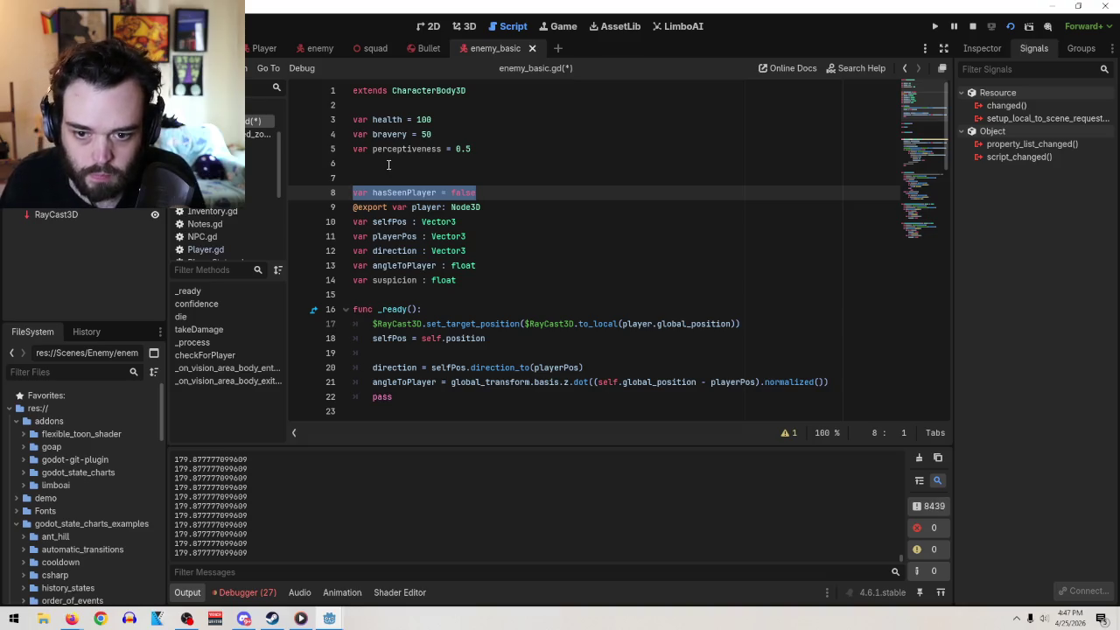
{"action": "left_click", "coordinate": [420, 164]}
{"action": "left_click", "coordinate": [385, 107]}
{"action": "type", "text": "#Styat"}
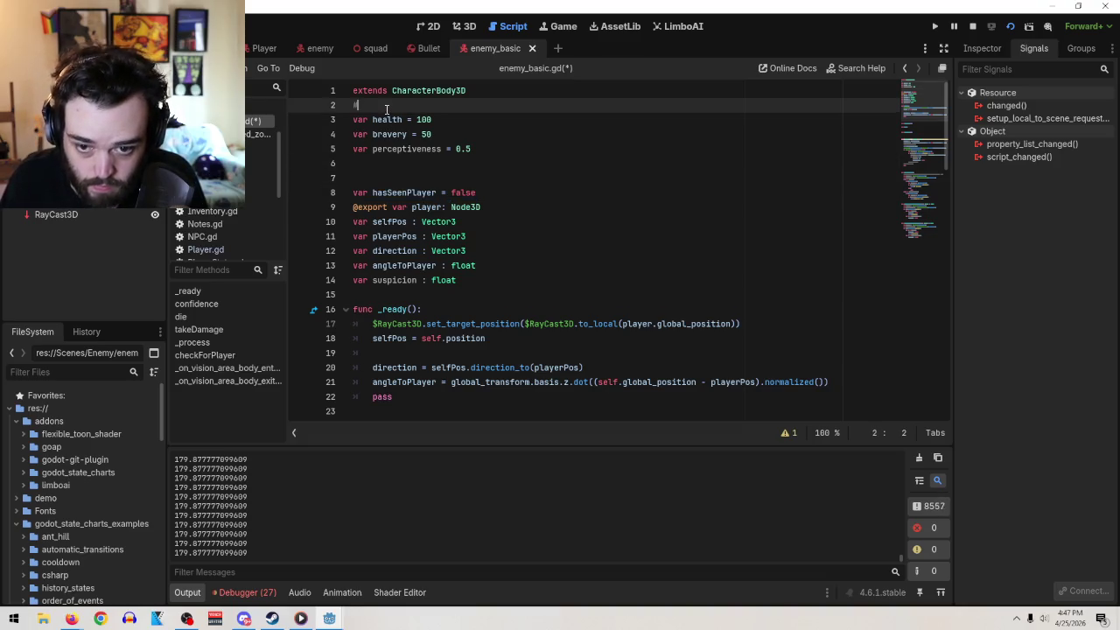
{"action": "key", "text": "BackSpace"}
{"action": "key", "text": "BackSpace"}
{"action": "key", "text": "BackSpace"}
{"action": "type", "text": "ats"}
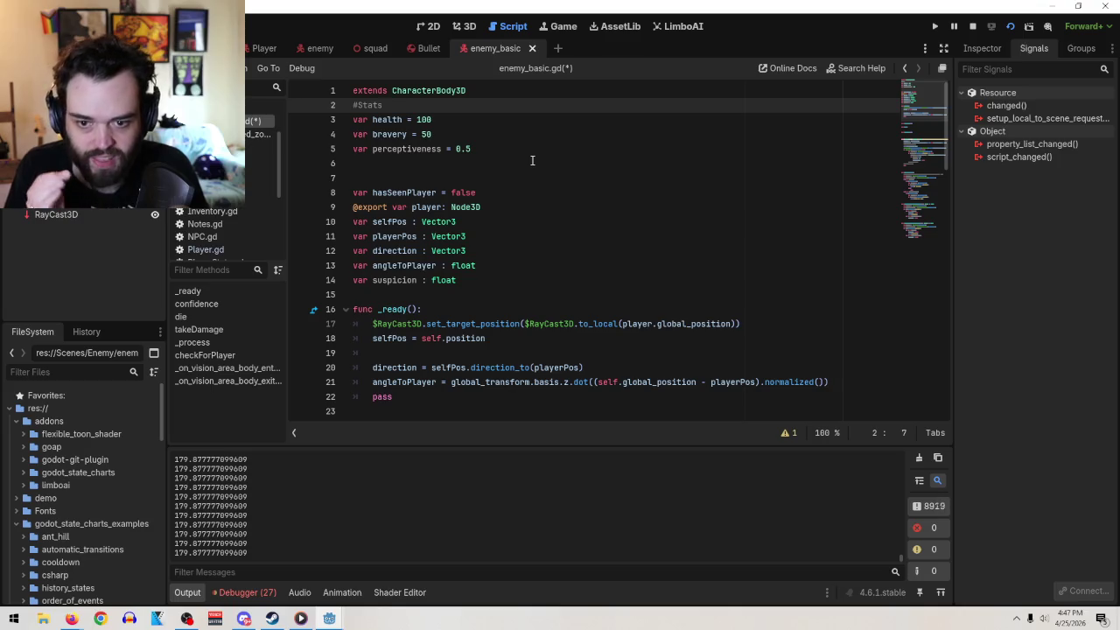
{"action": "left_click", "coordinate": [531, 160]}
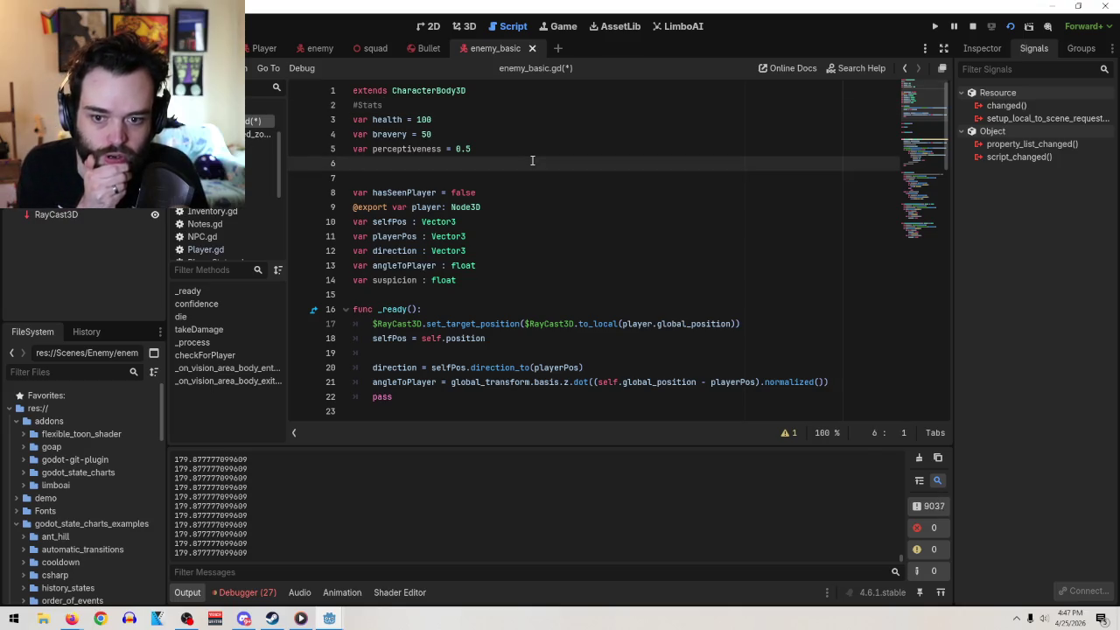
{"action": "left_click", "coordinate": [61, 13]}
{"action": "left_click", "coordinate": [96, 37]}
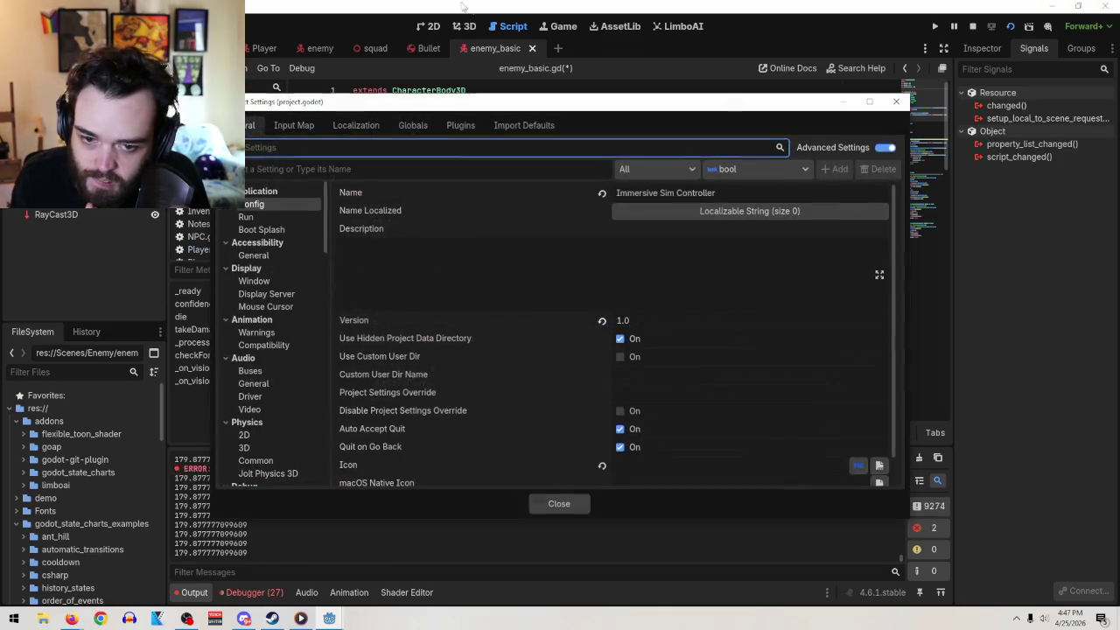
- Open PlayerStats.gd from the Autoload list in Project Settings
{"action": "left_click", "coordinate": [412, 125]}
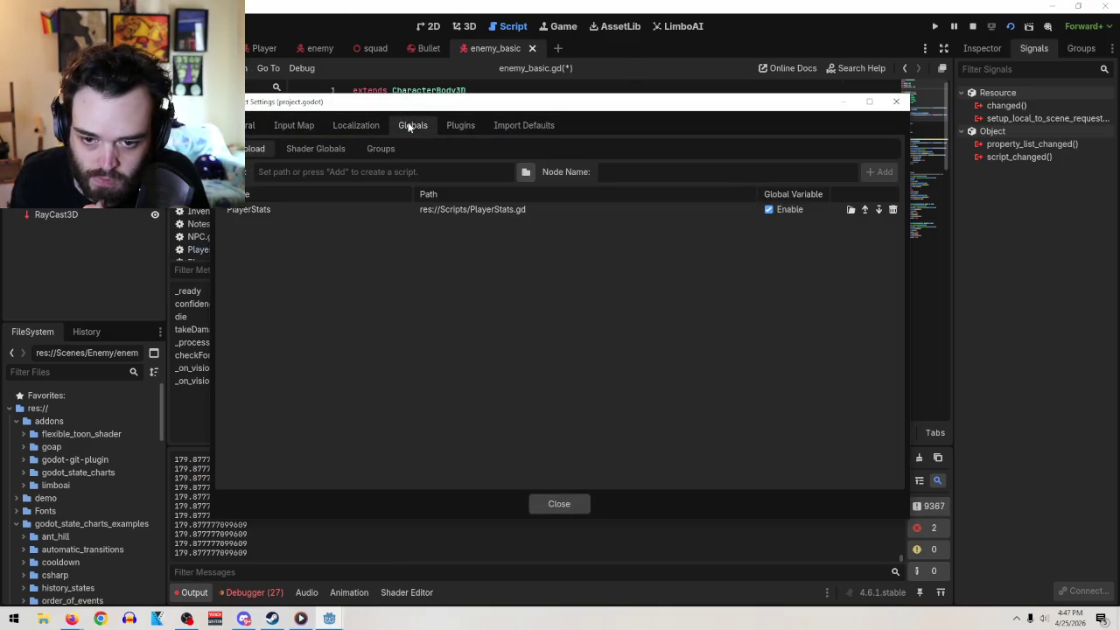
{"action": "double_click", "coordinate": [253, 210]}
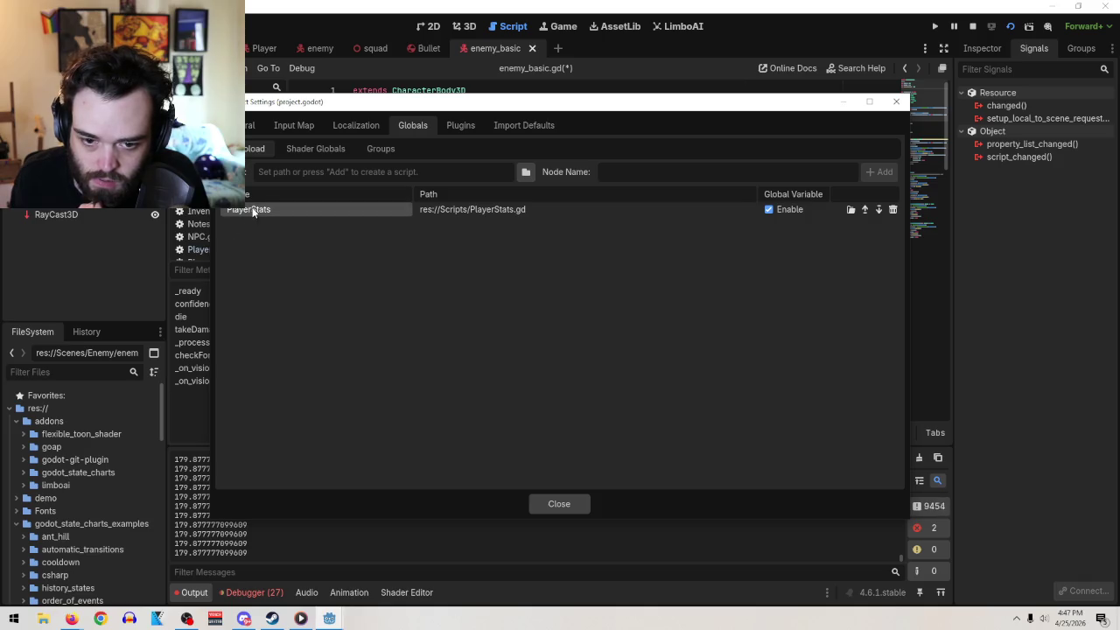
{"action": "left_click", "coordinate": [481, 210]}
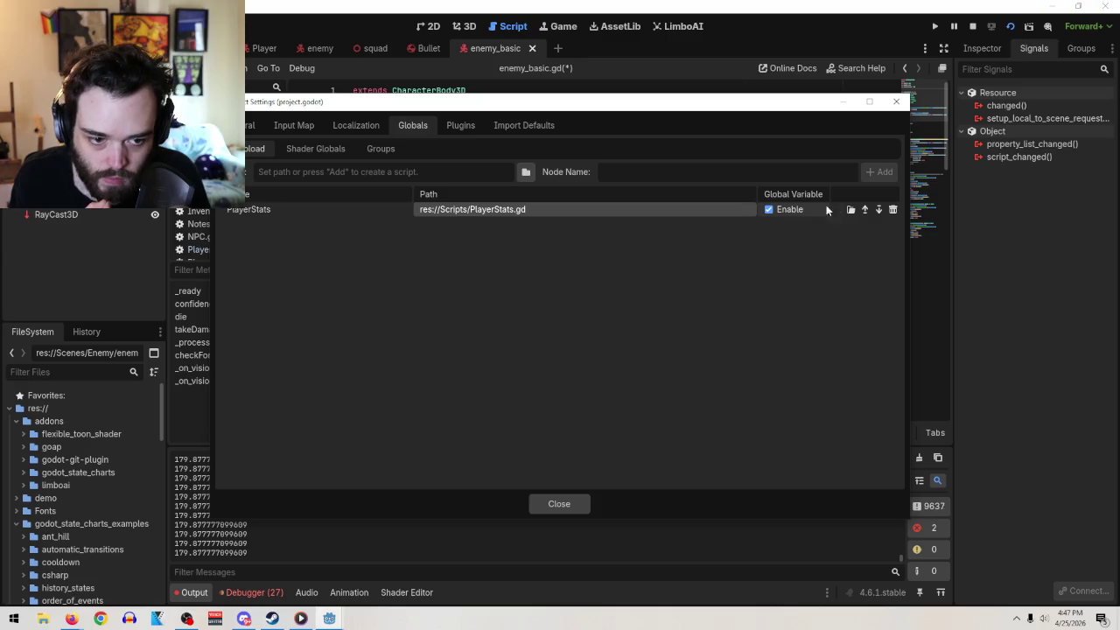
{"action": "left_click", "coordinate": [850, 210]}
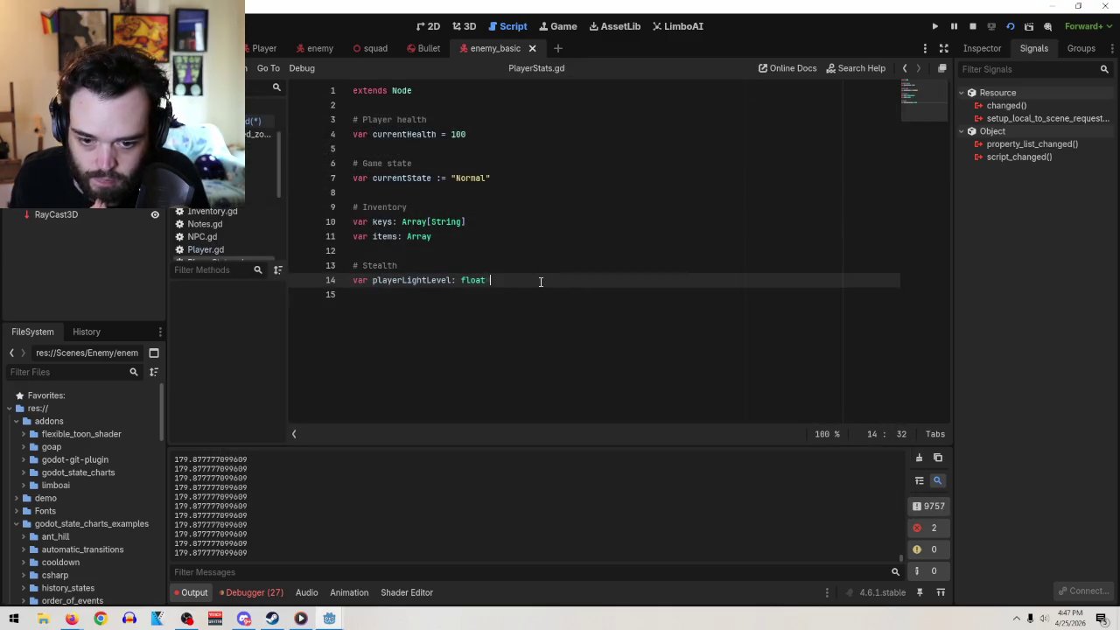
- Add var difficulty = 1 with the comment '#difficulty can range from 0.5 to 2'
{"action": "key", "text": "Return"}
{"action": "key", "text": "Return"}
{"action": "type", "text": "var dif"}
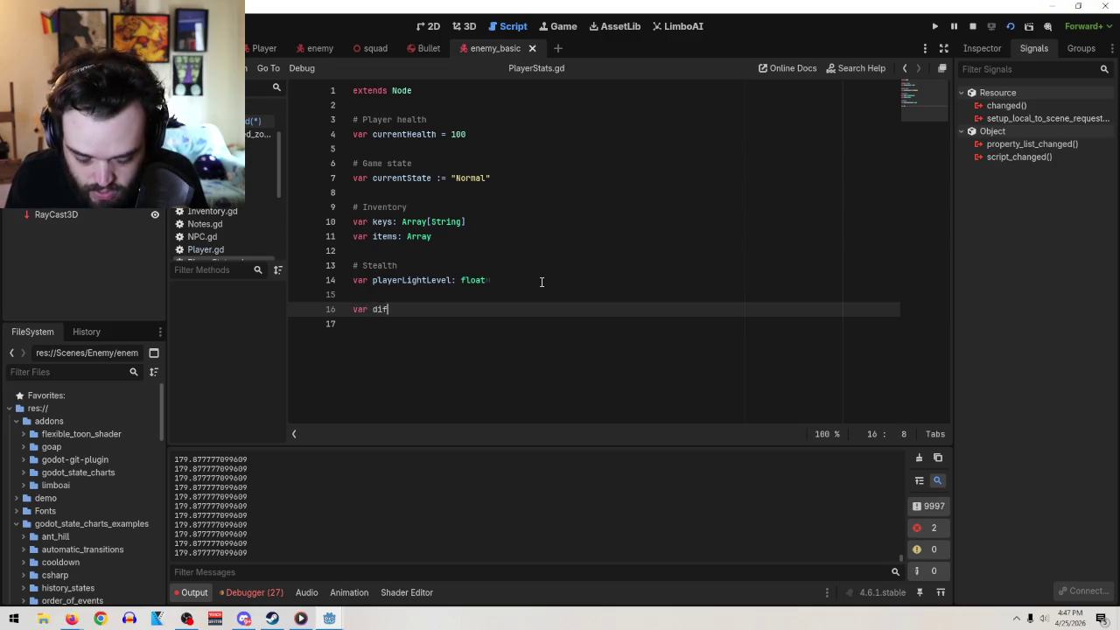
{"action": "type", "text": "ficulty ="}
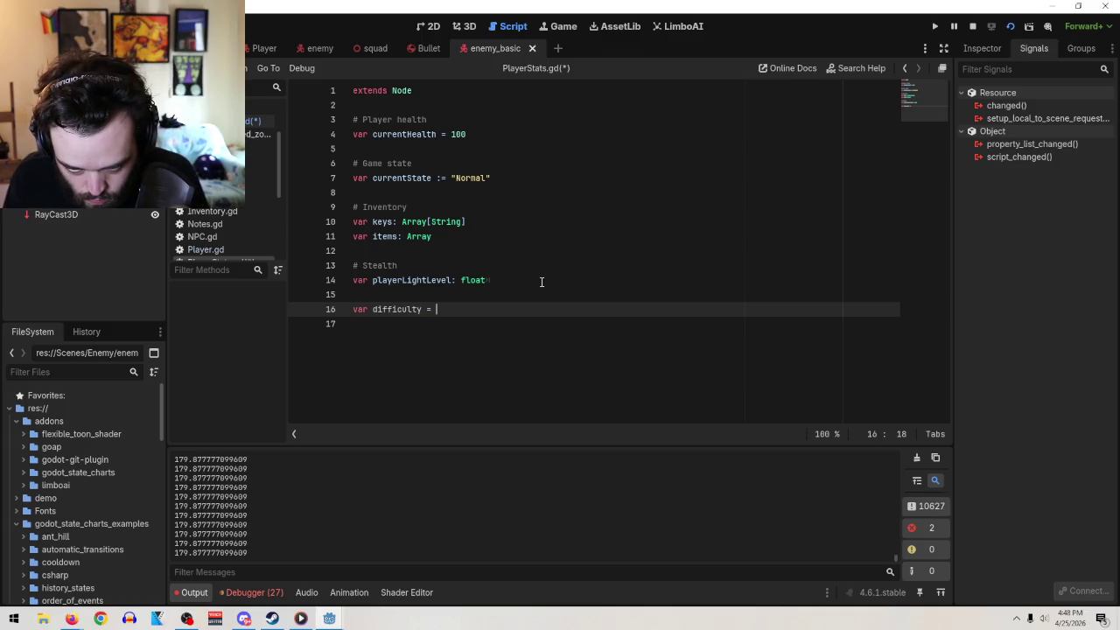
{"action": "key", "text": "ctrl+space"}
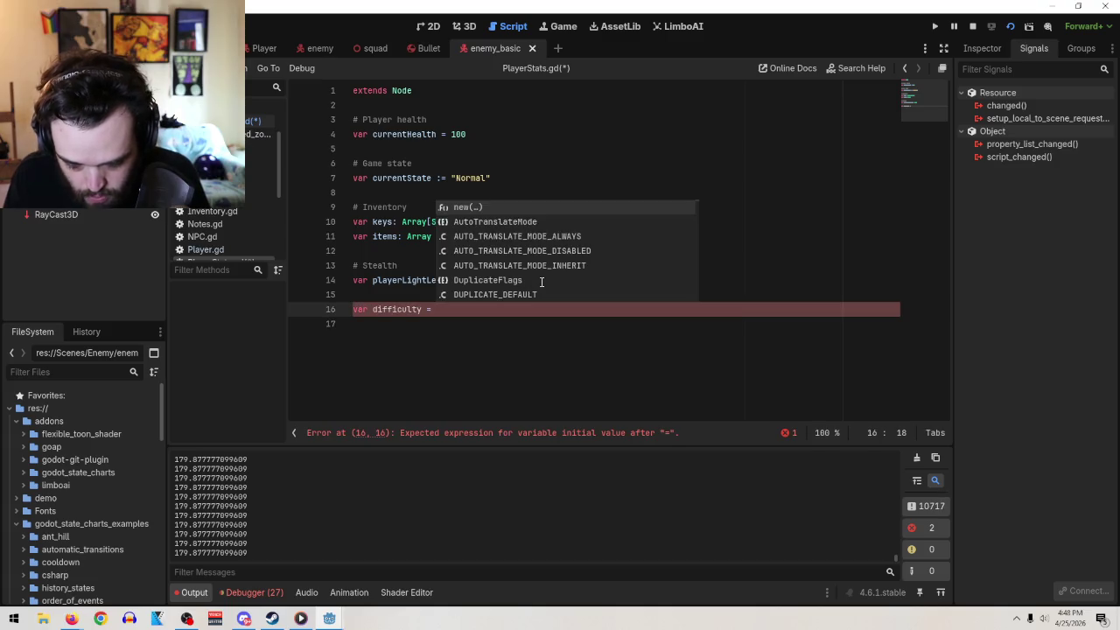
{"action": "type", "text": "1"}
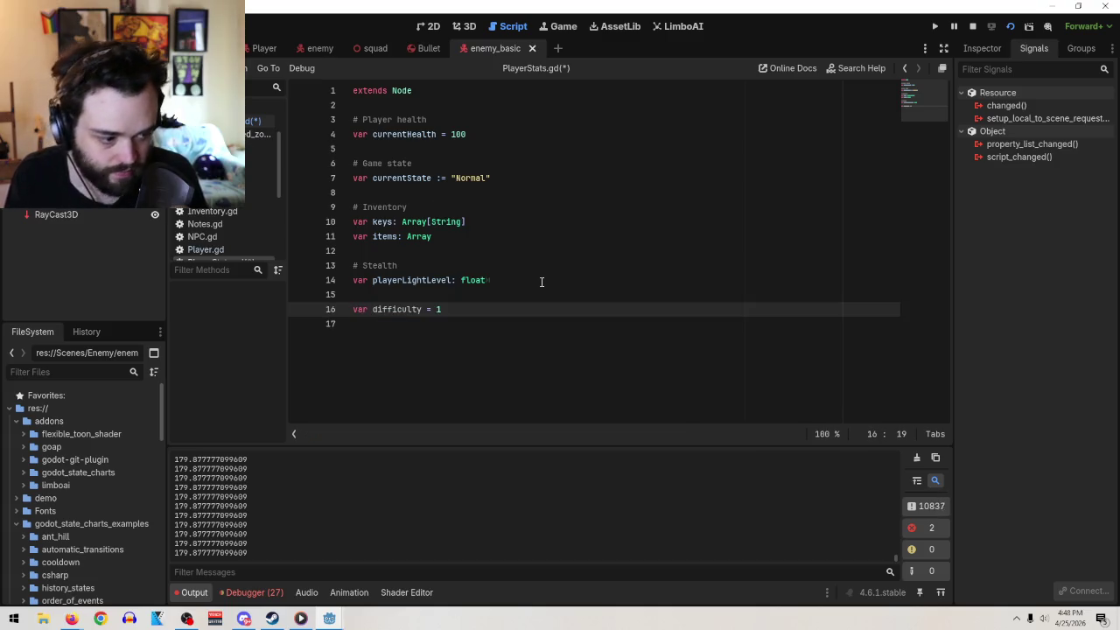
{"action": "key", "text": "Up"}
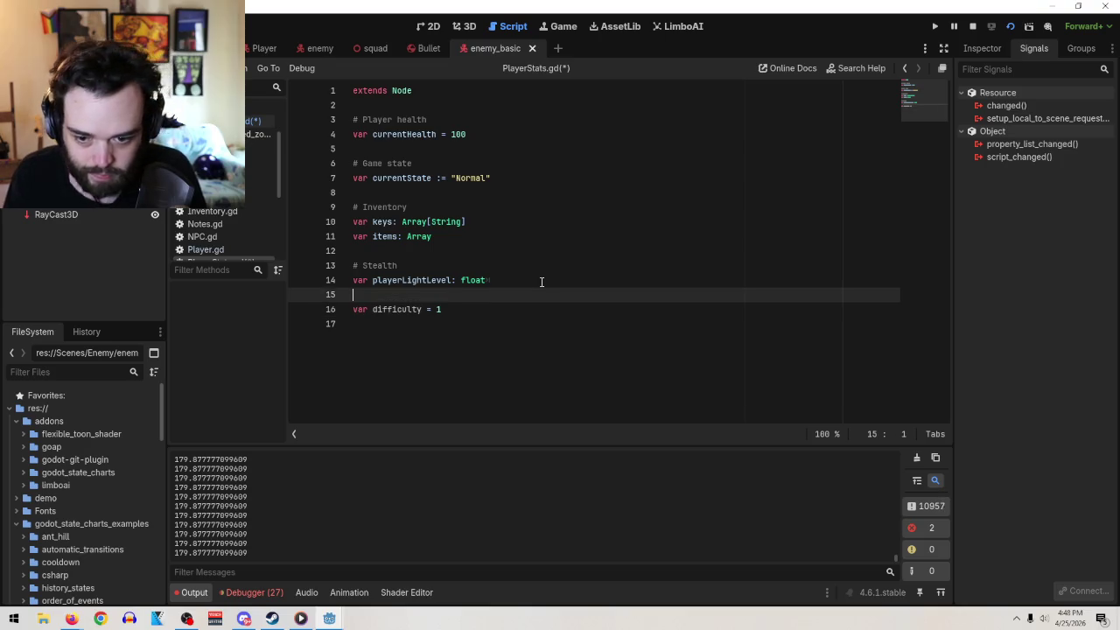
{"action": "key", "text": "Return"}
{"action": "type", "text": "#difficulty "}
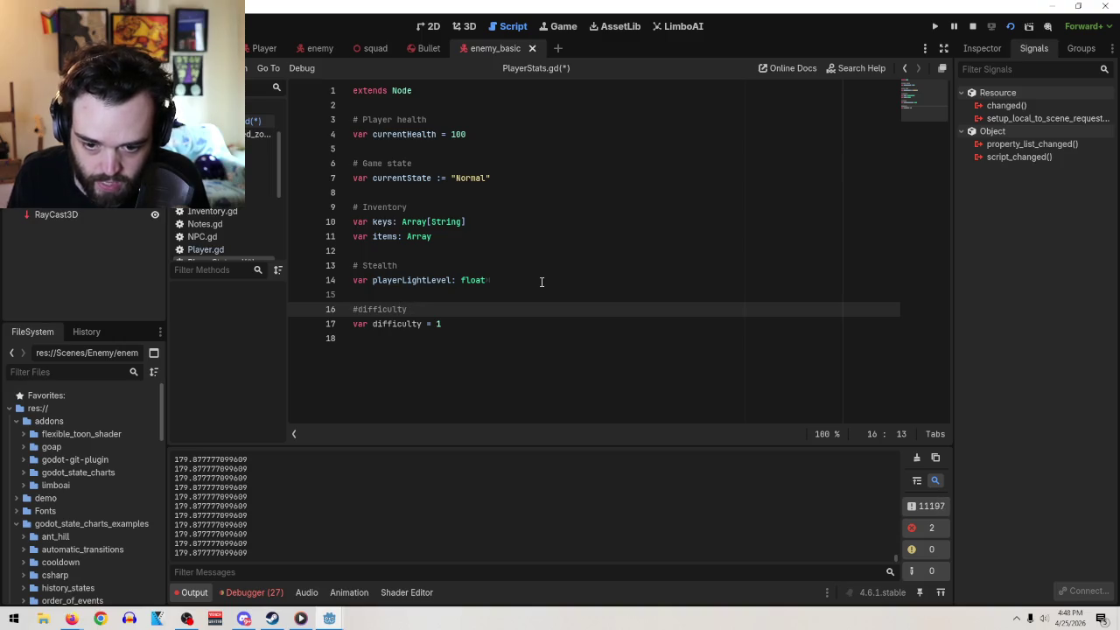
{"action": "type", "text": "can range"}
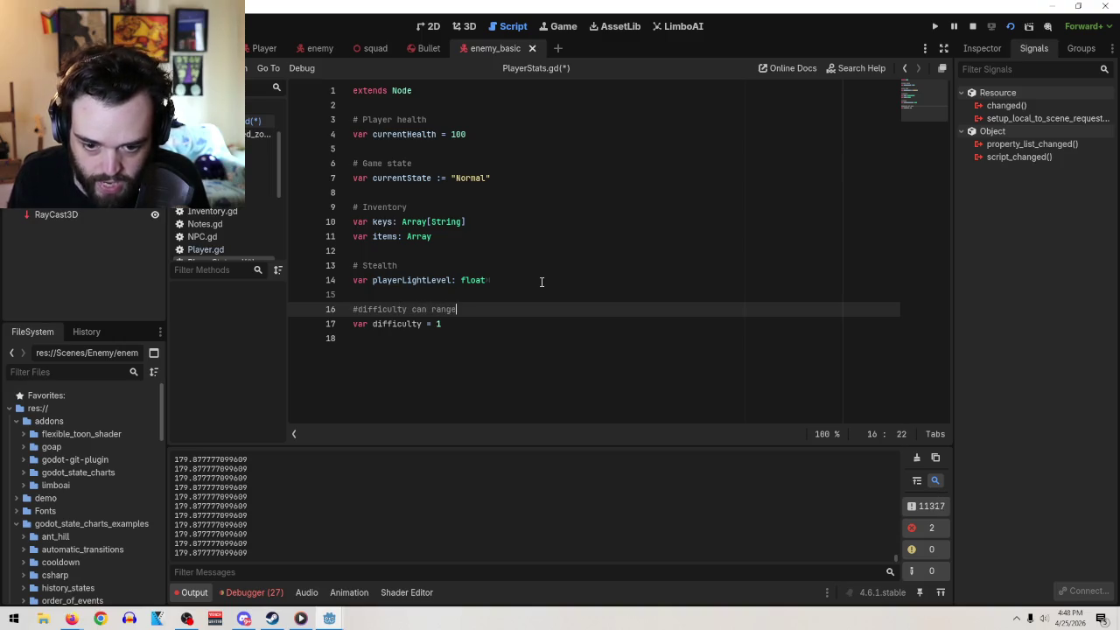
{"action": "type", "text": " from "}
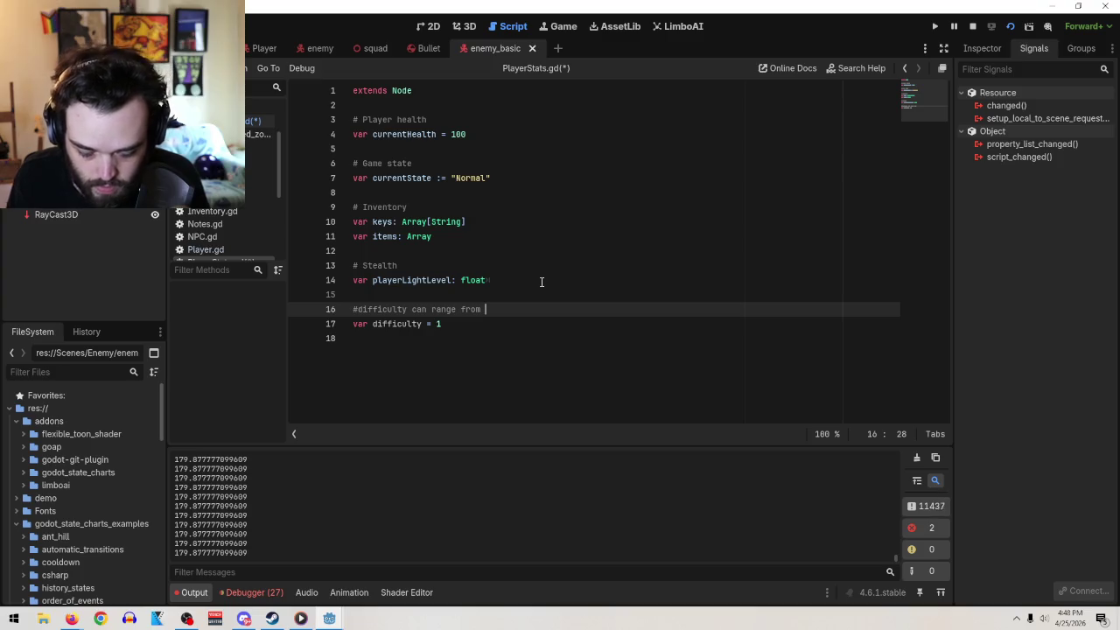
{"action": "type", "text": "0.1"}
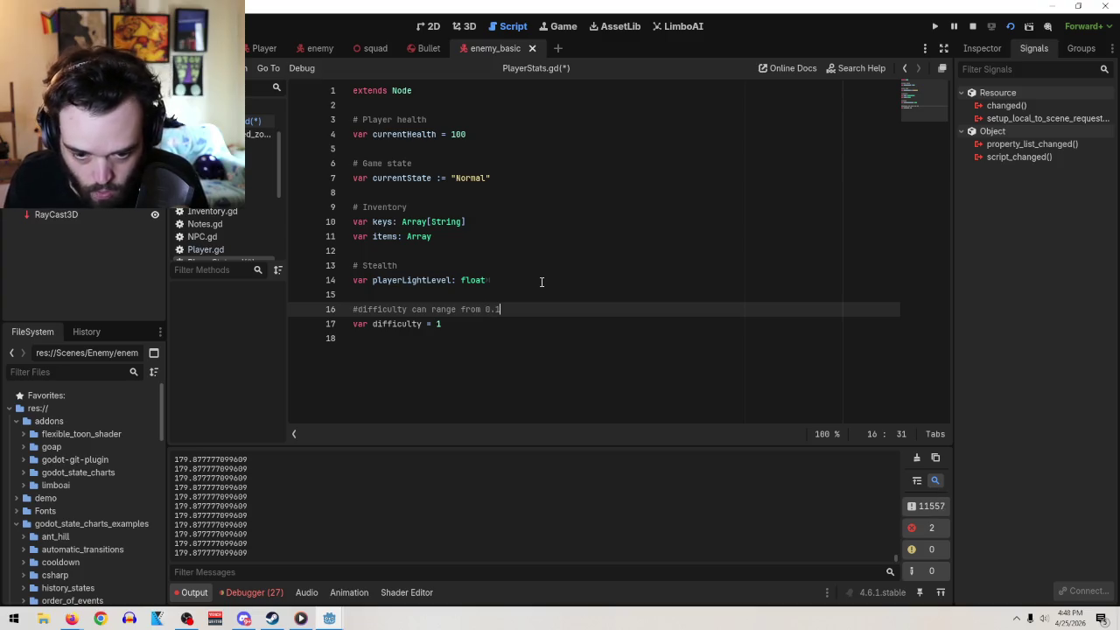
{"action": "type", "text": " to 2"}
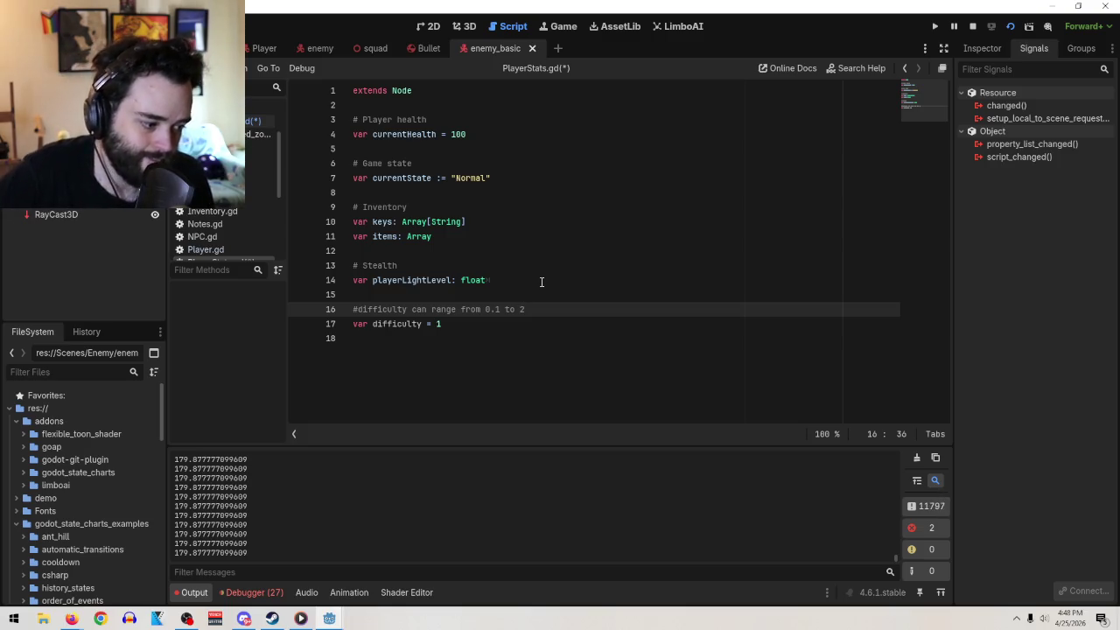
{"action": "left_click", "coordinate": [497, 310]}
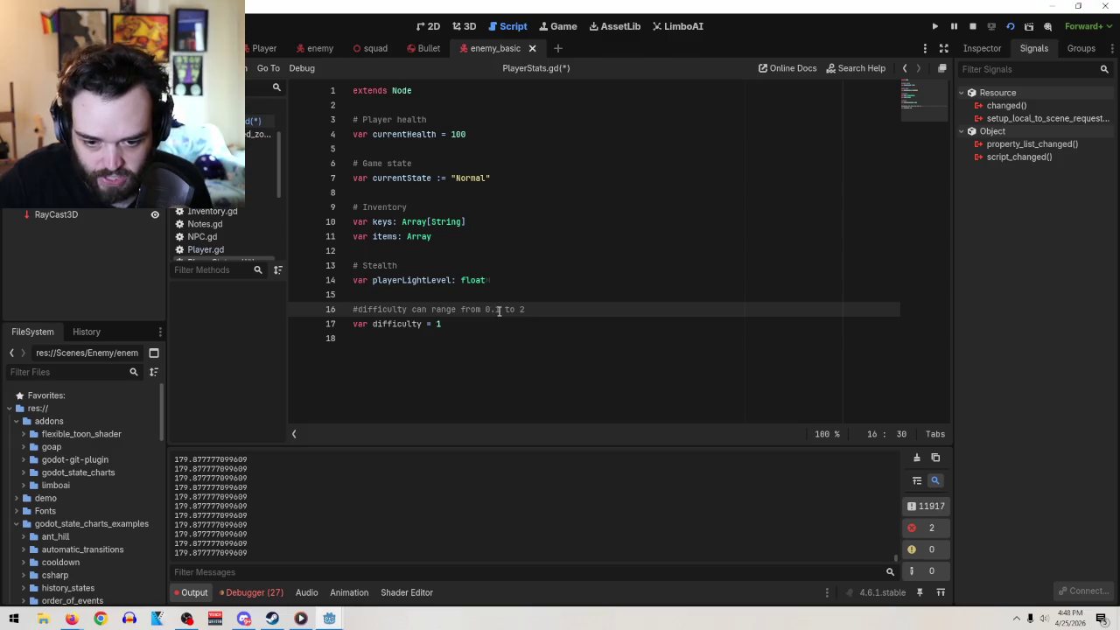
{"action": "type", "text": "5"}
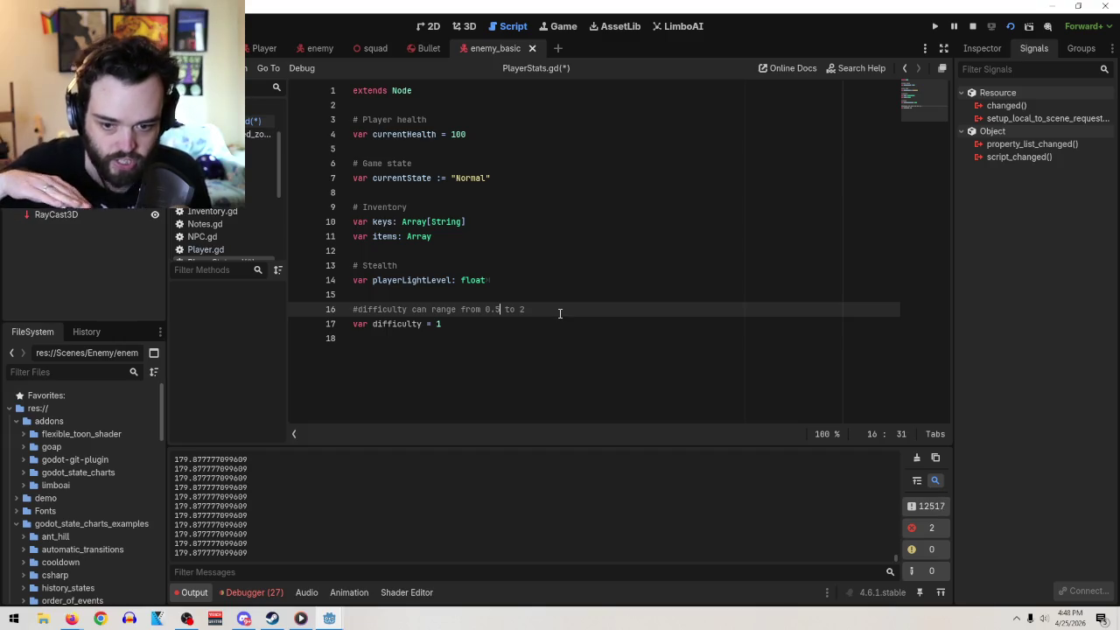
{"action": "left_click_drag", "start_coordinate": [422, 324], "coordinate": [374, 323]}
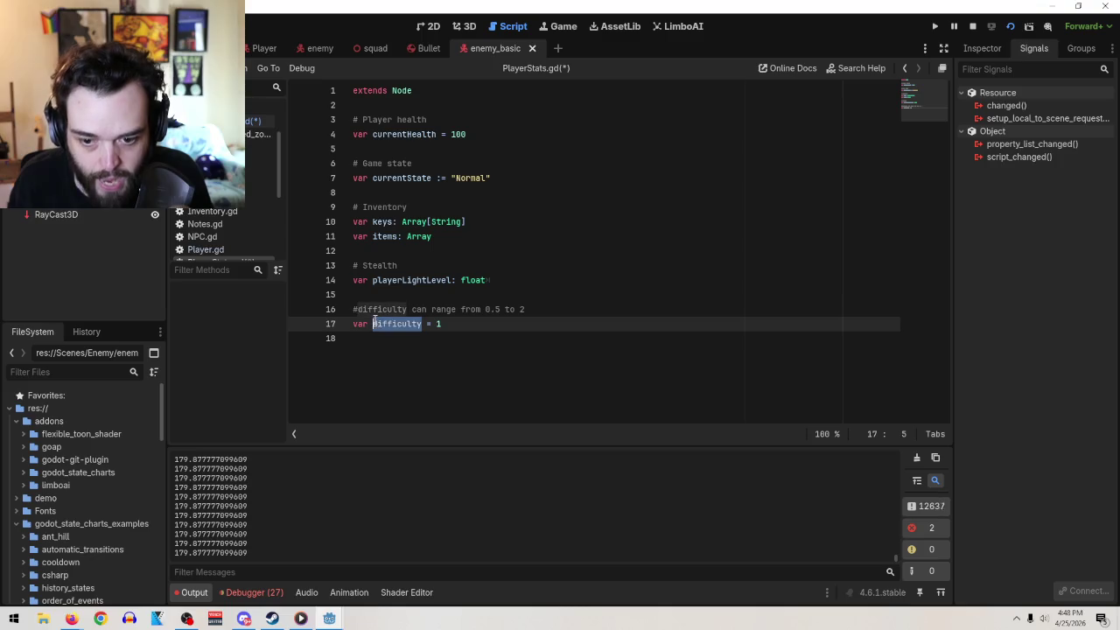
- Look through Player.gd and Enemy.gd, then locate the perceptiveness use on line 52 of enemy_basic.gd
{"action": "left_click", "coordinate": [261, 48]}
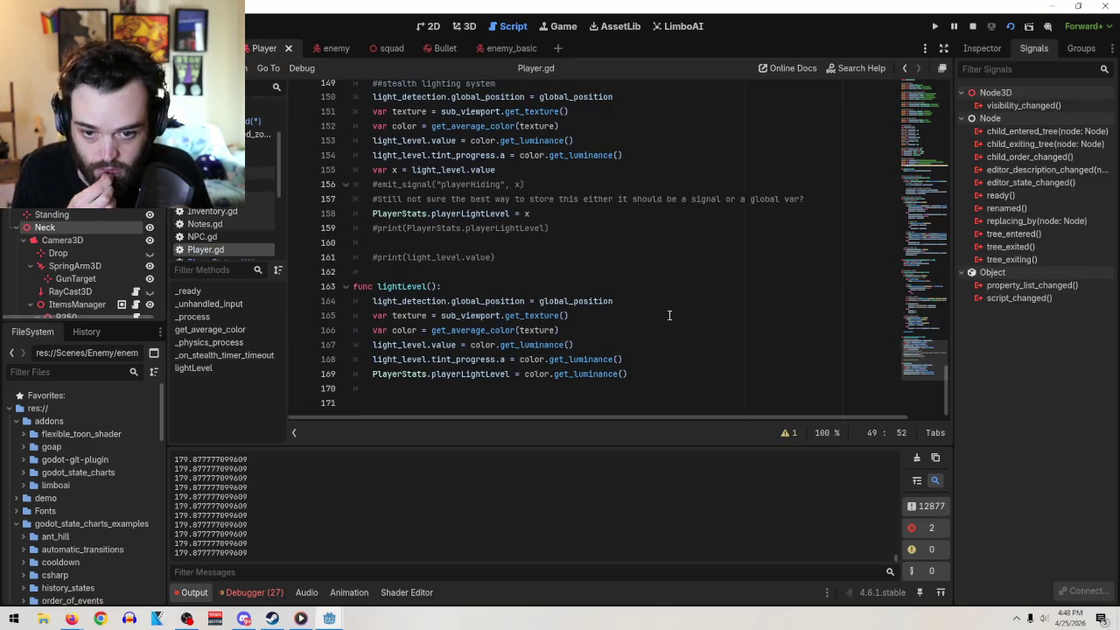
{"action": "left_click", "coordinate": [321, 49]}
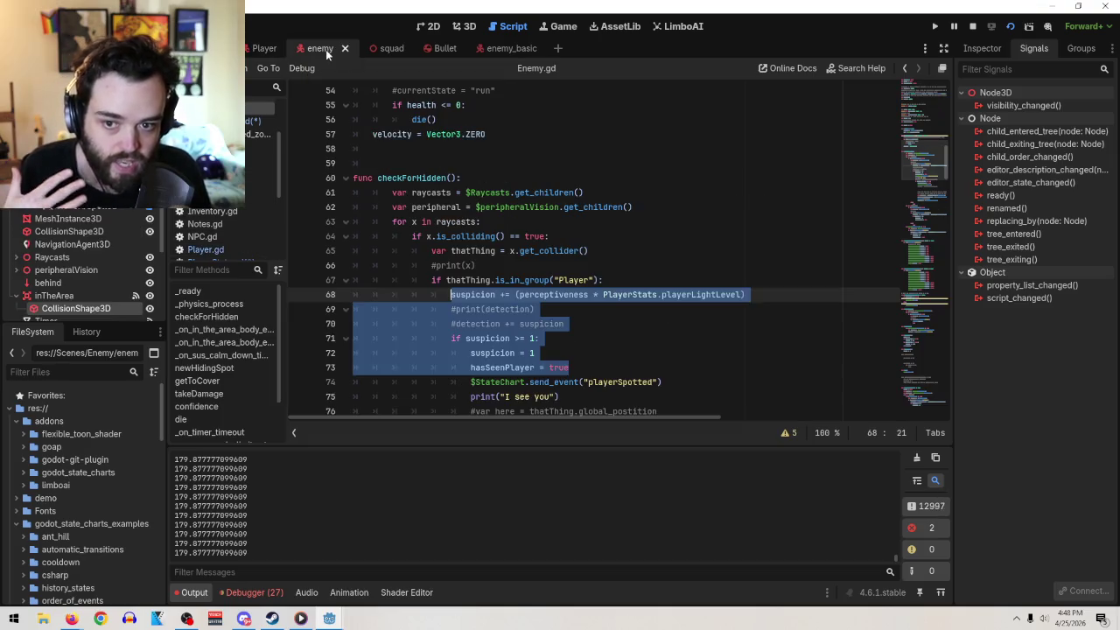
{"action": "left_click", "coordinate": [577, 237]}
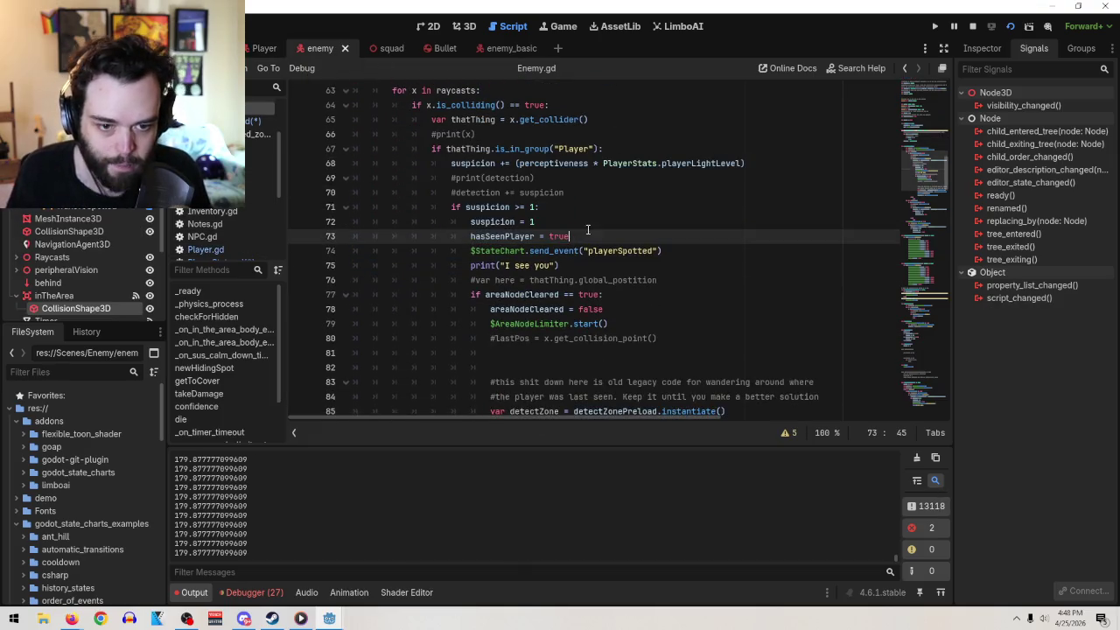
{"action": "left_click", "coordinate": [511, 48]}
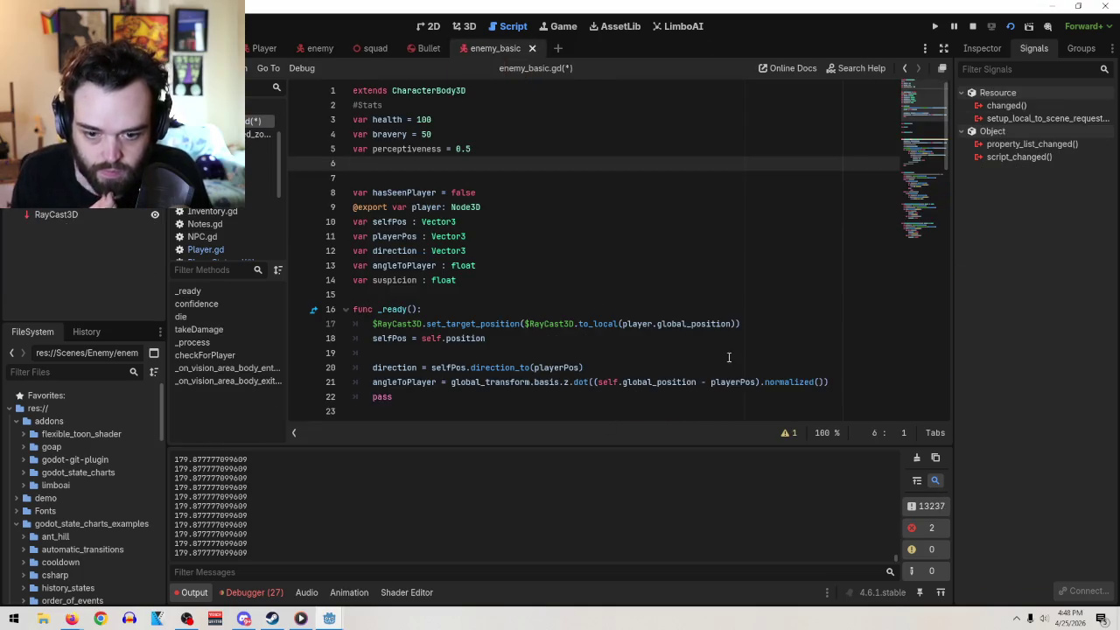
{"action": "scroll", "coordinate": [719, 323], "scroll_direction": "down", "scroll_amount": 5}
{"action": "scroll", "coordinate": [708, 317], "scroll_direction": "down", "scroll_amount": 5}
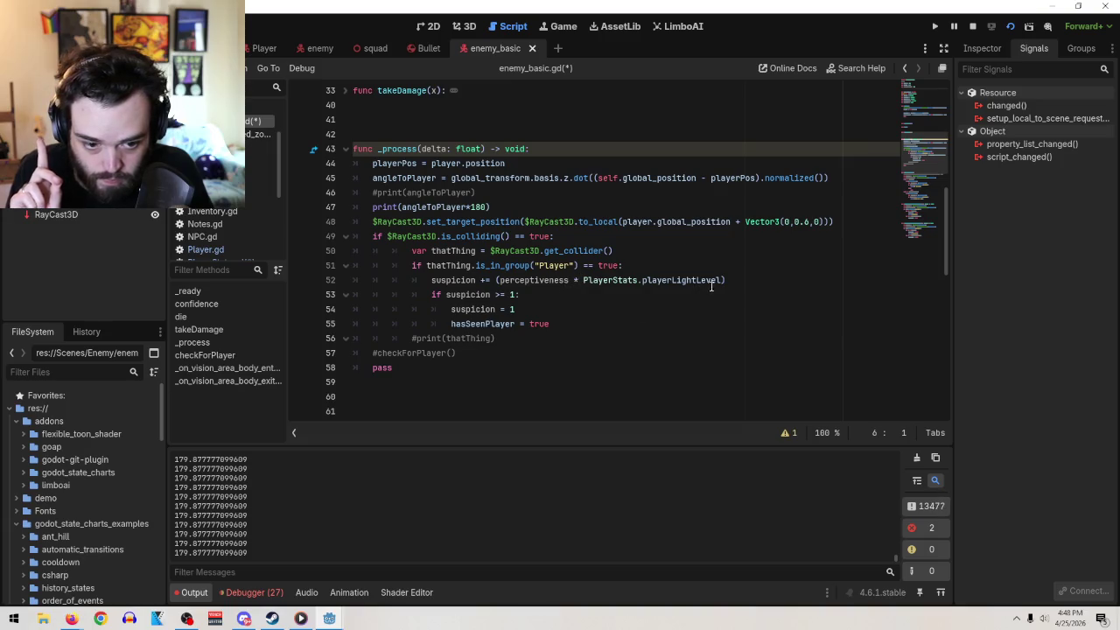
{"action": "left_click", "coordinate": [700, 280]}
{"action": "left_click", "coordinate": [582, 280]}
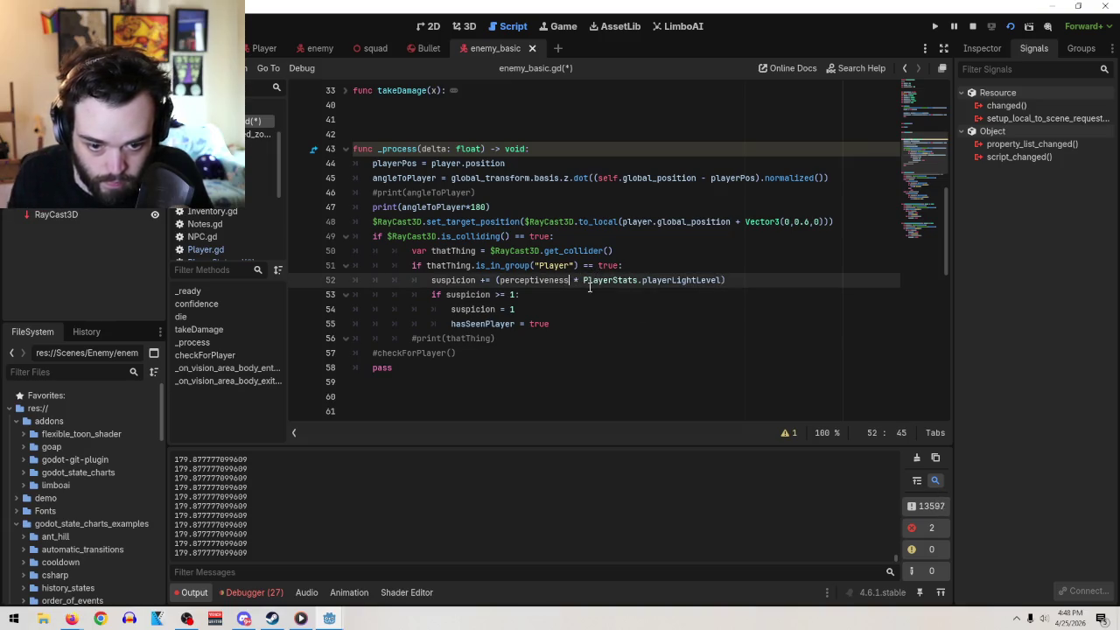
{"action": "scroll", "coordinate": [581, 307], "scroll_direction": "up", "scroll_amount": 5}
{"action": "scroll", "coordinate": [581, 307], "scroll_direction": "up", "scroll_amount": 2}
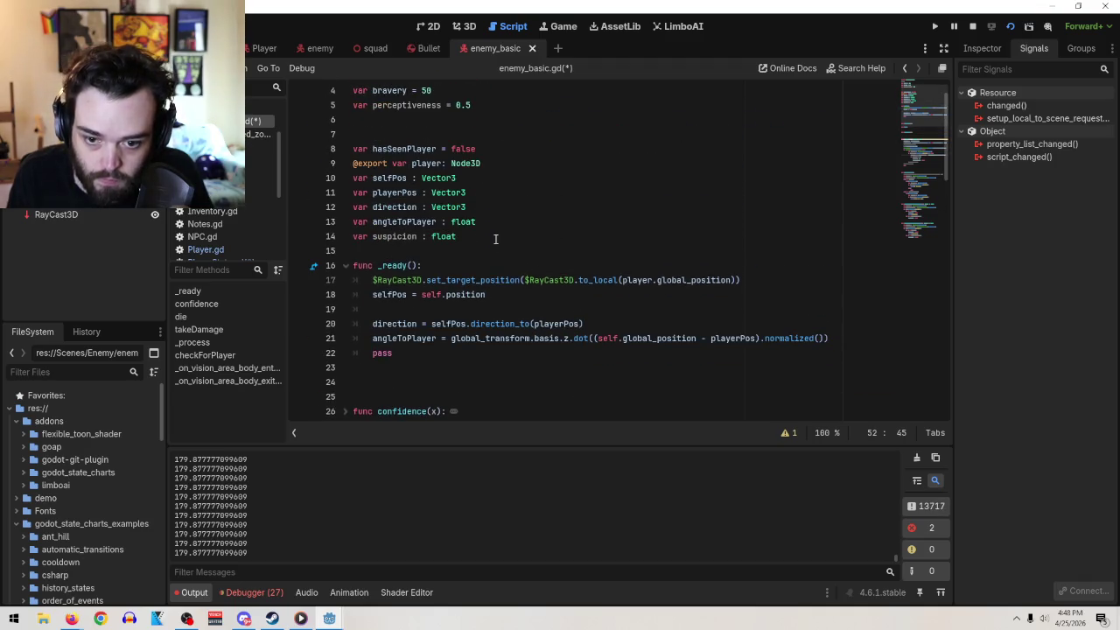
{"action": "scroll", "coordinate": [500, 227], "scroll_direction": "up", "scroll_amount": 1}
- Change line 5 to var perceptiveness = 0.5 * PlayerStats.difficulty
{"action": "left_click", "coordinate": [500, 150]}
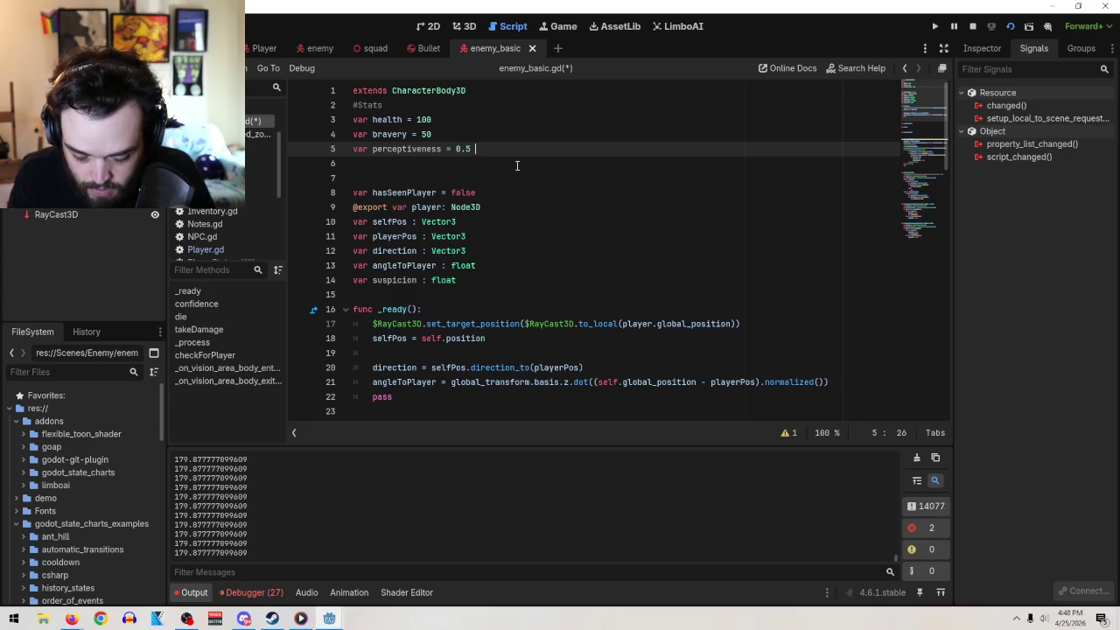
{"action": "type", "text": "* difficulty"}
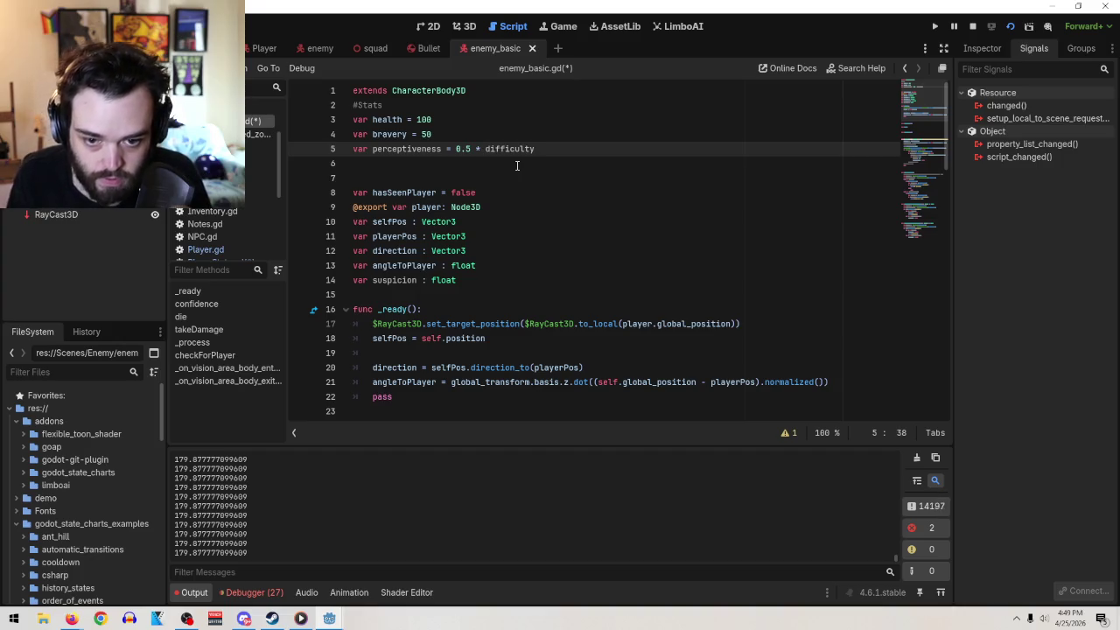
{"action": "scroll", "coordinate": [675, 253], "scroll_direction": "down", "scroll_amount": 10}
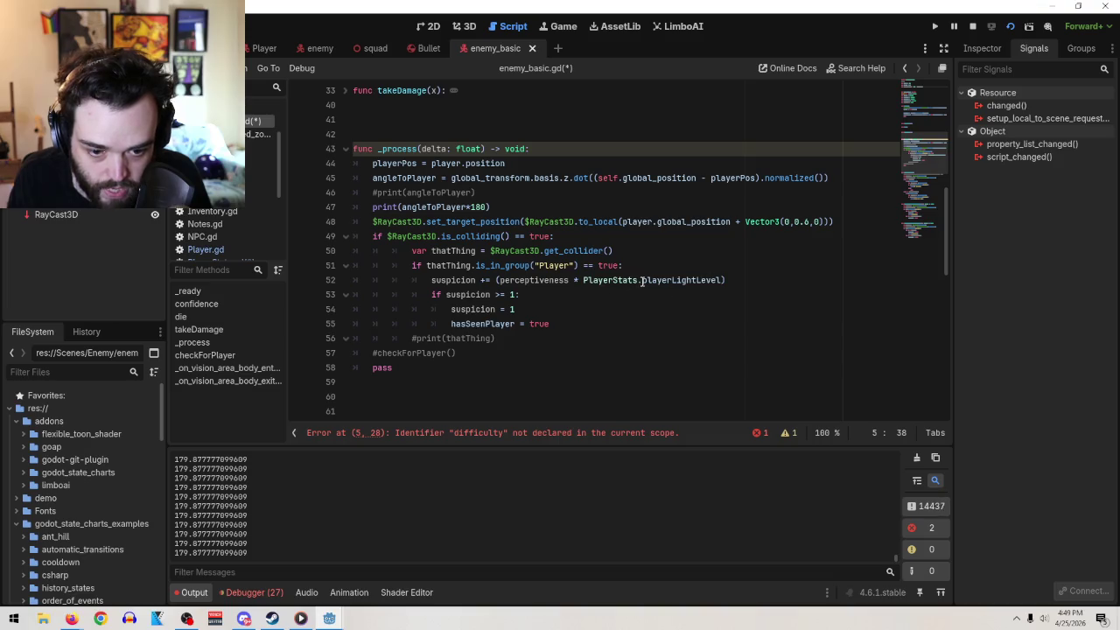
{"action": "left_click_drag", "start_coordinate": [644, 281], "coordinate": [586, 282]}
{"action": "scroll", "coordinate": [419, 240], "scroll_direction": "up", "scroll_amount": 10}
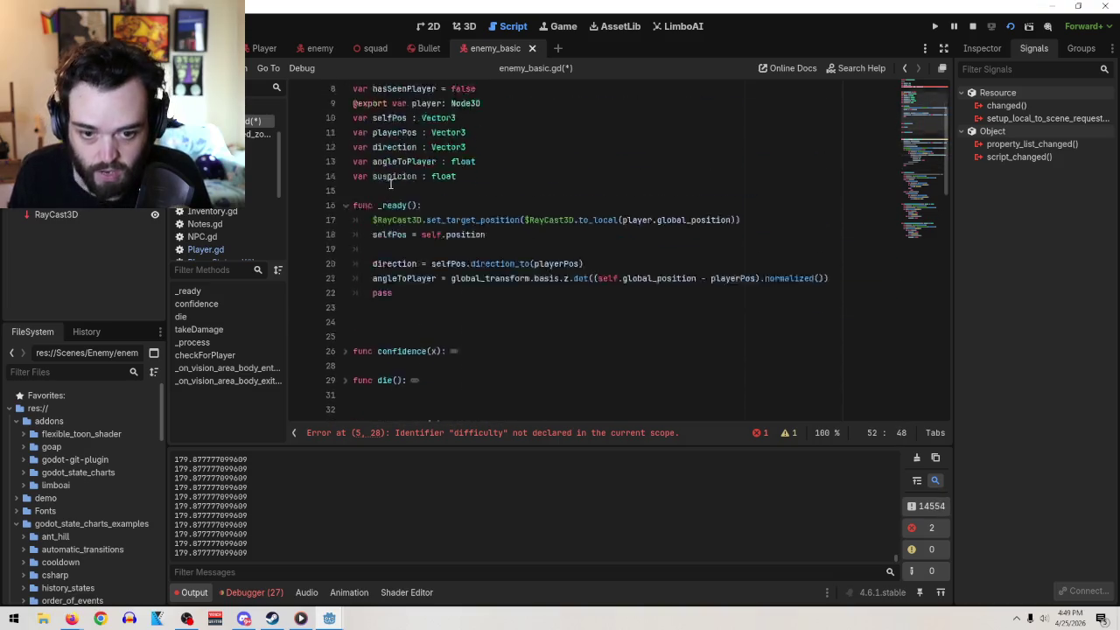
{"action": "left_click", "coordinate": [485, 149]}
{"action": "type", "text": "PlayerStats."}
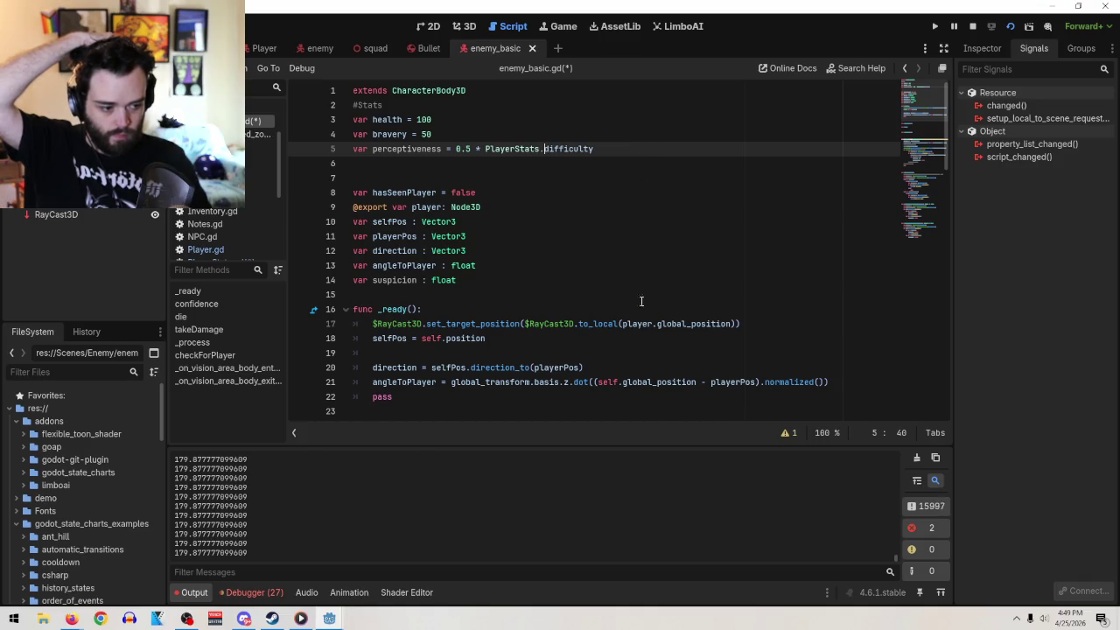
{"action": "scroll", "coordinate": [619, 316], "scroll_direction": "down", "scroll_amount": 10}
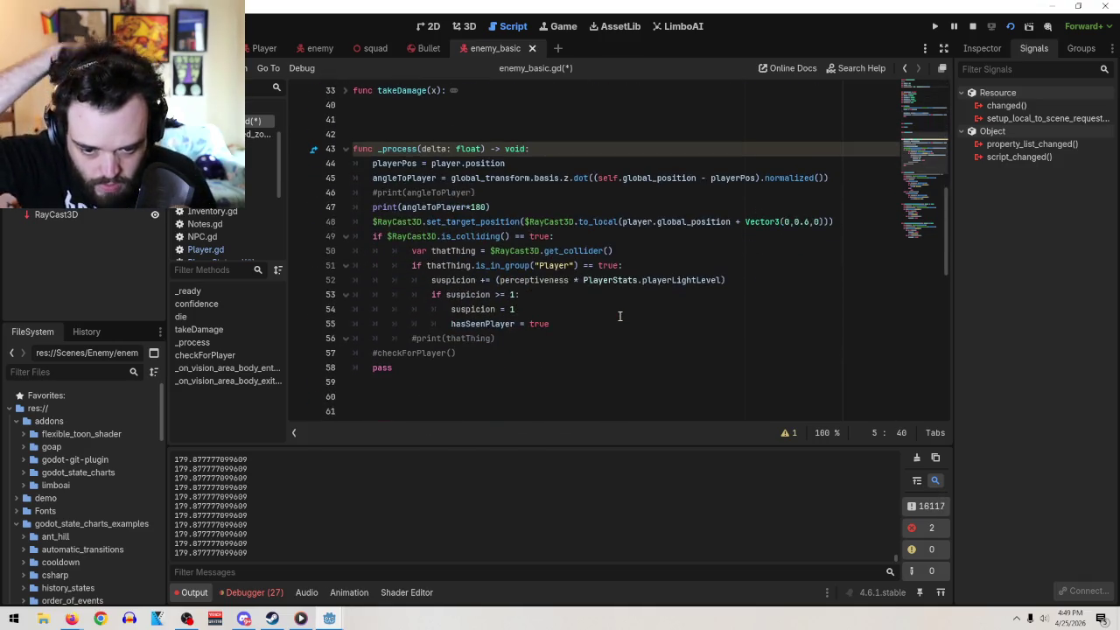
- Start a new 'if angleToPlayer' line inside the player-group check
{"action": "left_click", "coordinate": [664, 265]}
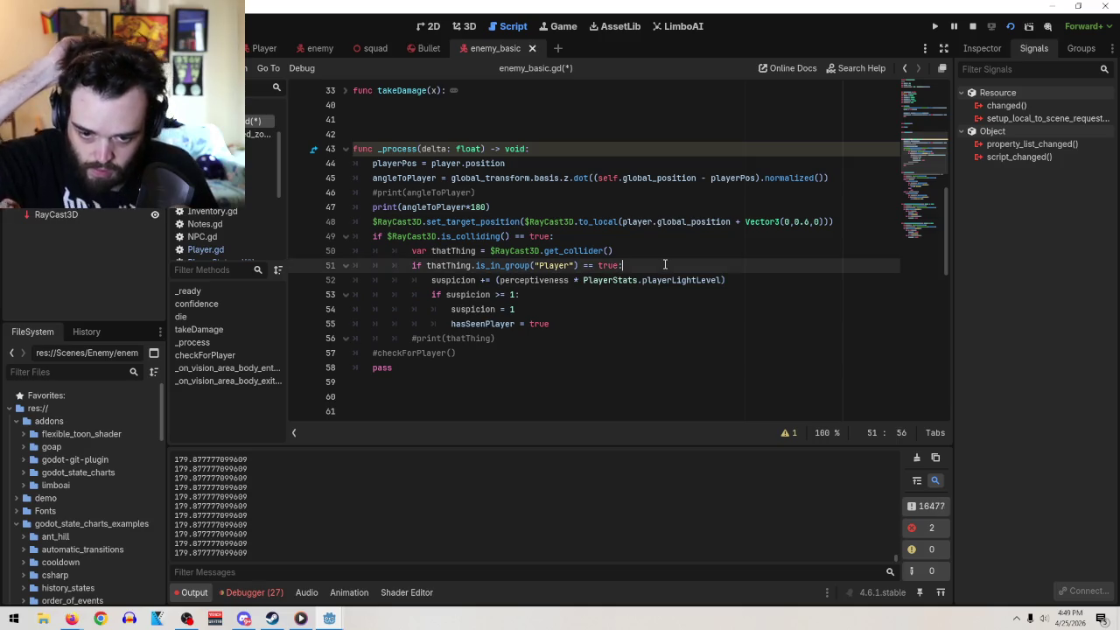
{"action": "key", "text": "Return"}
{"action": "type", "text": "if "}
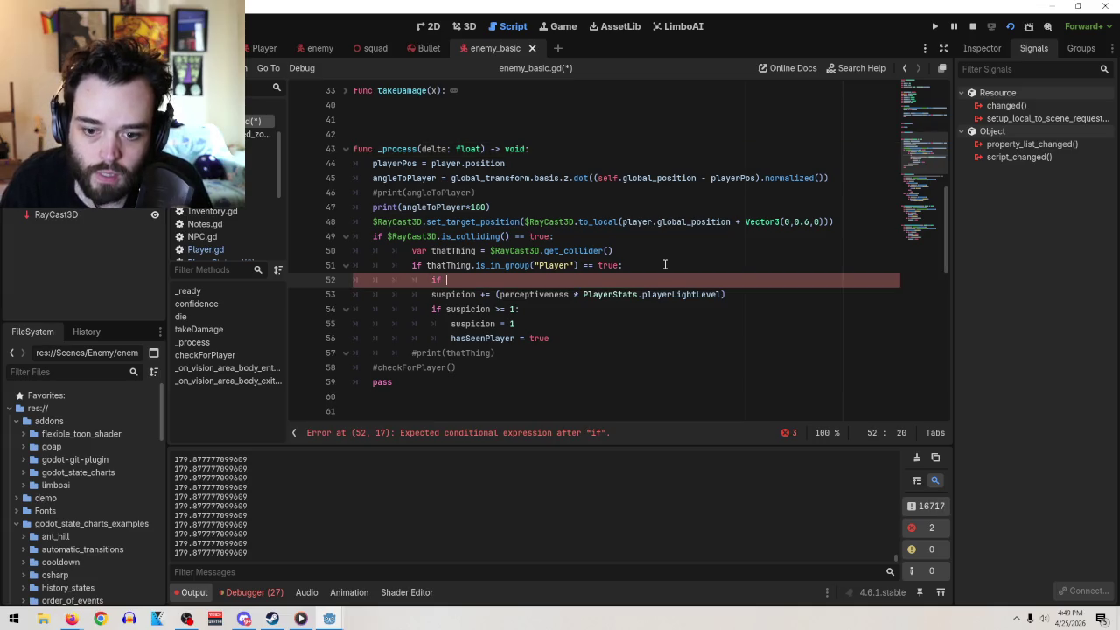
{"action": "type", "text": "angle"}
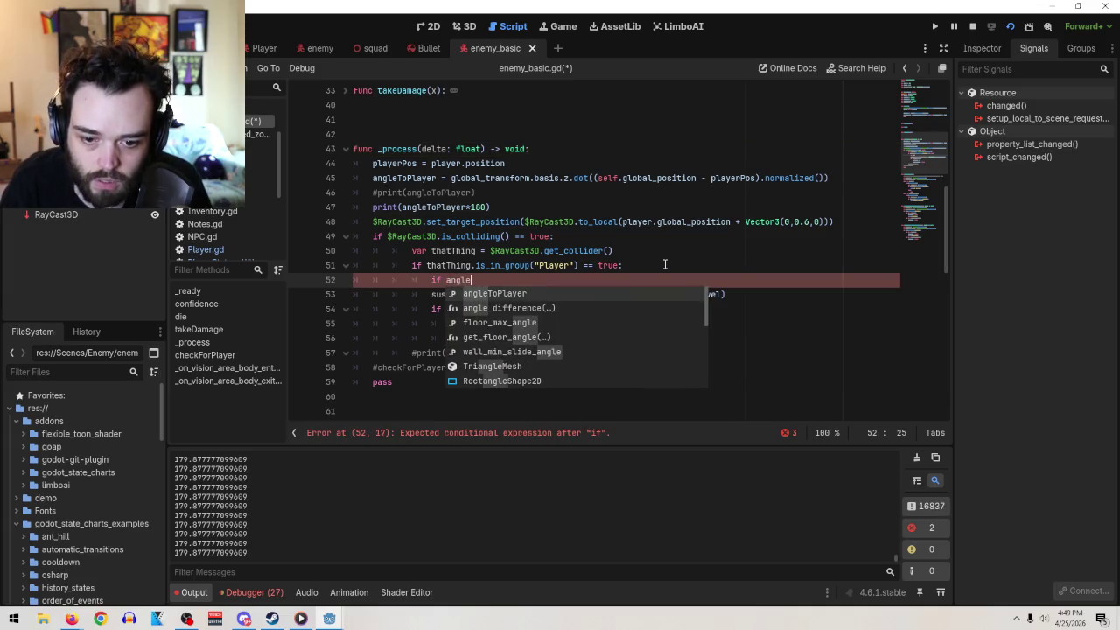
{"action": "key", "text": "Return"}
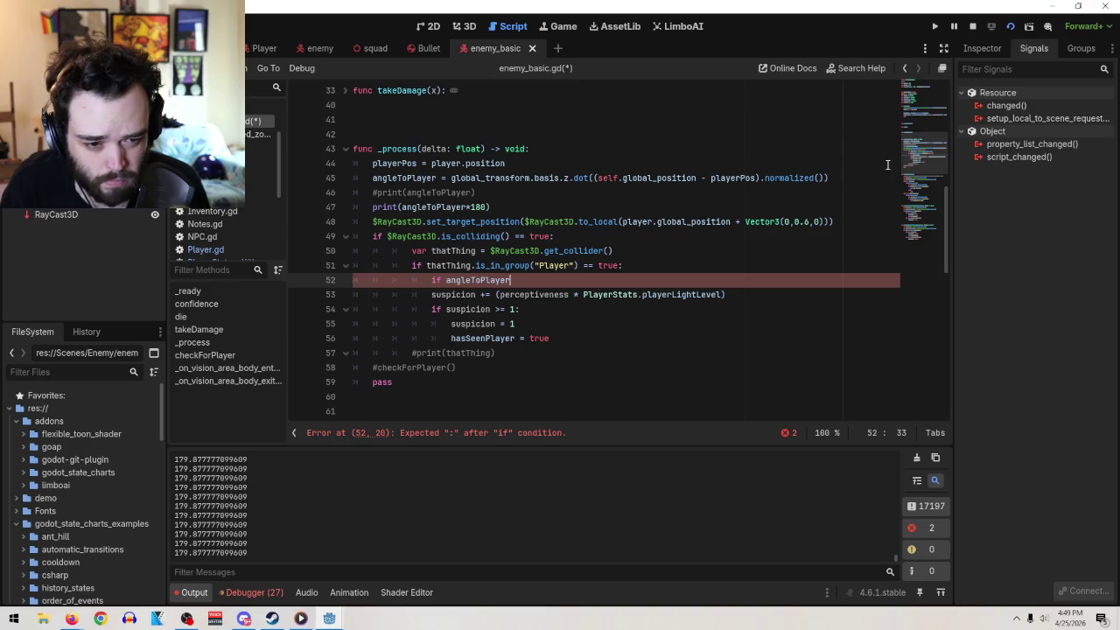
- Multiply angleToPlayer by 180 at its assignment and remove *180 from the print call
{"action": "left_click", "coordinate": [841, 179]}
{"action": "type", "text": "*180"}
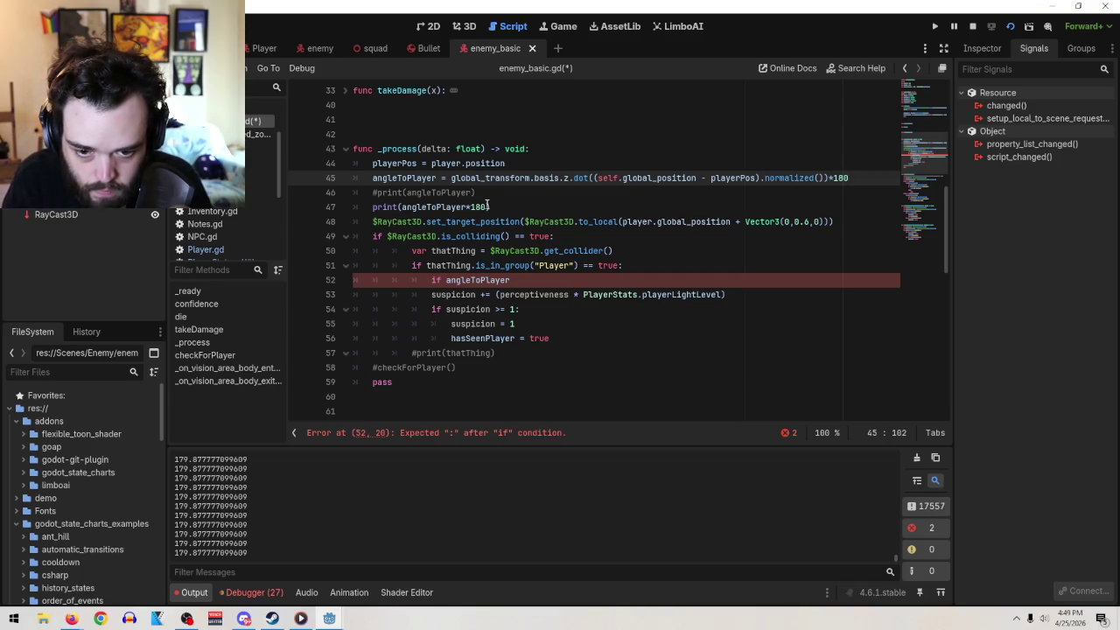
{"action": "left_click", "coordinate": [487, 206]}
{"action": "key", "text": "BackSpace"}
{"action": "key", "text": "BackSpace"}
{"action": "key", "text": "BackSpace"}
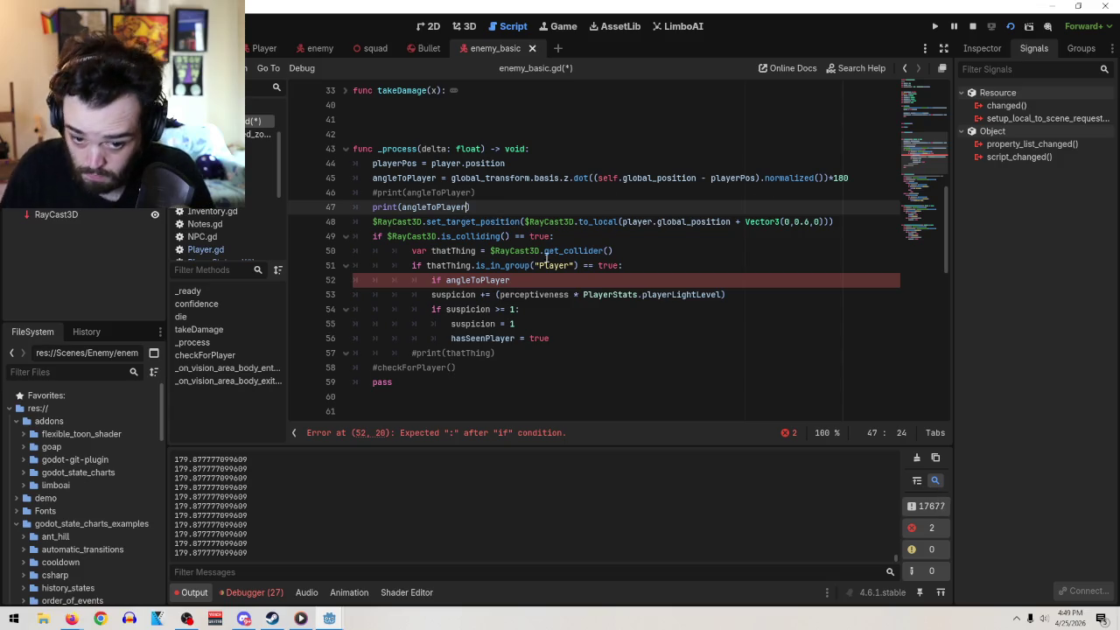
- Comment out the unfinished angleToPlayer check, then run the level scene to test
{"action": "left_click", "coordinate": [432, 281]}
{"action": "type", "text": "#"}
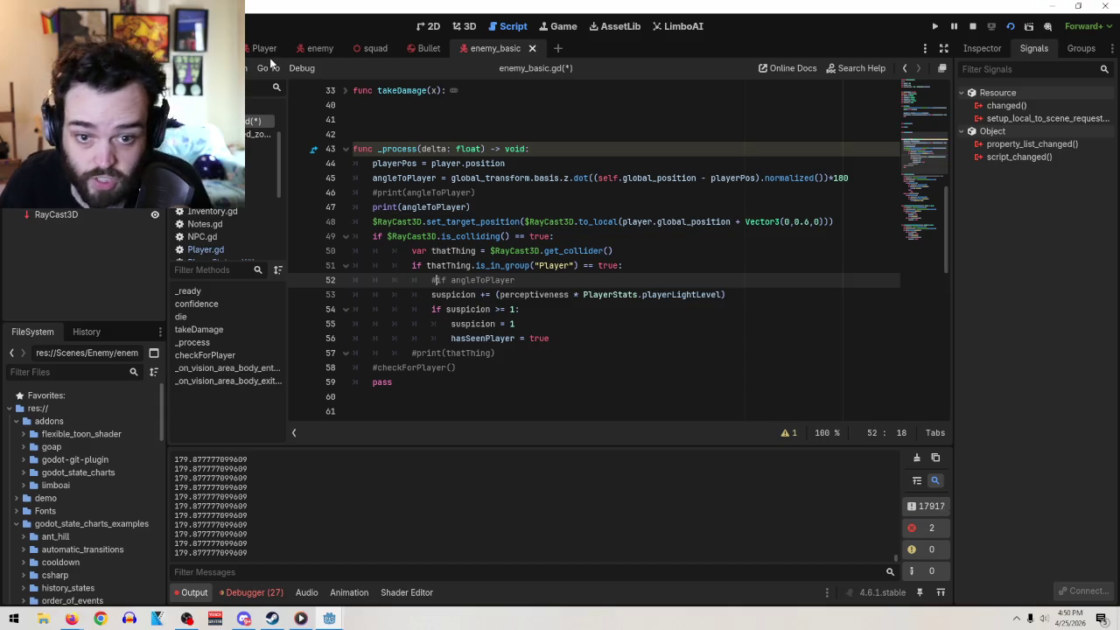
{"action": "left_click", "coordinate": [219, 48]}
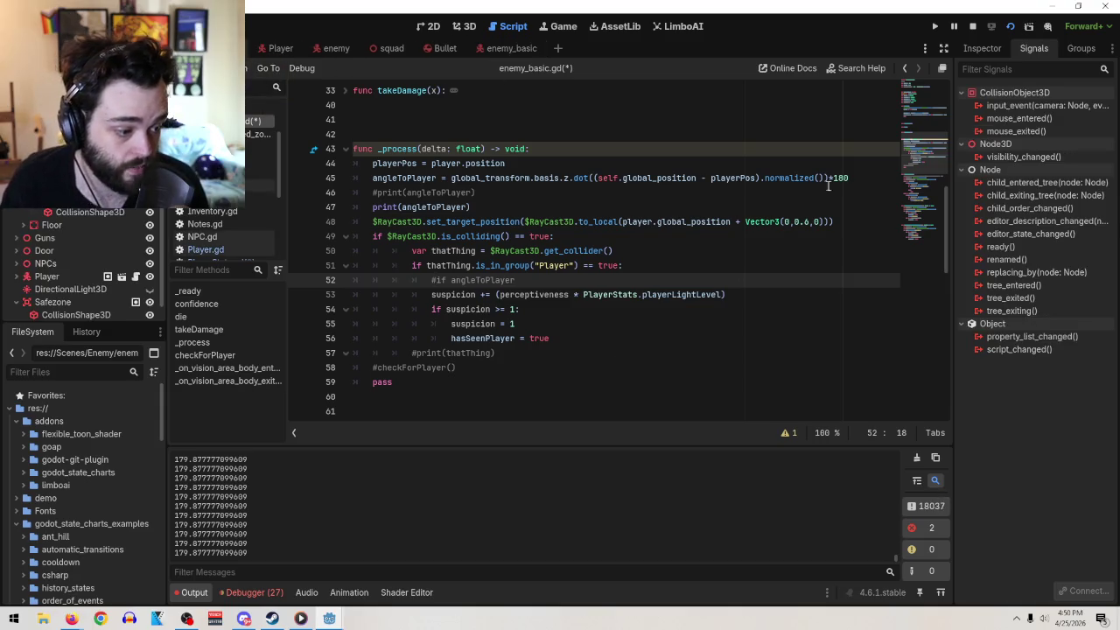
{"action": "left_click", "coordinate": [934, 26]}
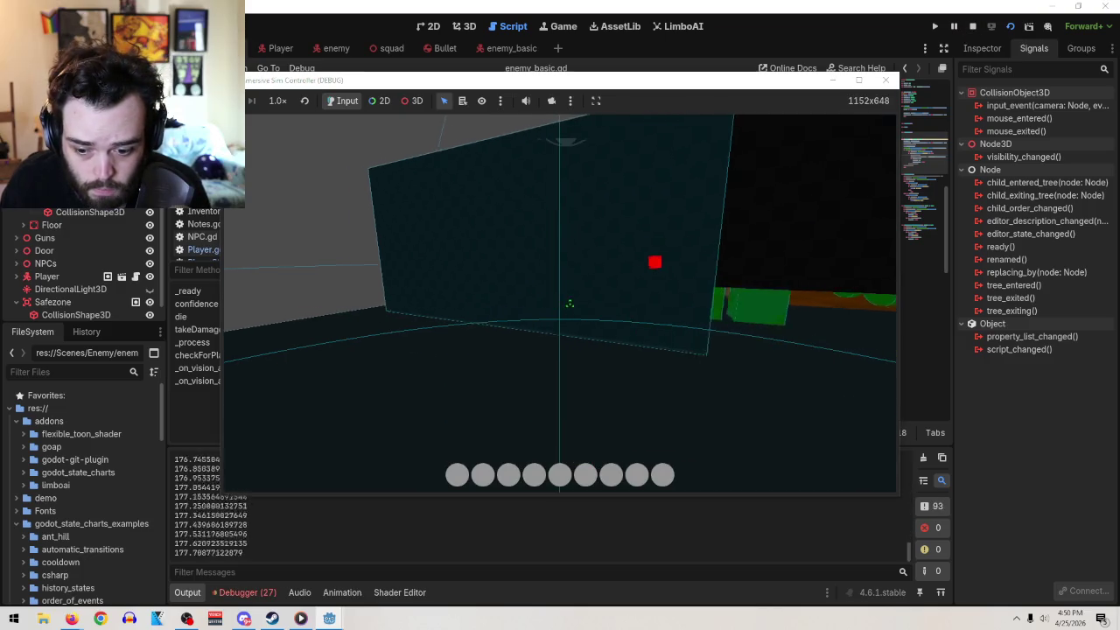
- Check the angle output settling around 175 in-game, then stop the test run
{"action": "key", "text": "Tab"}
{"action": "key", "text": "Escape"}
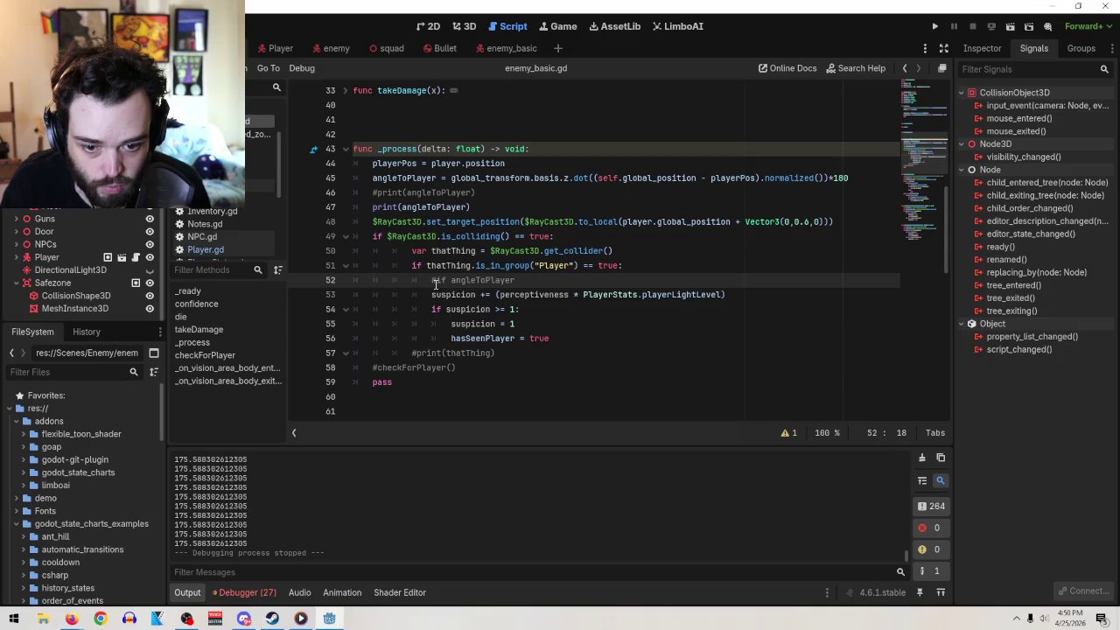
- Uncomment line 52 as 'if angleToPlayer >= 45' and indent the suspicion increase beneath it
{"action": "key", "text": "ctrl+k"}
{"action": "left_click", "coordinate": [544, 280]}
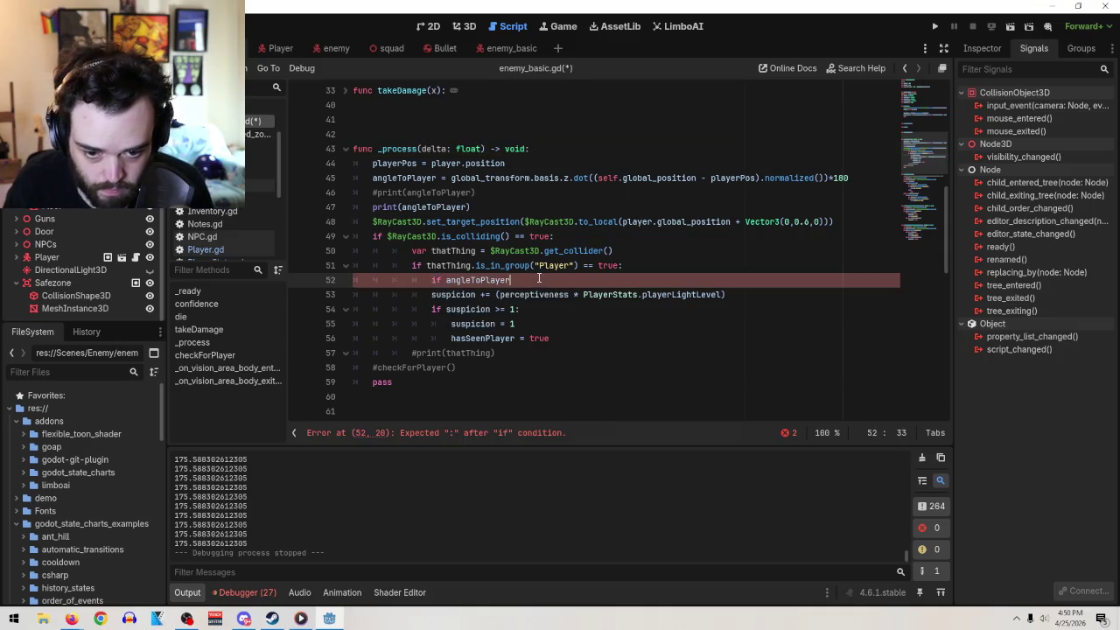
{"action": "type", "text": " is"}
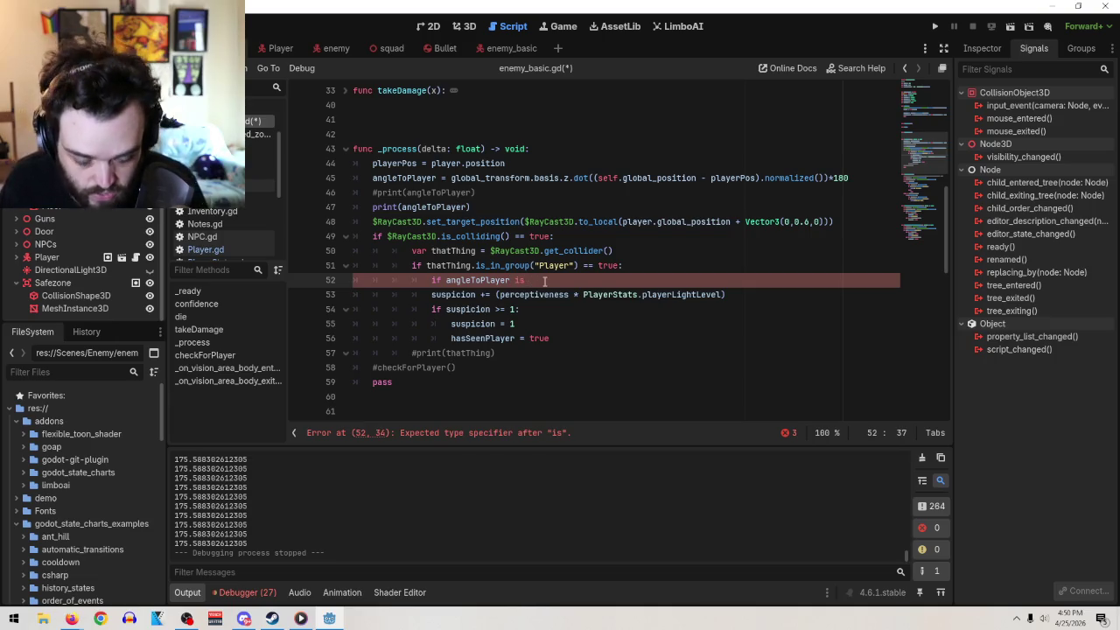
{"action": "key", "text": "BackSpace"}
{"action": "key", "text": "BackSpace"}
{"action": "key", "text": "ctrl+space"}
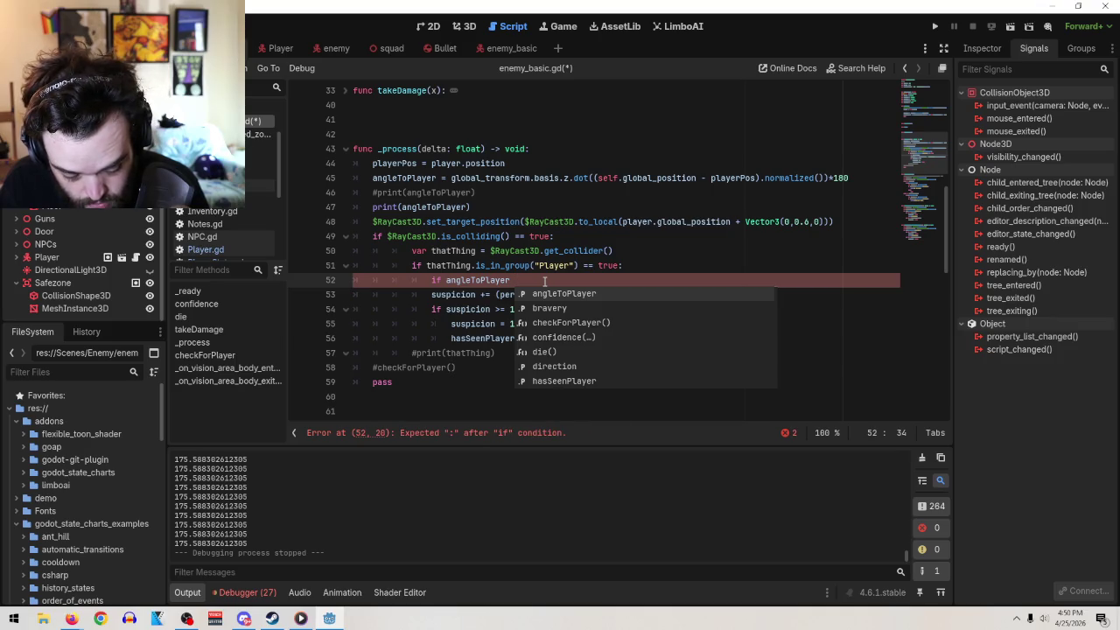
{"action": "type", "text": ">"}
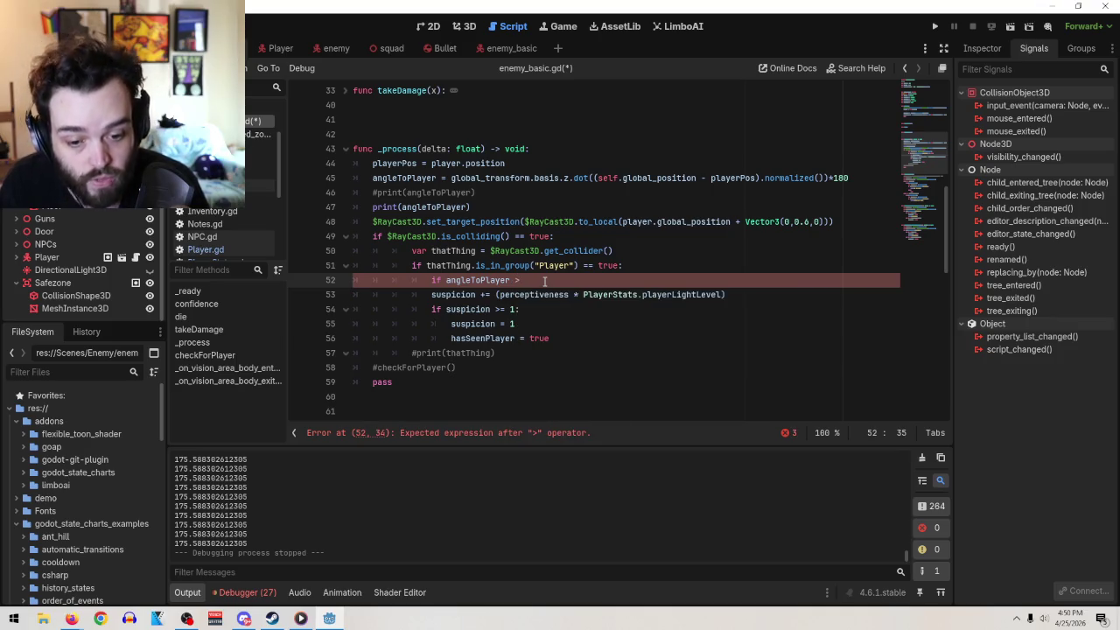
{"action": "type", "text": "= 45"}
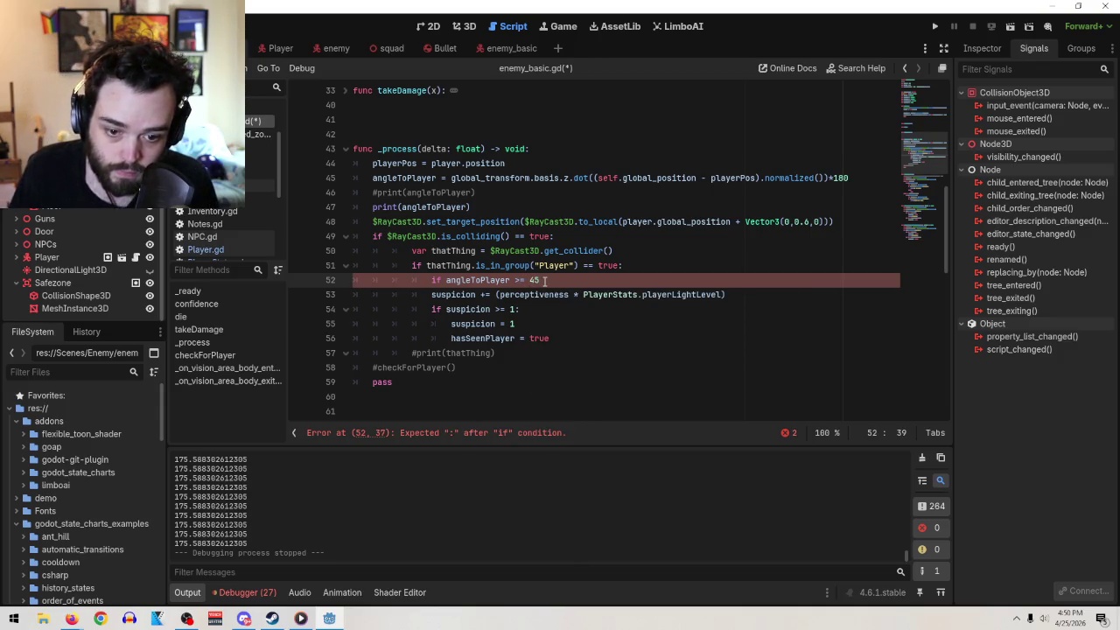
{"action": "left_click", "coordinate": [433, 295]}
{"action": "key", "text": "Tab"}
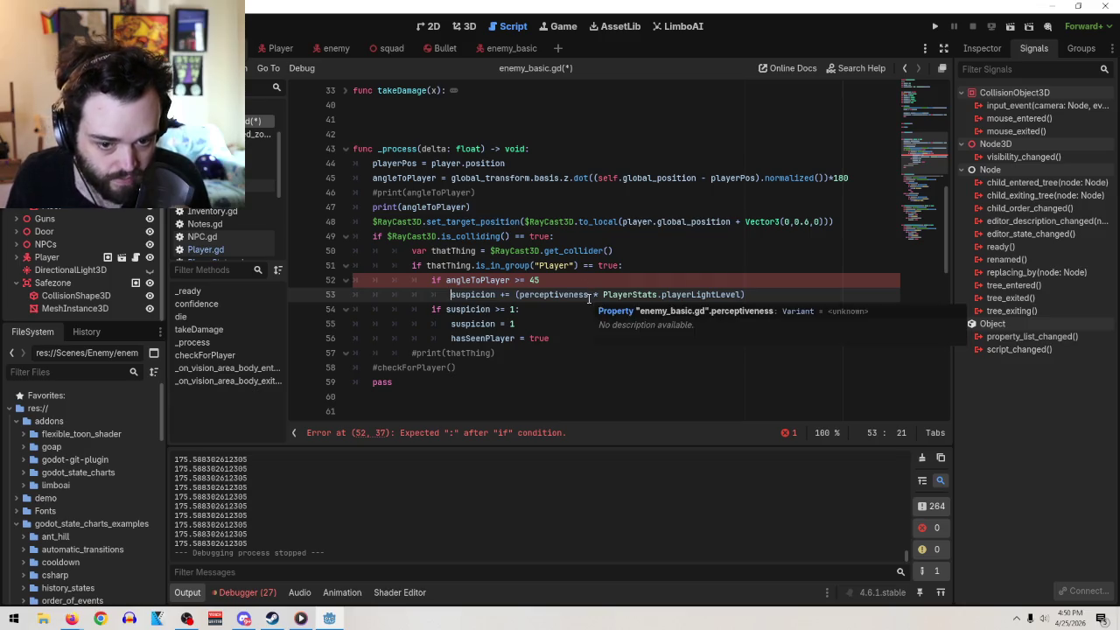
- Add the missing colon to the 'if angleToPlayer >= 45' condition
{"action": "scroll", "coordinate": [584, 275], "scroll_direction": "up", "scroll_amount": 10}
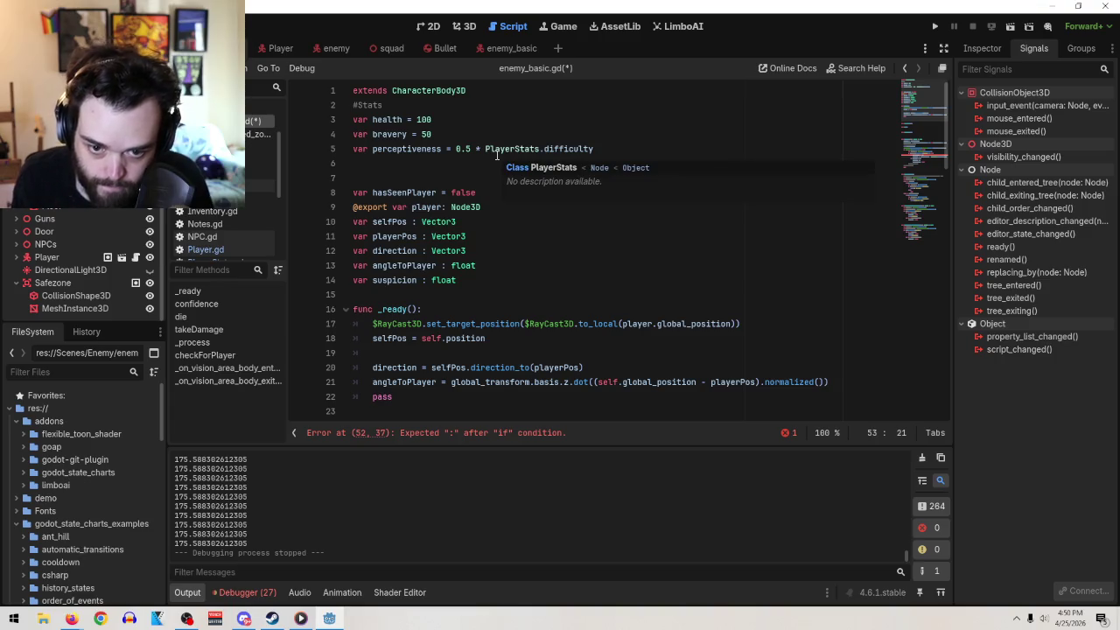
{"action": "scroll", "coordinate": [643, 189], "scroll_direction": "down", "scroll_amount": 8}
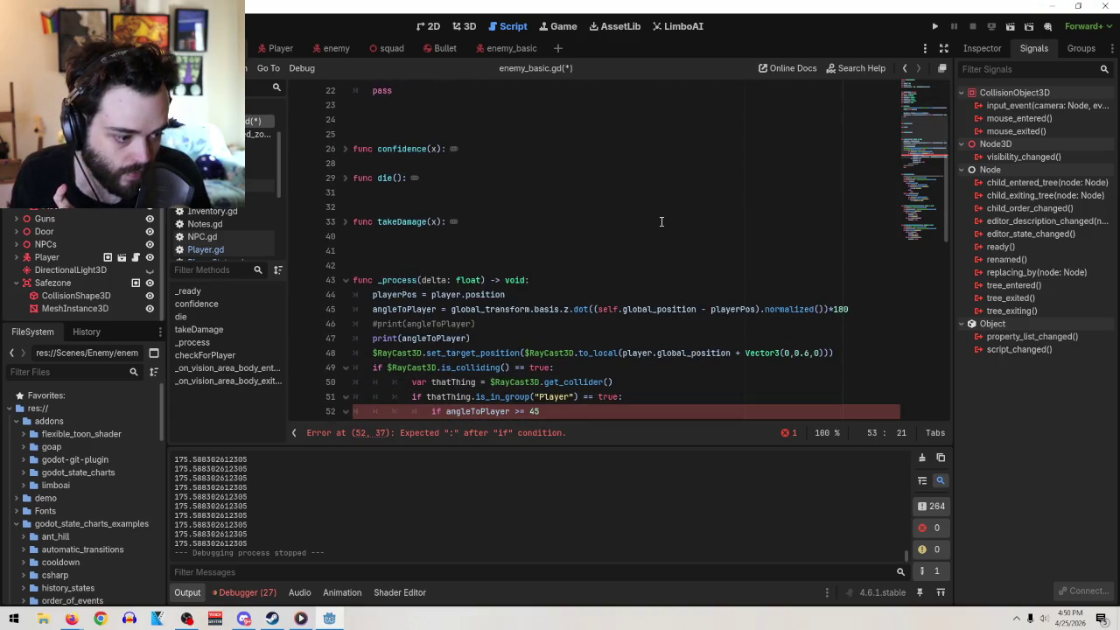
{"action": "scroll", "coordinate": [642, 369], "scroll_direction": "down", "scroll_amount": 3}
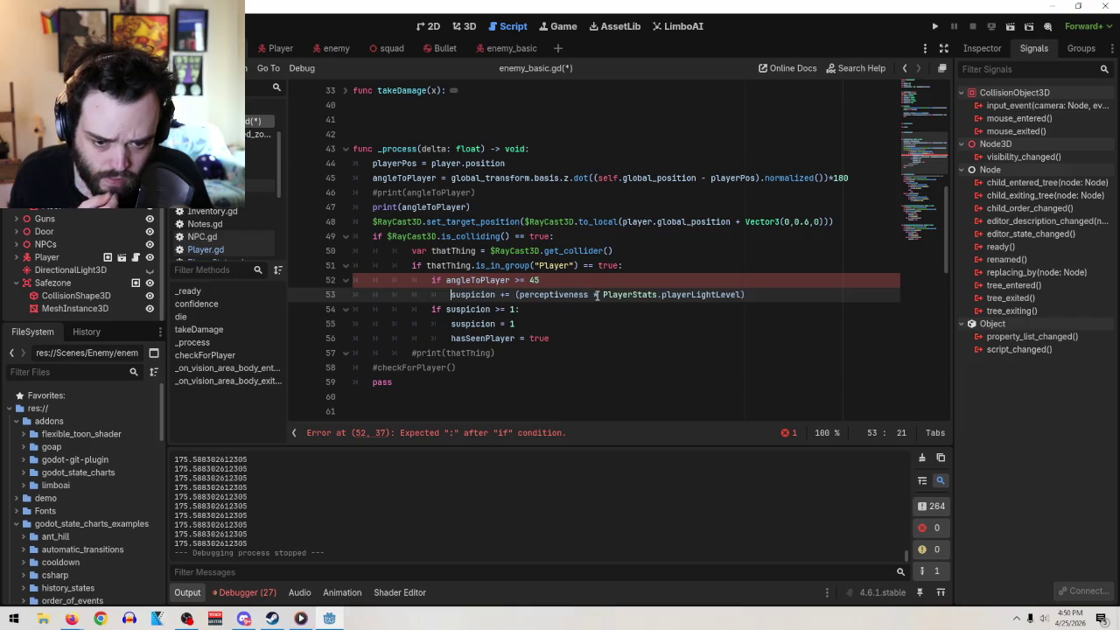
{"action": "left_click", "coordinate": [545, 279]}
{"action": "type", "text": ":"}
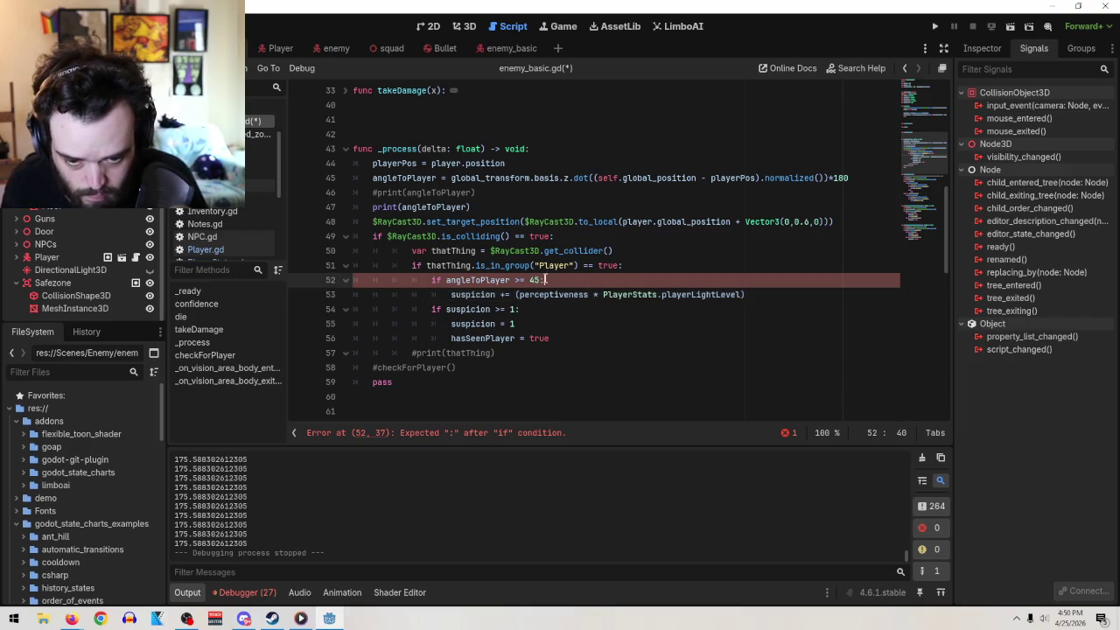
{"action": "left_click", "coordinate": [790, 294]}
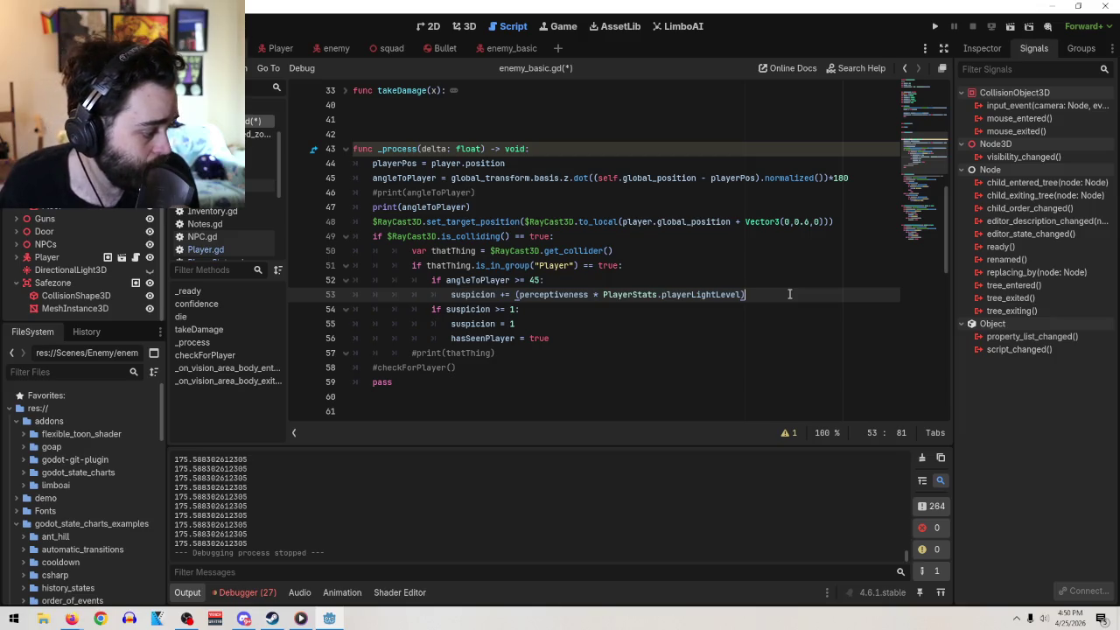
{"action": "mouse_move", "coordinate": [584, 295]}
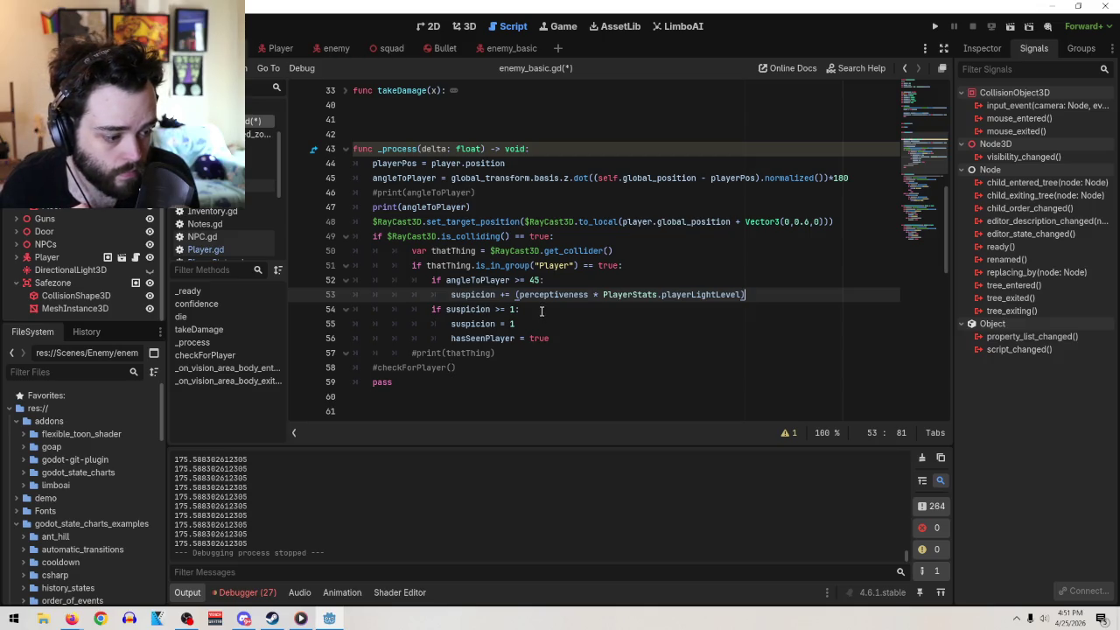
{"action": "left_click", "coordinate": [517, 279]}
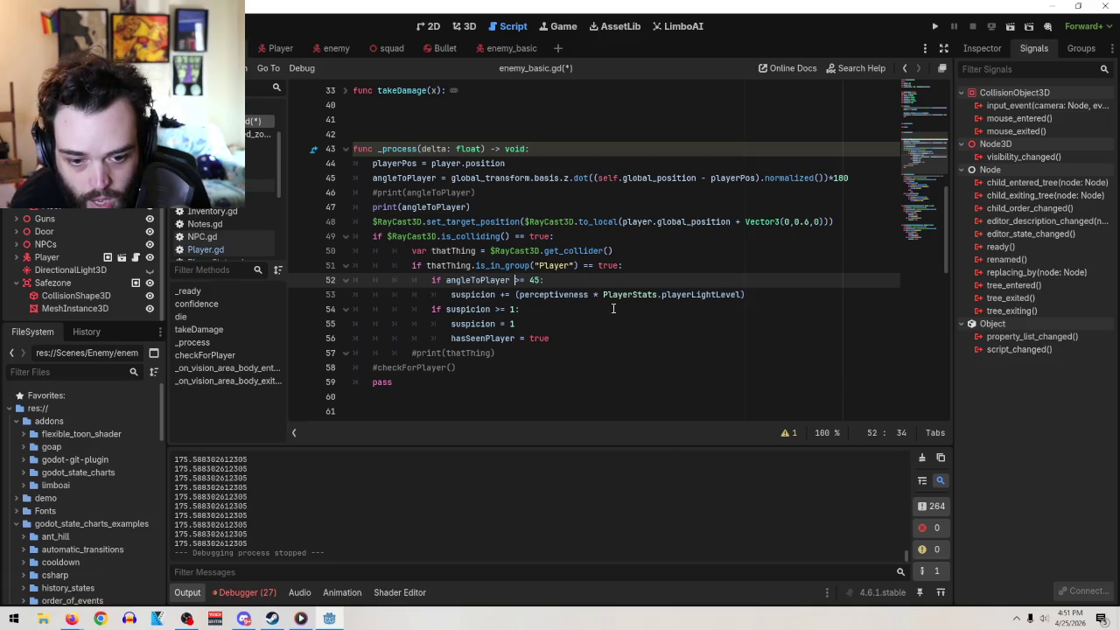
{"action": "left_click", "coordinate": [753, 294]}
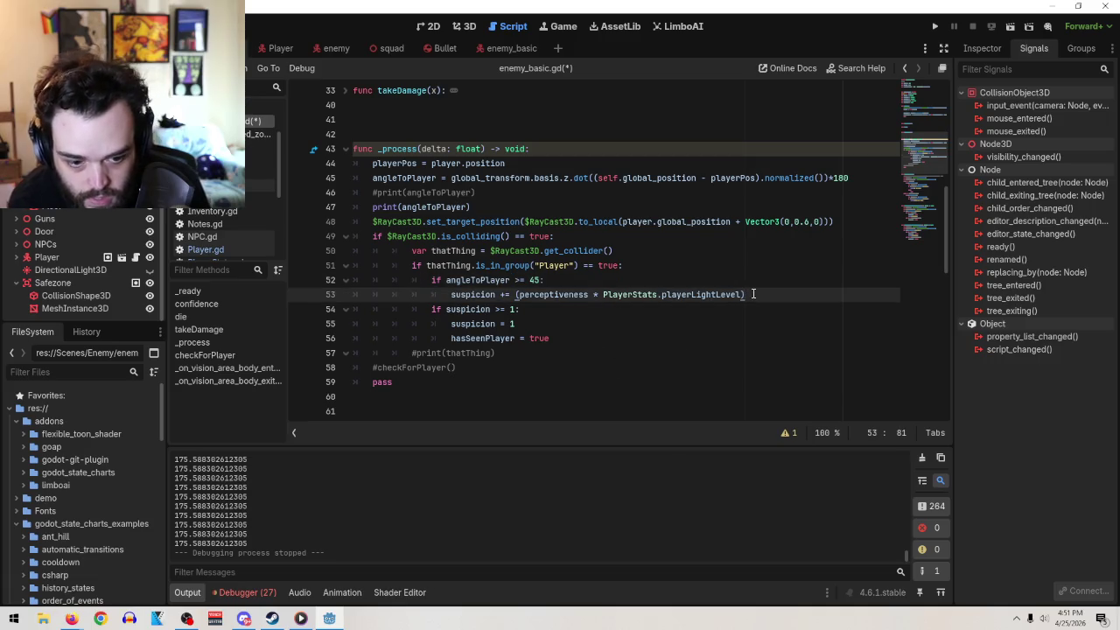
- Halve the 45-degree suspicion gain with *0.5 and add an 'if angleToPlayer >= 160' check
{"action": "type", "text": "*0.5"}
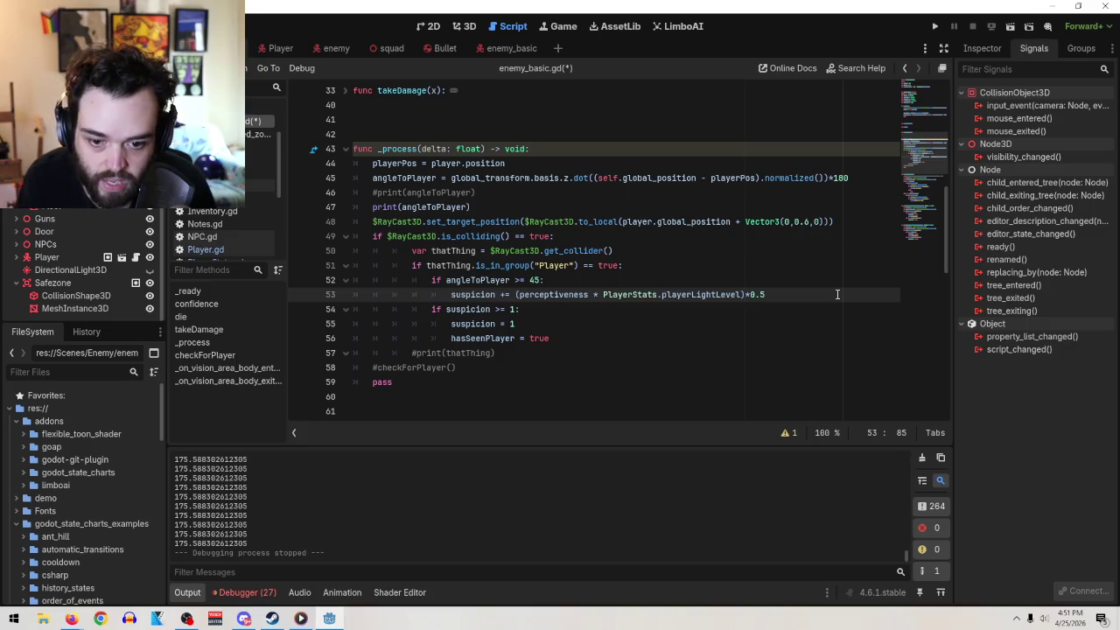
{"action": "key", "text": "Return"}
{"action": "type", "text": "if angle"}
{"action": "key", "text": "BackSpace"}
{"action": "type", "text": "T"}
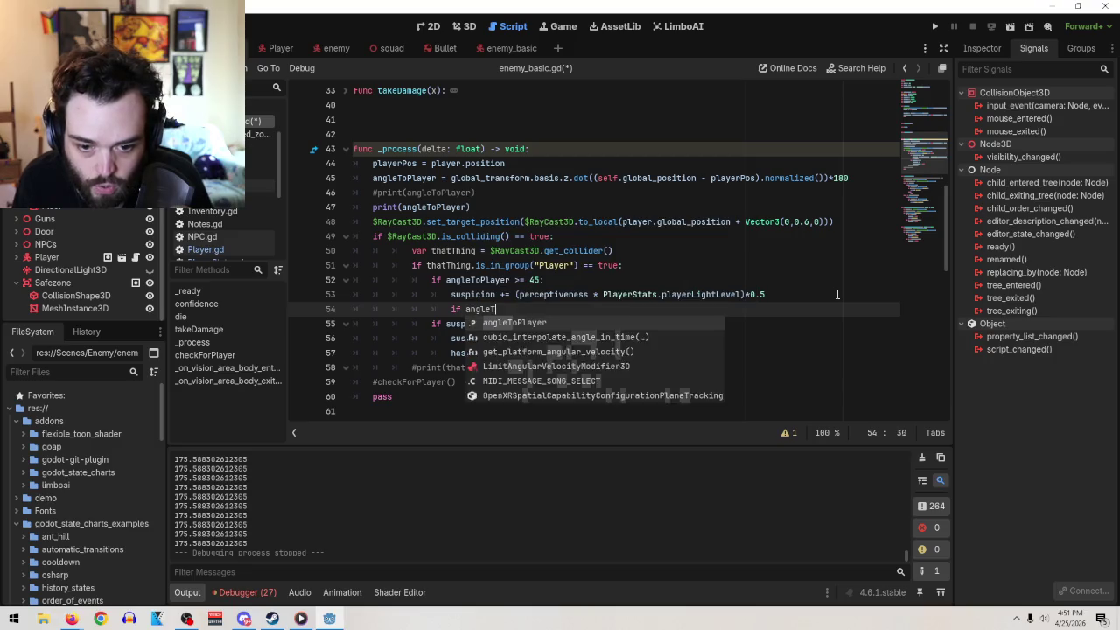
{"action": "type", "text": "oPlayer "}
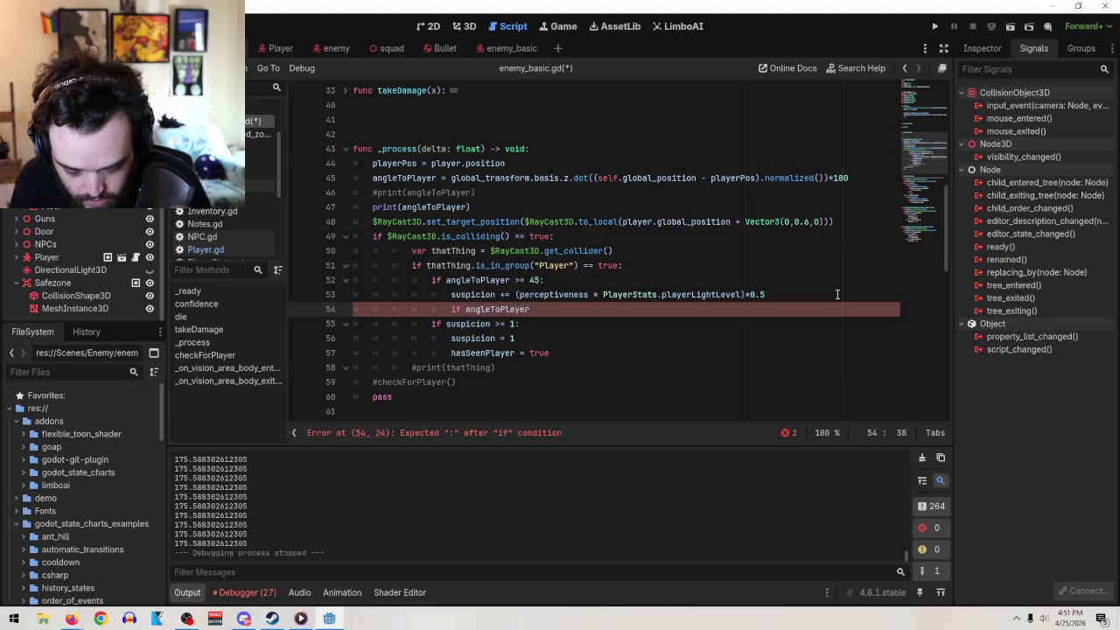
{"action": "type", "text": ">= "}
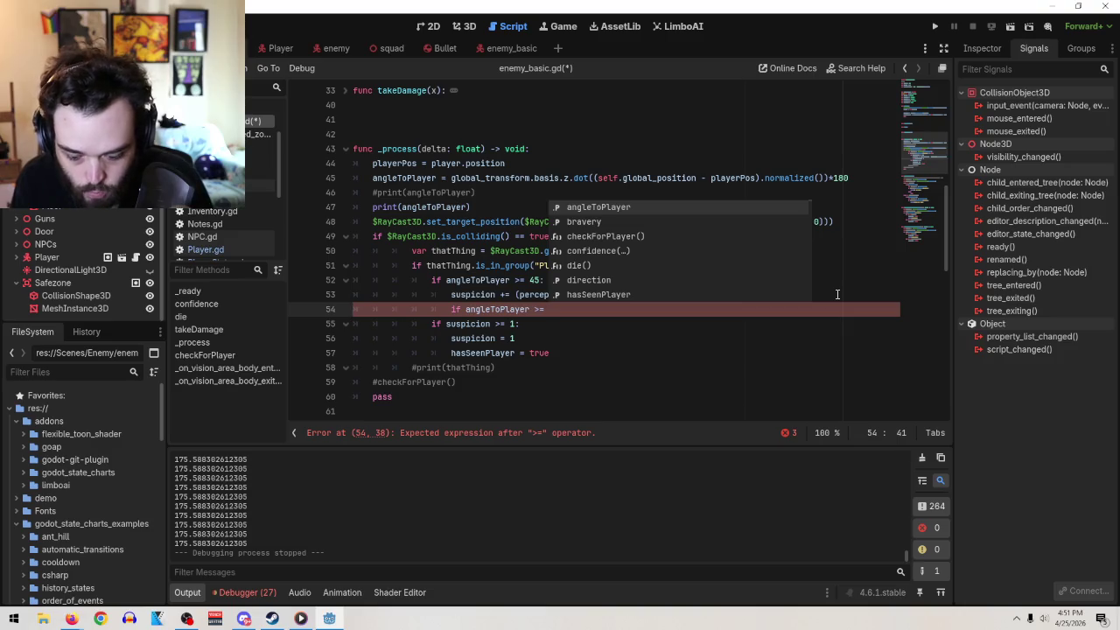
{"action": "type", "text": "160:"}
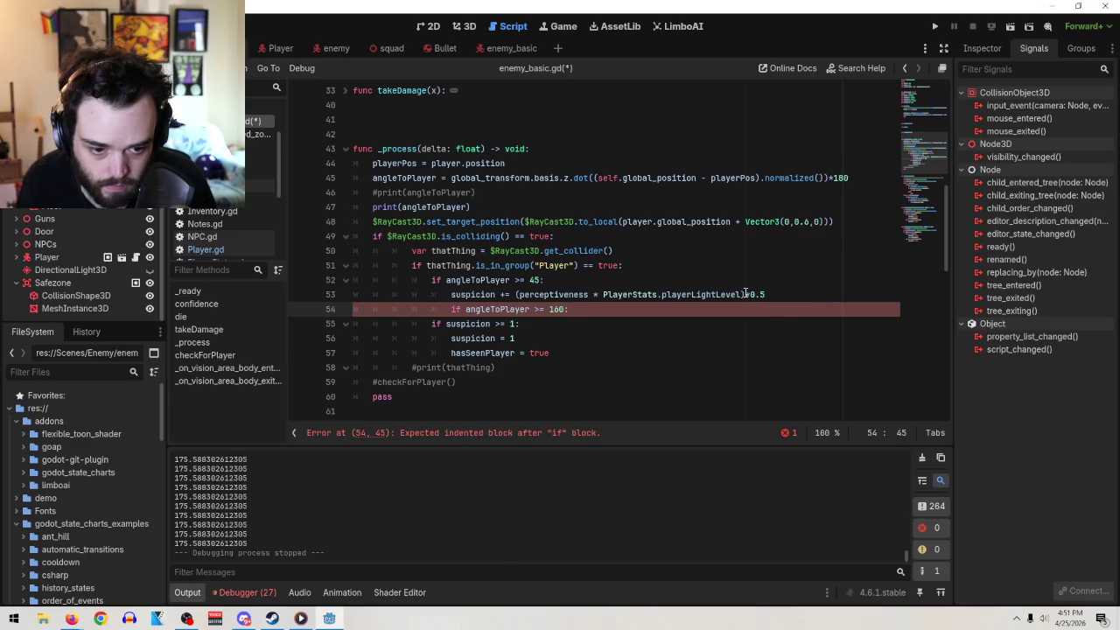
- Paste the full suspicion += (perceptiveness * PlayerStats.playerLightLevel) line under the 160 check
{"action": "left_click_drag", "start_coordinate": [744, 295], "coordinate": [452, 295]}
{"action": "key", "text": "ctrl+c"}
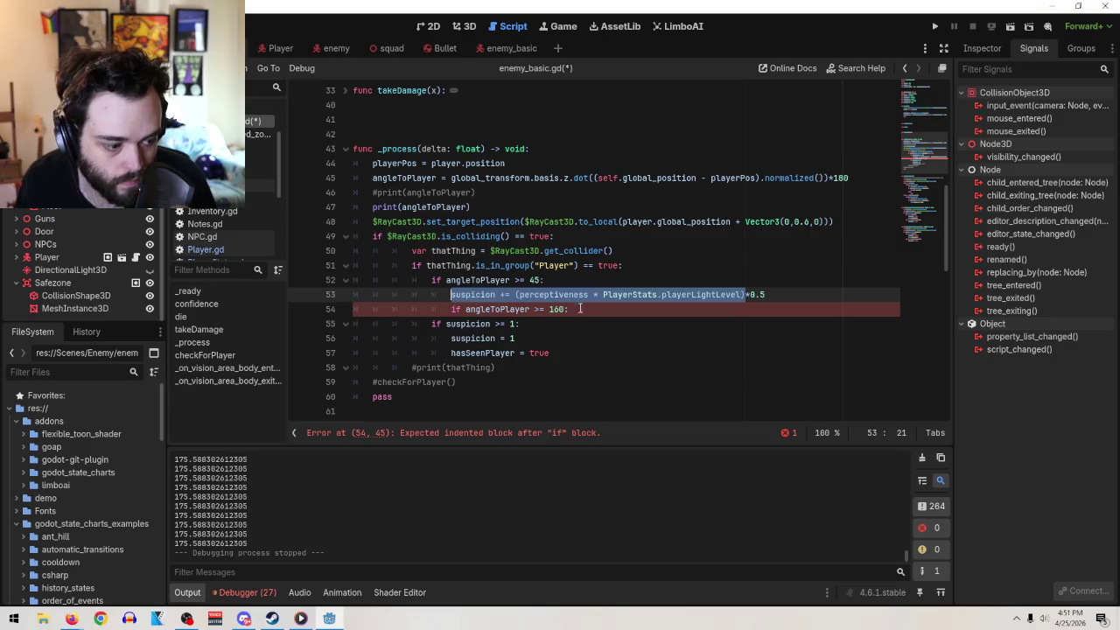
{"action": "left_click", "coordinate": [632, 313]}
{"action": "key", "text": "Return"}
{"action": "key", "text": "ctrl+v"}
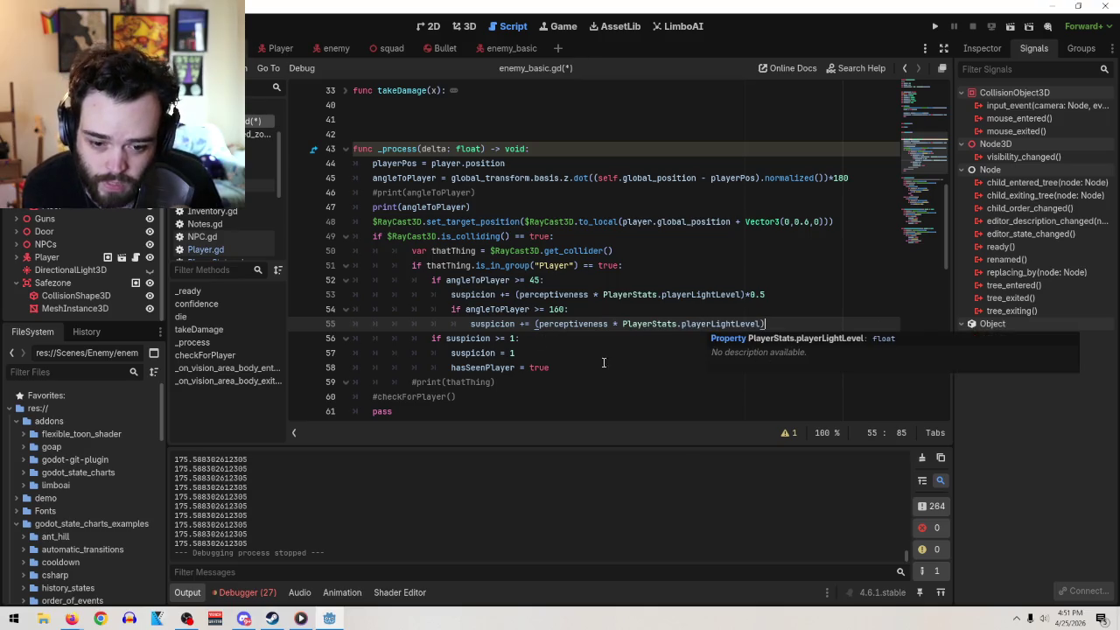
- Review the suspicion cap lines, then return to the print(angleToPlayer) line
{"action": "left_click", "coordinate": [430, 339]}
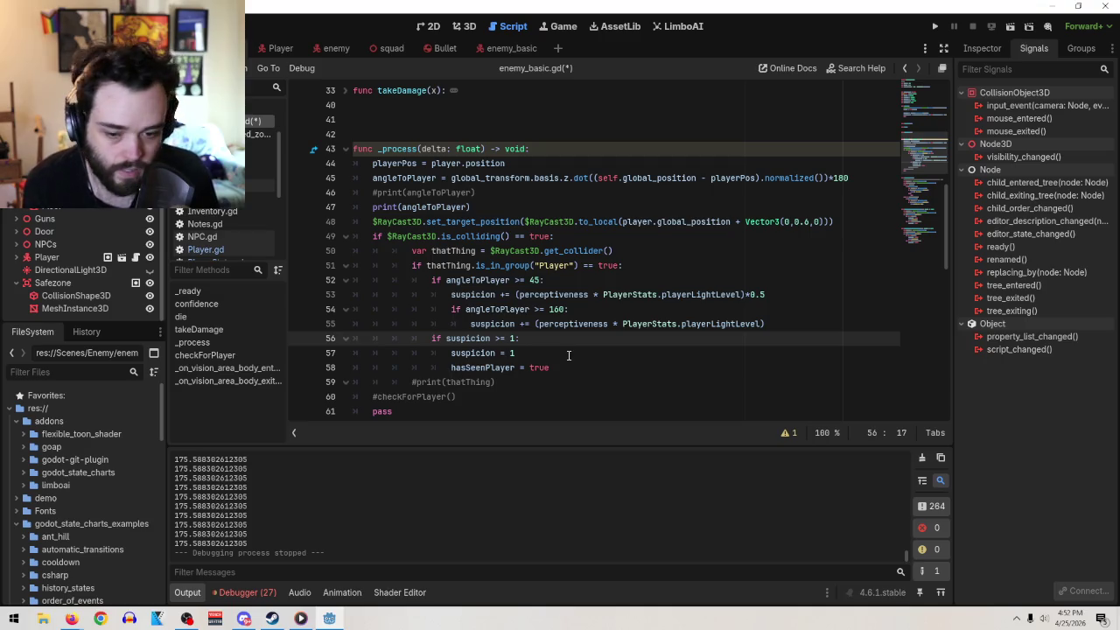
{"action": "scroll", "coordinate": [569, 355], "scroll_direction": "down", "scroll_amount": 3}
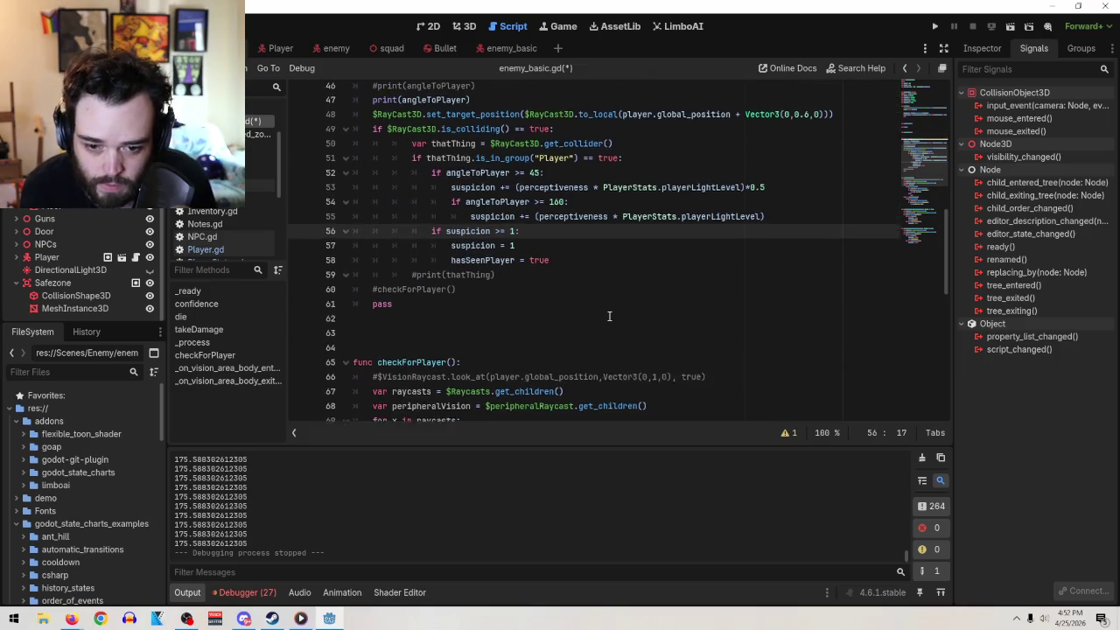
{"action": "scroll", "coordinate": [610, 316], "scroll_direction": "up", "scroll_amount": 1}
{"action": "left_click", "coordinate": [590, 272]}
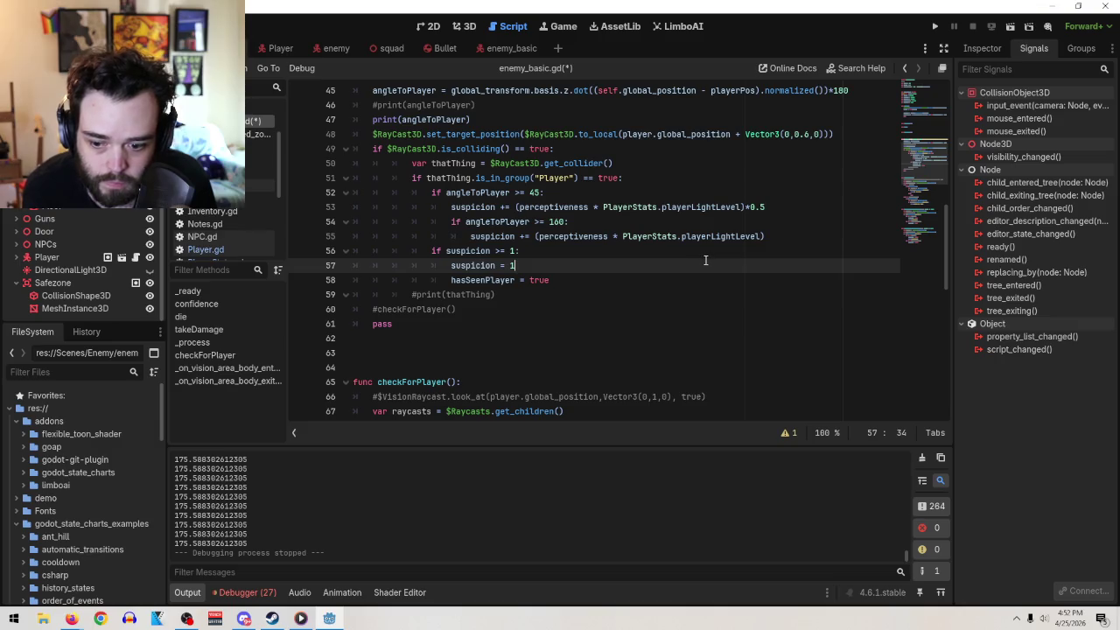
{"action": "scroll", "coordinate": [664, 275], "scroll_direction": "up", "scroll_amount": 1}
{"action": "left_click", "coordinate": [373, 164]}
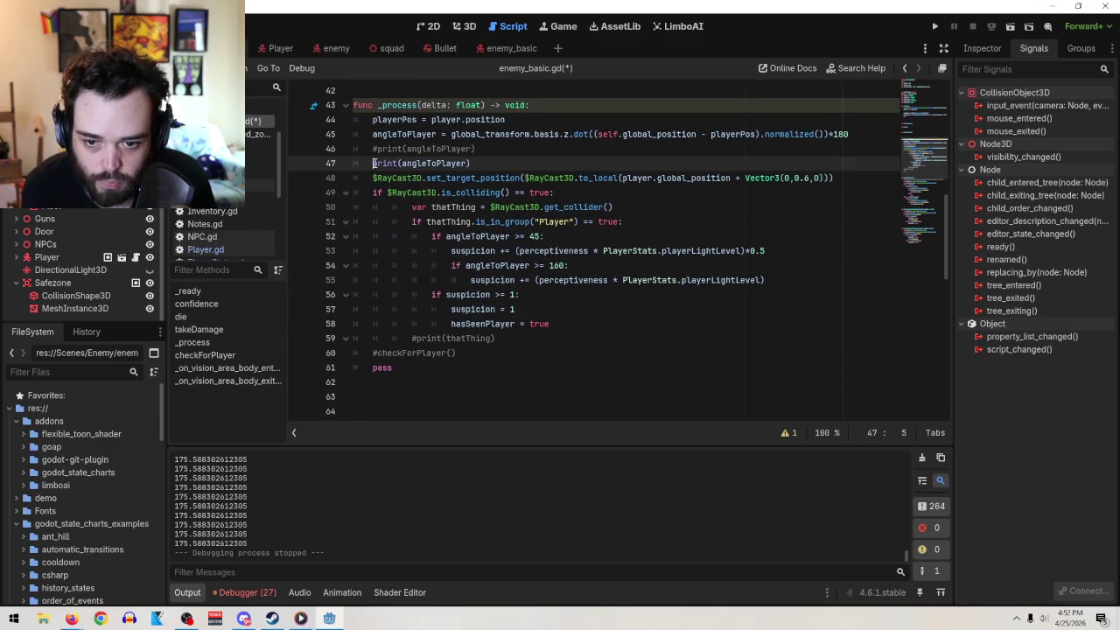
- Comment out print(angleToPlayer) in _process with #
{"action": "type", "text": "#"}
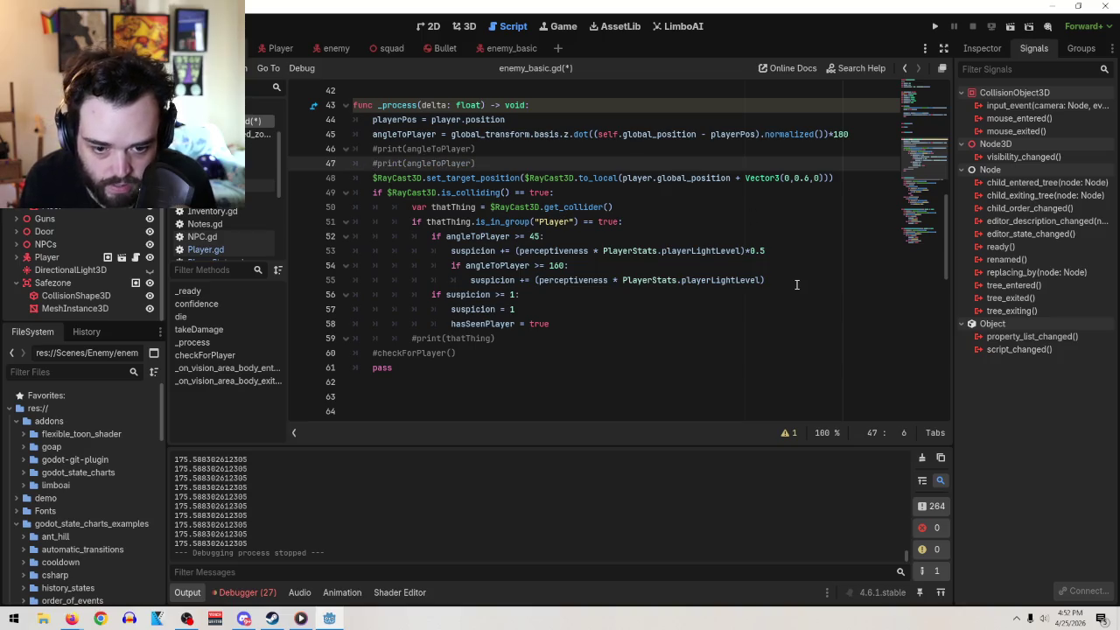
{"action": "left_click", "coordinate": [796, 281]}
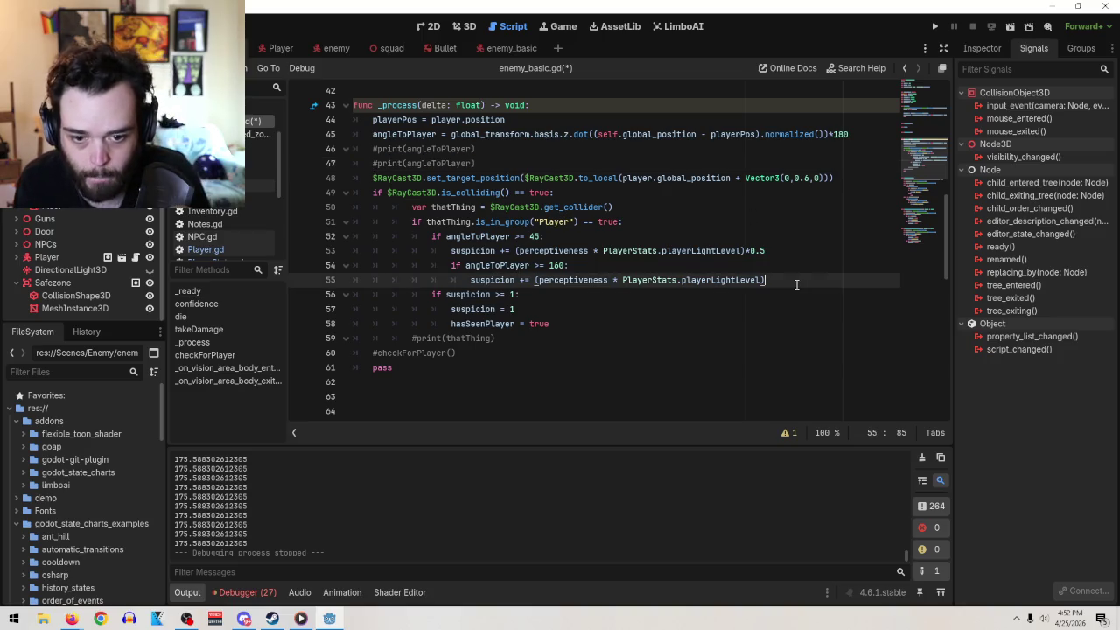
{"action": "left_click", "coordinate": [508, 162]}
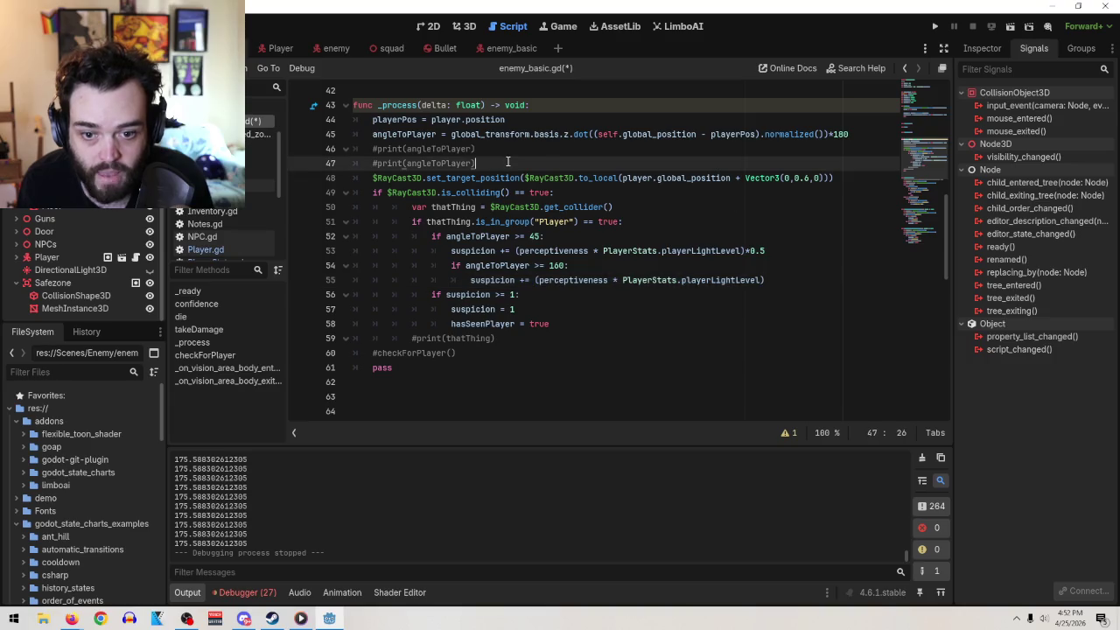
{"action": "key", "text": "Return"}
{"action": "left_click_drag", "start_coordinate": [508, 162], "coordinate": [292, 157]}
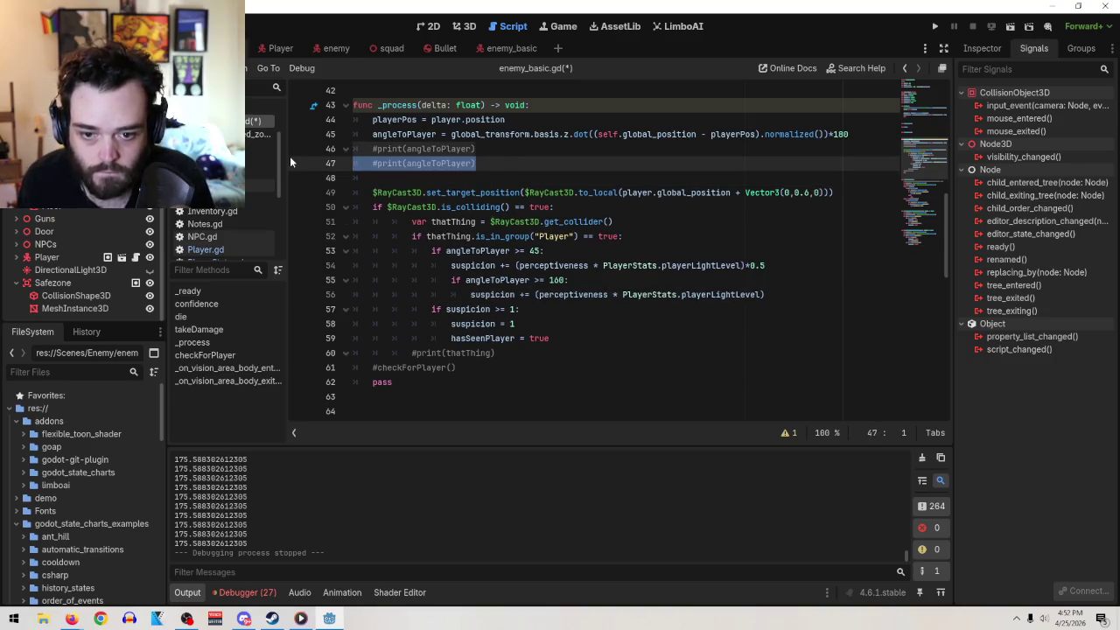
{"action": "key", "text": "BackSpace"}
{"action": "key", "text": "BackSpace"}
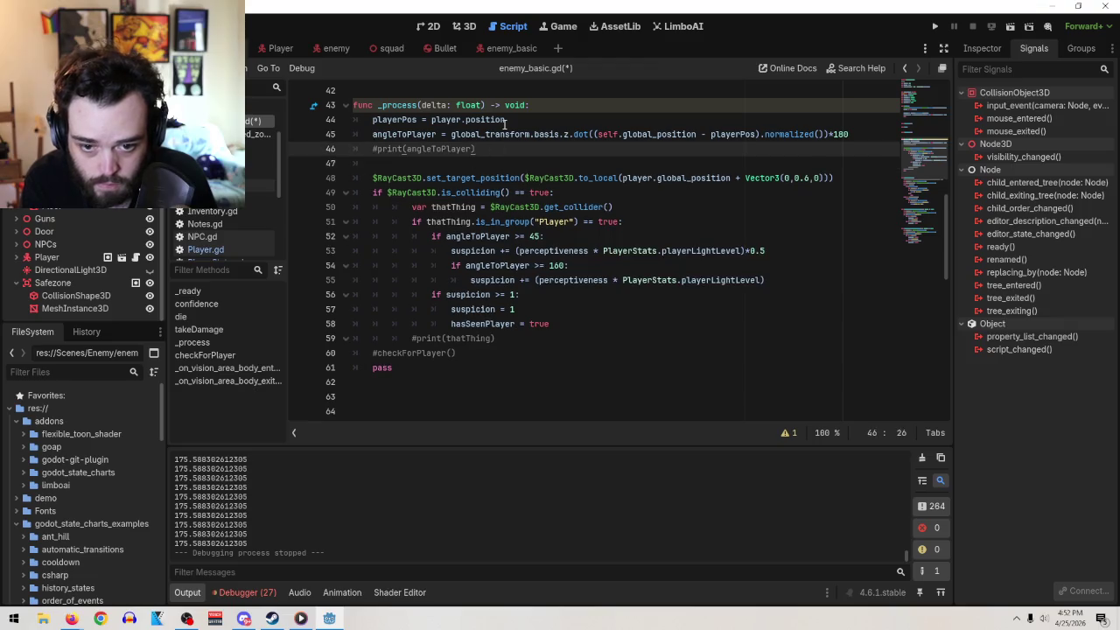
- Add print(suspicion) on the line below the commented print
{"action": "key", "text": "Return"}
{"action": "type", "text": "prio"}
{"action": "key", "text": "BackSpace"}
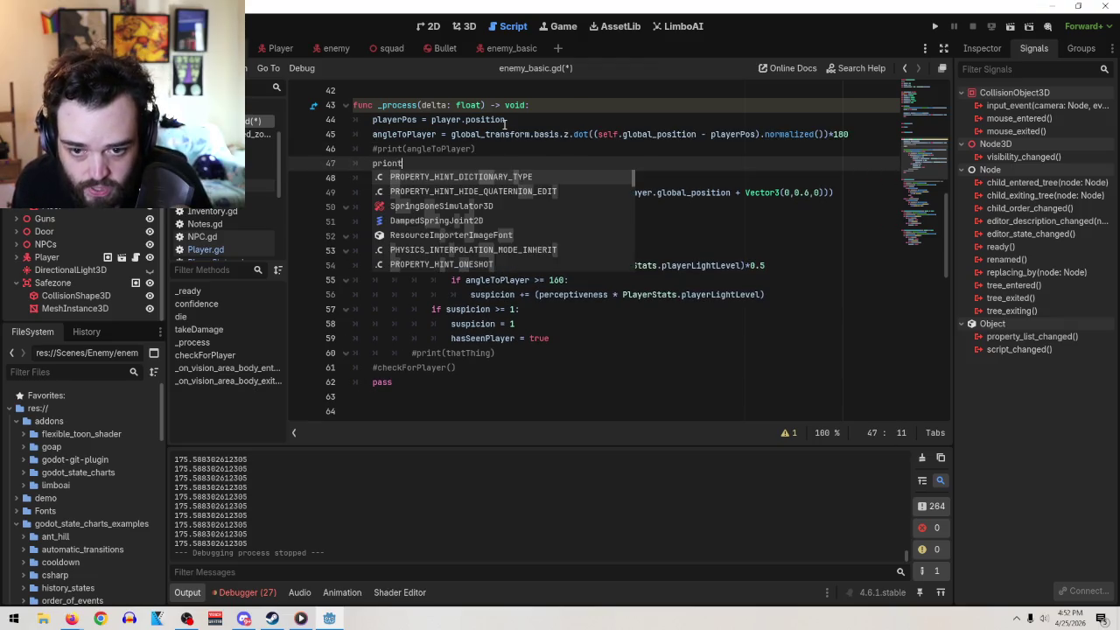
{"action": "type", "text": "nt"}
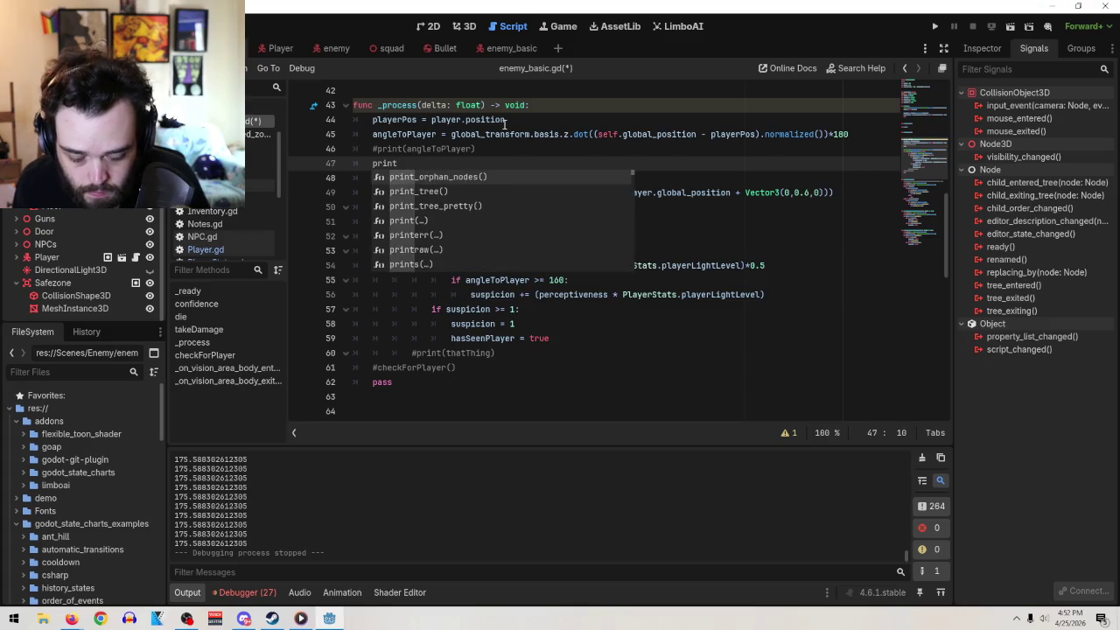
{"action": "type", "text": "(s"}
{"action": "type", "text": "uspici"}
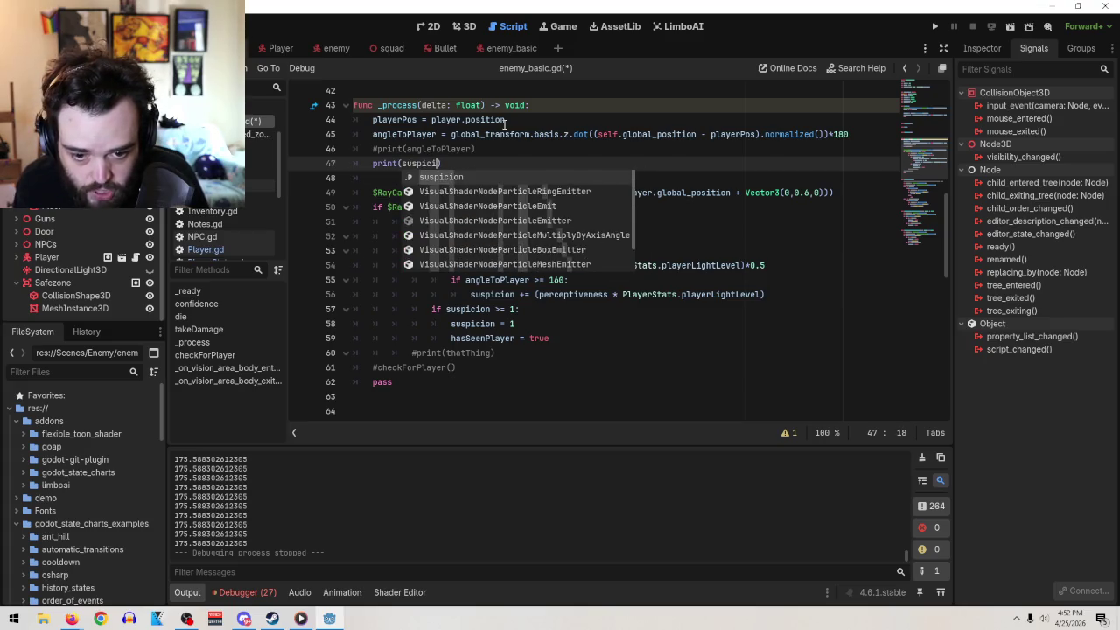
{"action": "key", "text": "Return"}
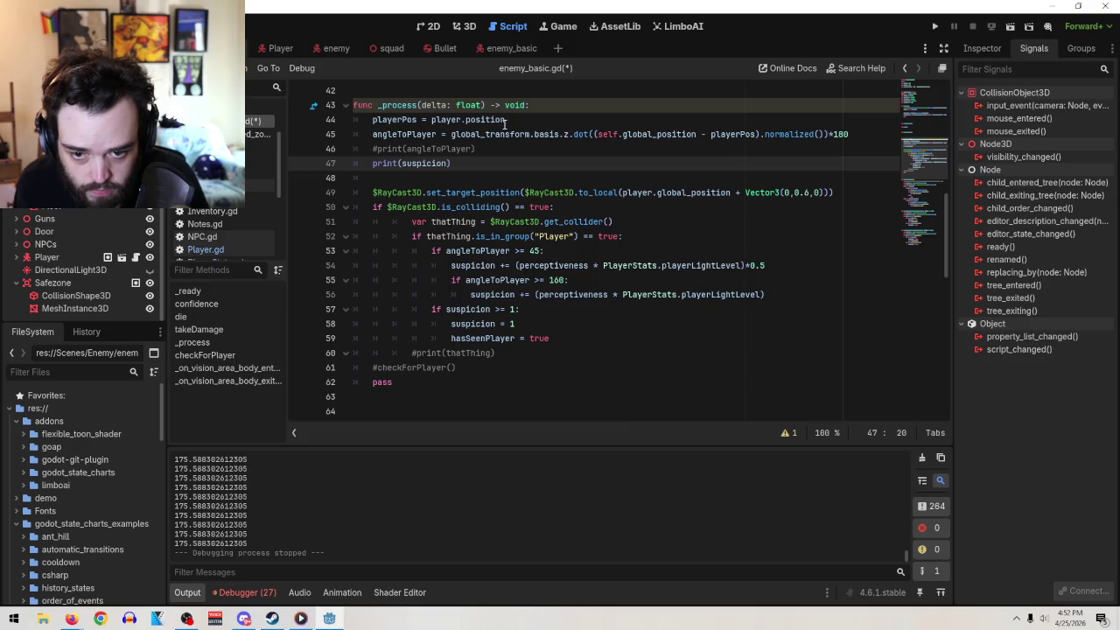
{"action": "left_click", "coordinate": [614, 221]}
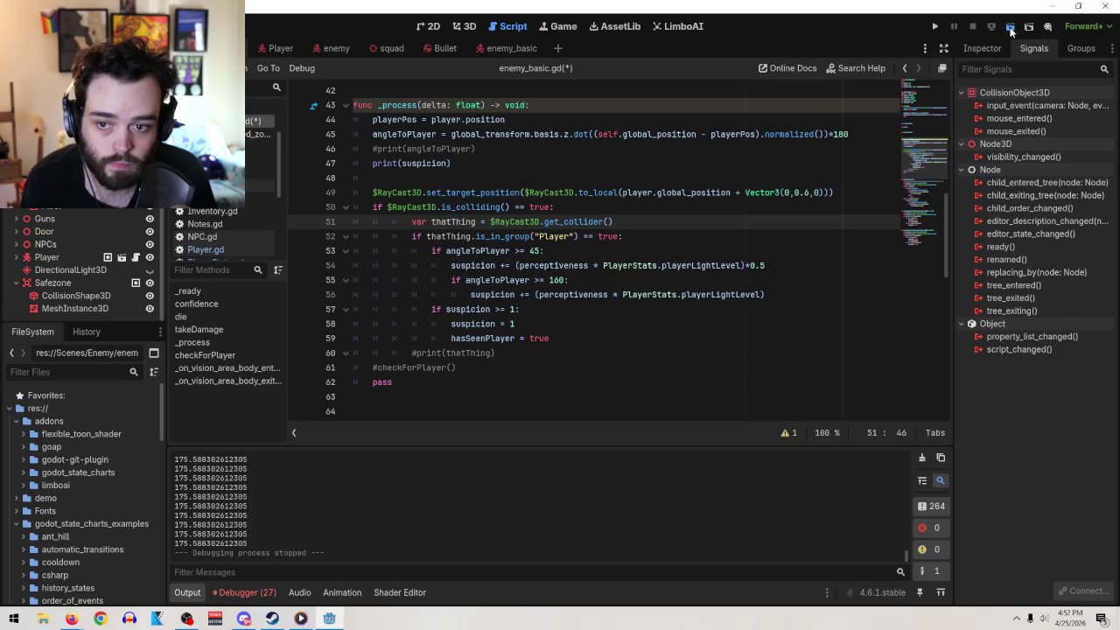
- Run the game, let suspicion climb to a steady 1.0 in the enemy's view, then stop
{"action": "left_click", "coordinate": [1010, 27]}
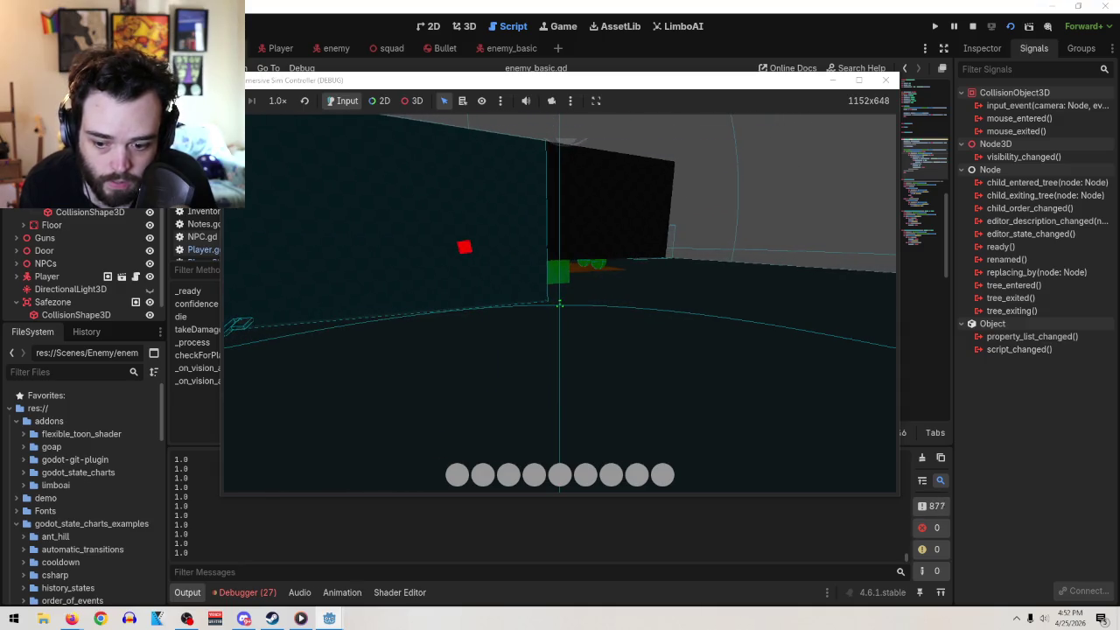
{"action": "left_click", "coordinate": [883, 80]}
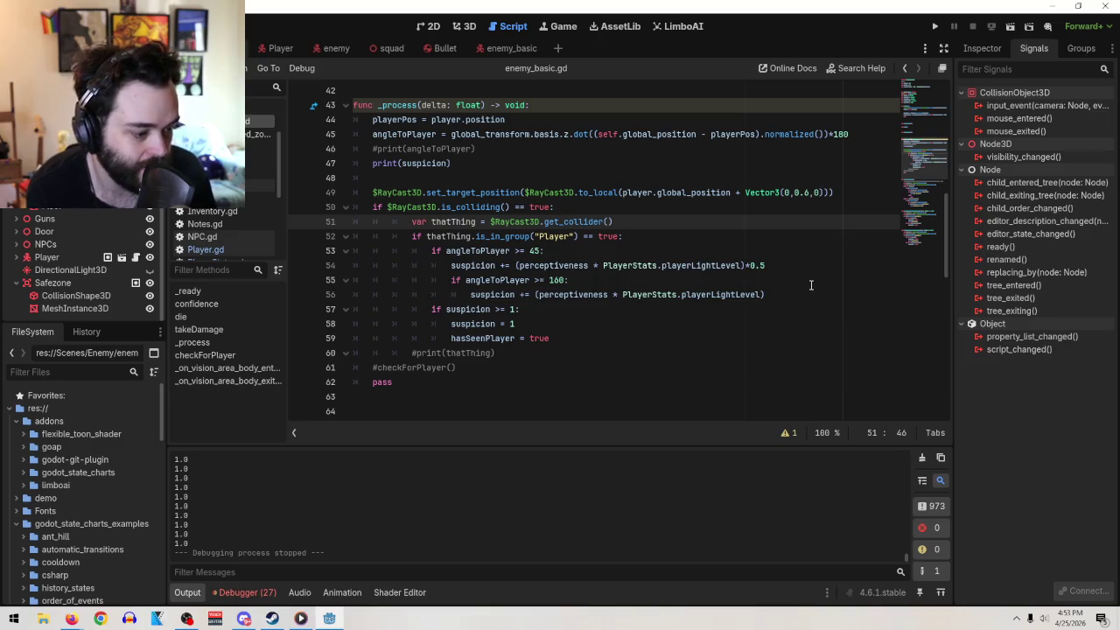
{"action": "scroll", "coordinate": [392, 511], "scroll_direction": "up", "scroll_amount": 2}
{"action": "scroll", "coordinate": [390, 514], "scroll_direction": "down", "scroll_amount": 1}
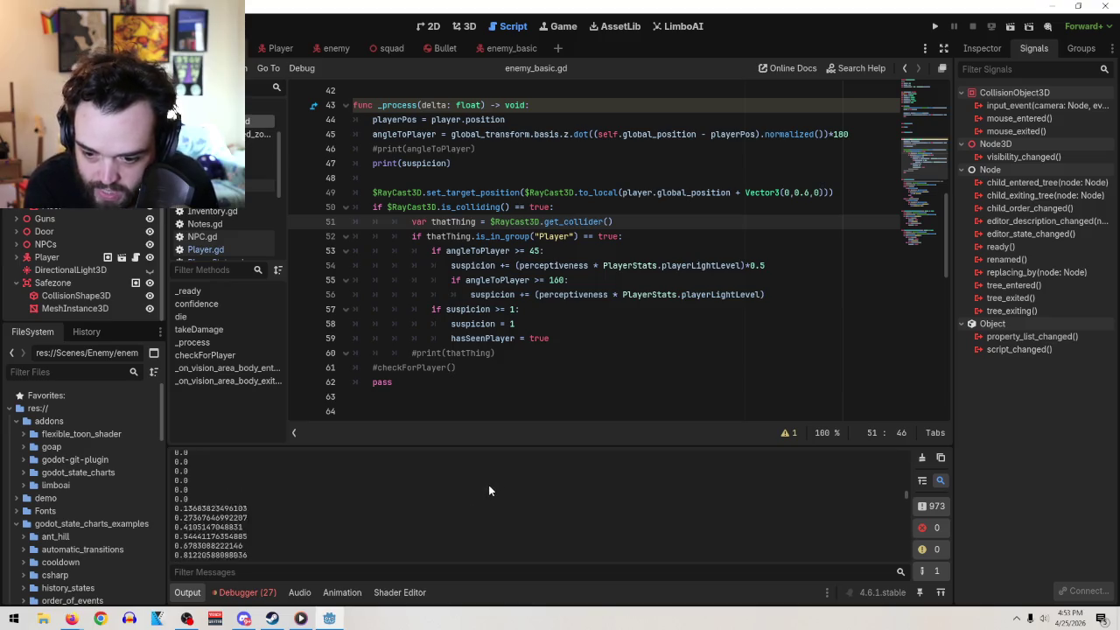
{"action": "scroll", "coordinate": [235, 490], "scroll_direction": "up", "scroll_amount": 2}
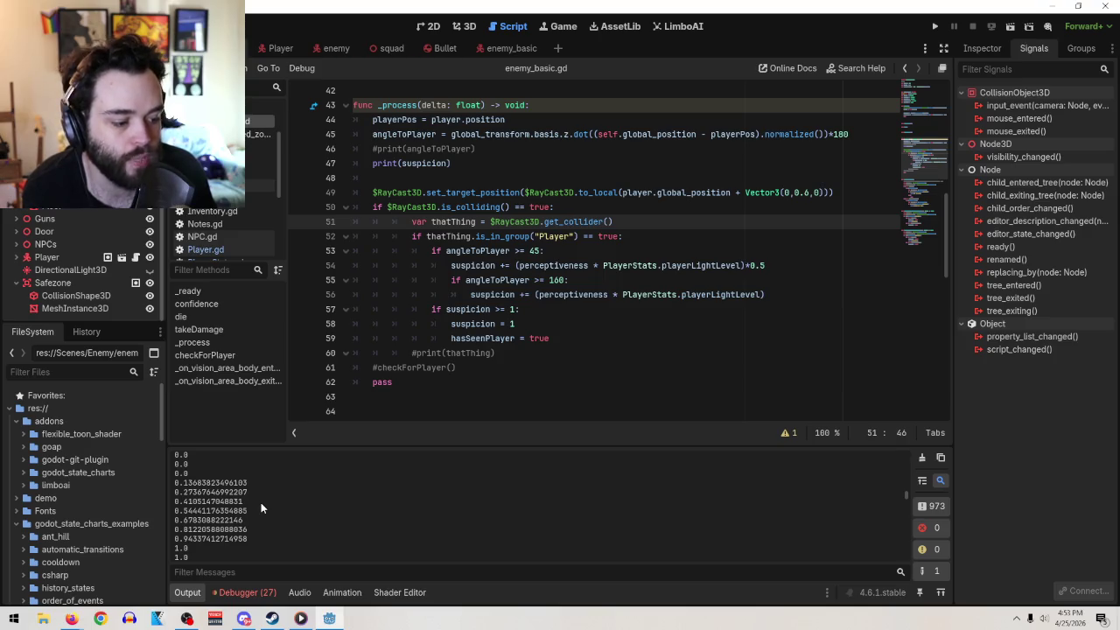
{"action": "scroll", "coordinate": [261, 502], "scroll_direction": "down", "scroll_amount": 4}
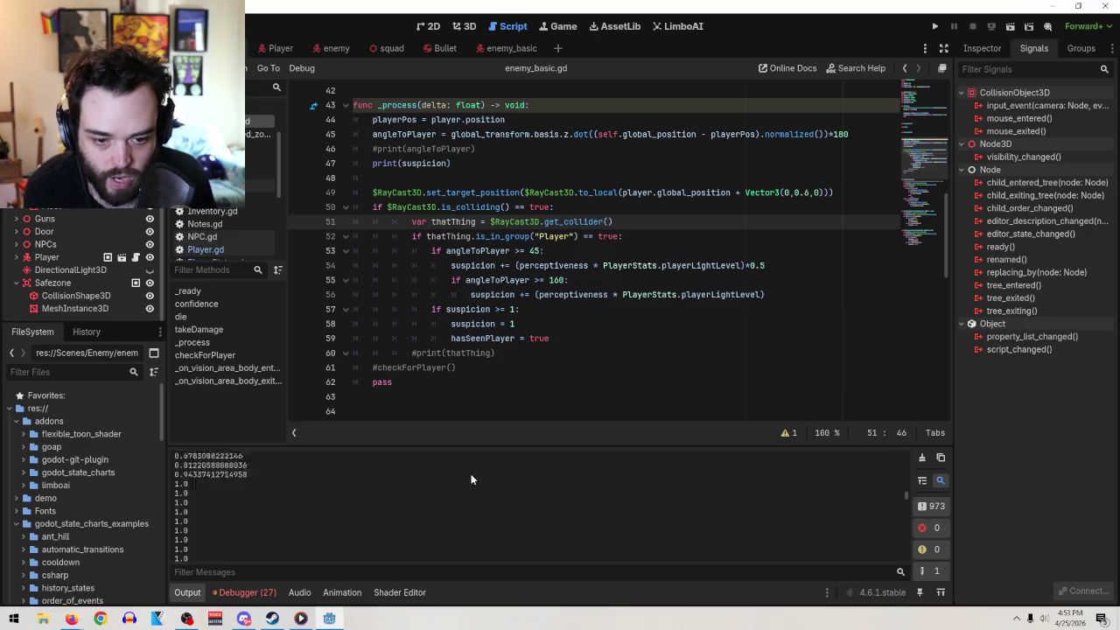